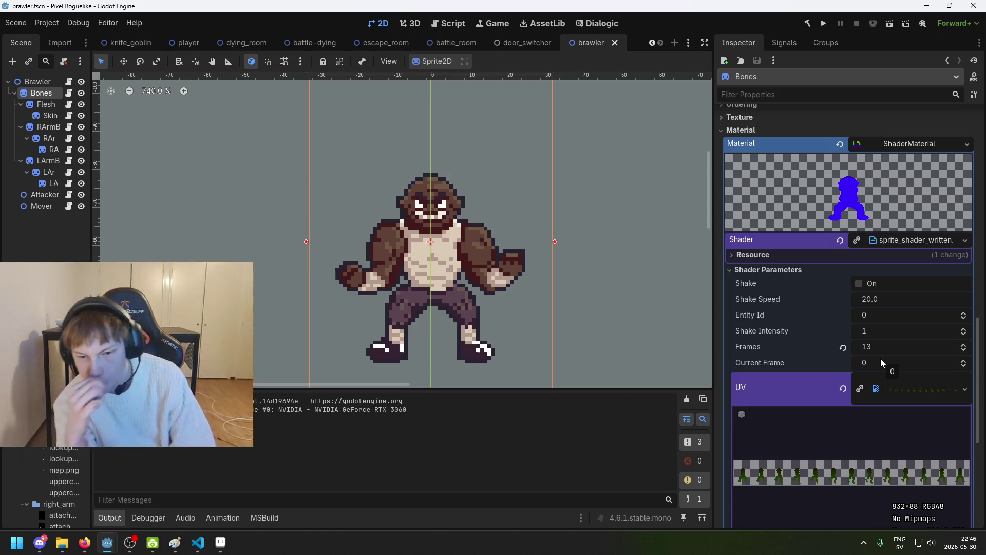
Check the Bones lookup_bones.png texture and its 64×88 lookup size, then save the brawler scene
scroll(813, 395, "up", 3)
scroll(757, 449, "up", 4)
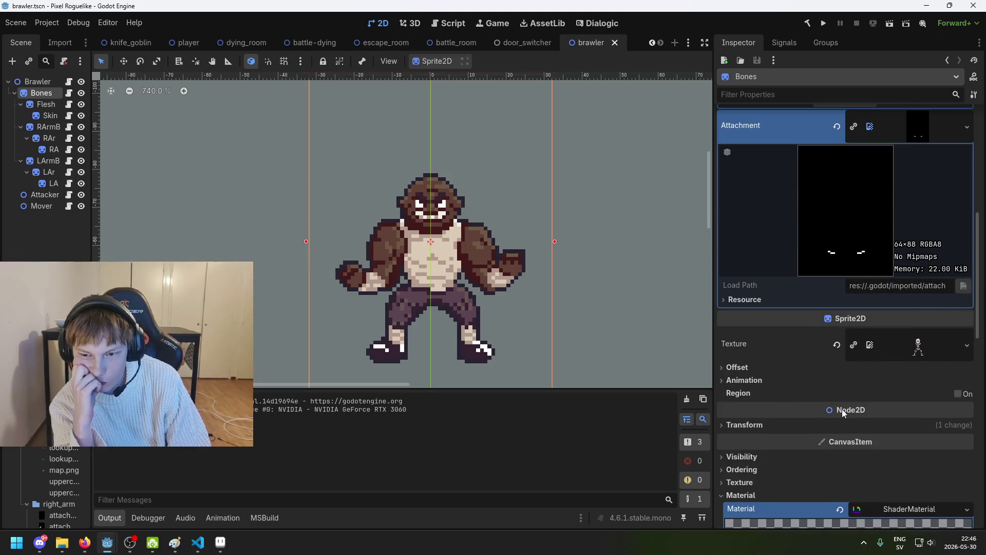
scroll(847, 411, "up", 1)
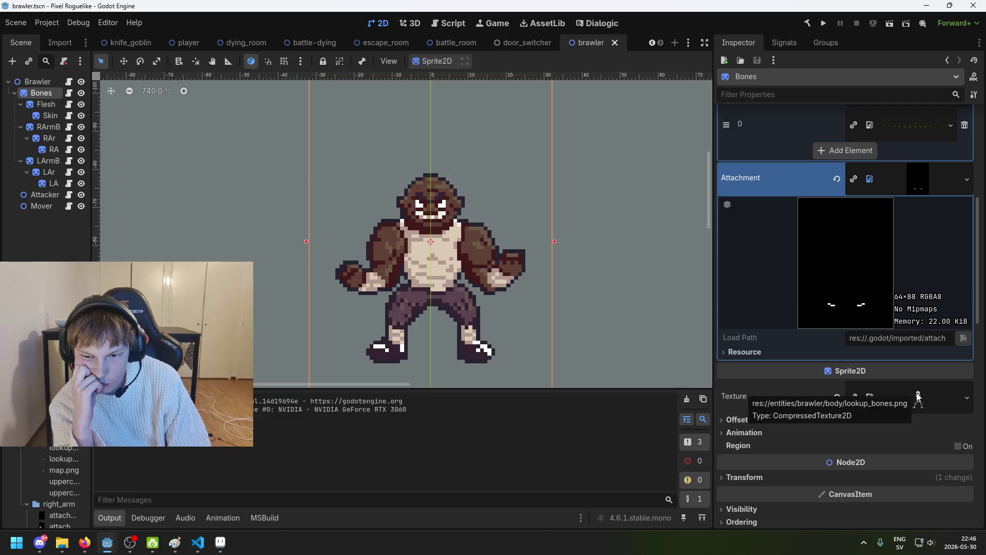
scroll(918, 396, "down", 10)
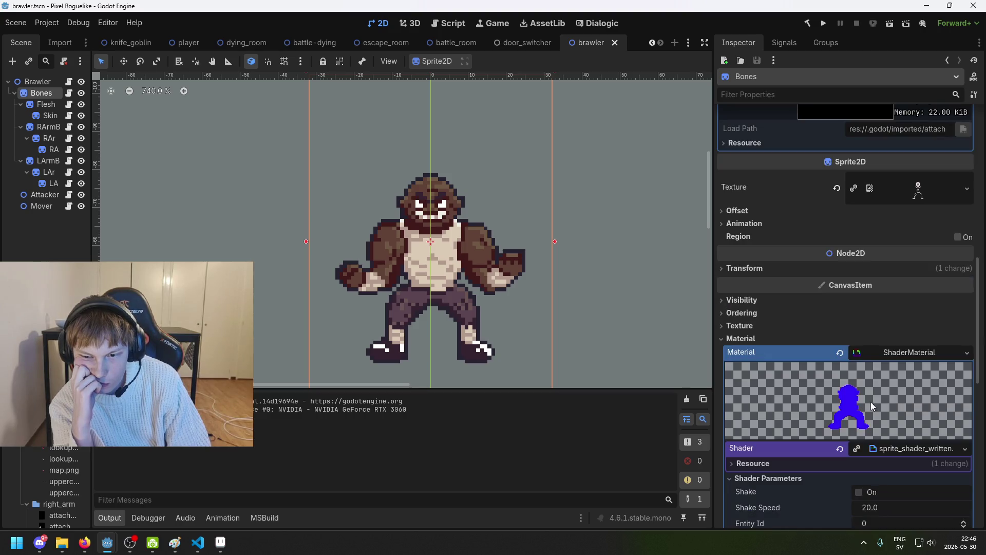
scroll(845, 426, "down", 3)
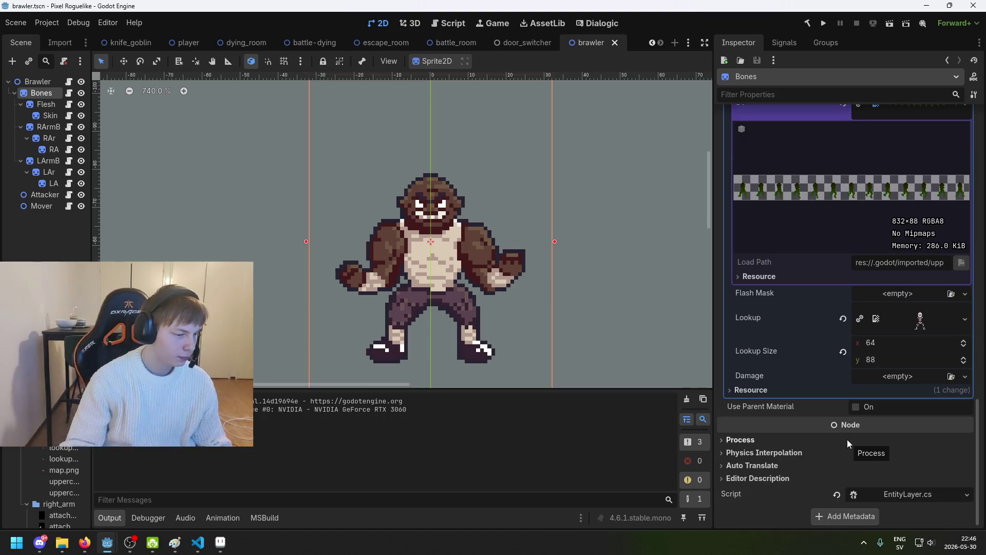
key("ctrl+s")
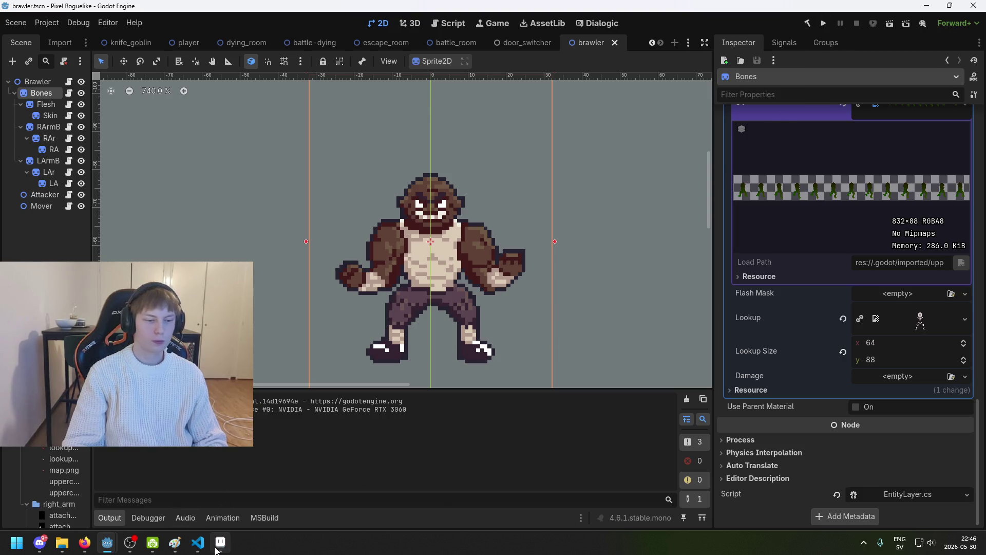
left_click(217, 549)
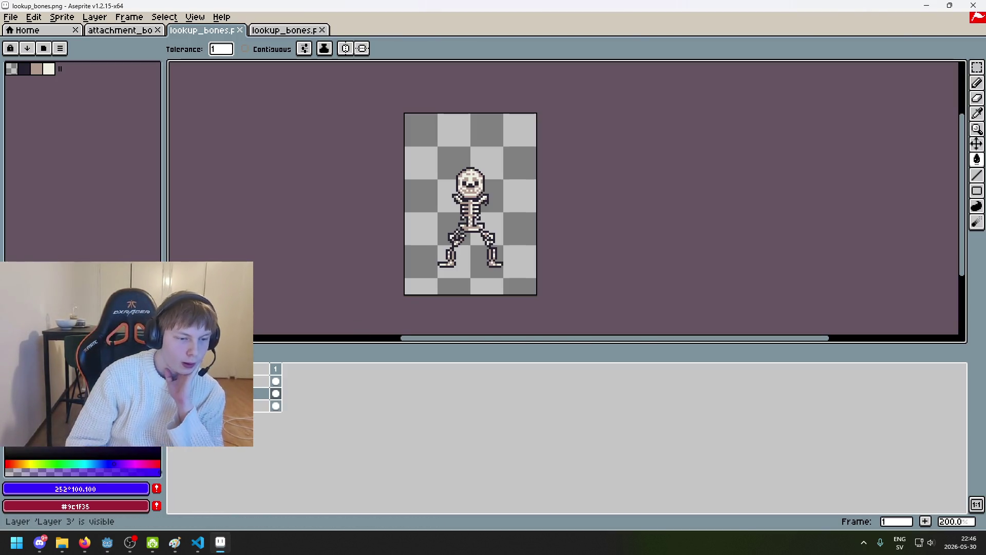
Hide the blue layer and toggle the black anchor-mark layer to compare it with the skeleton
scroll(486, 158, "up", 4)
left_click(175, 381)
left_click(174, 381)
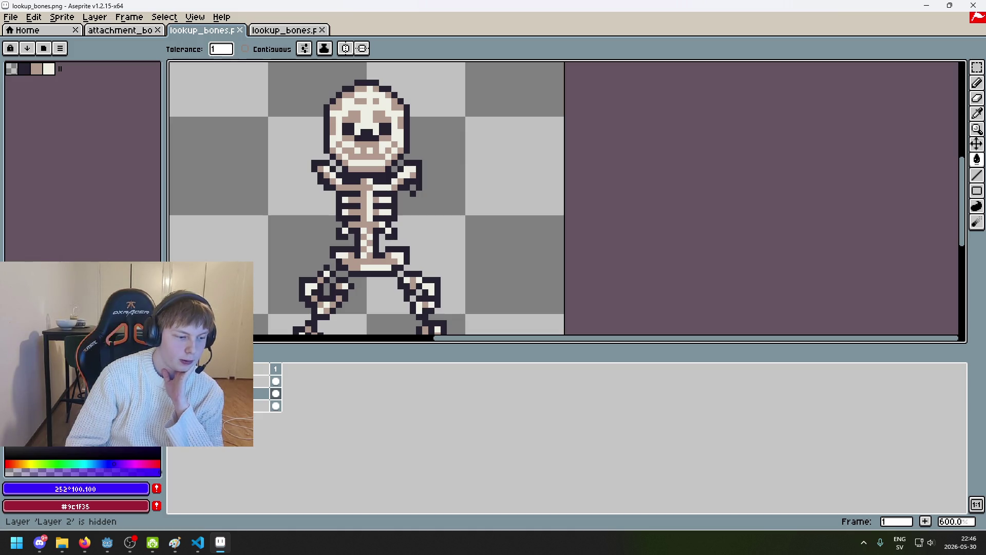
left_click(175, 393)
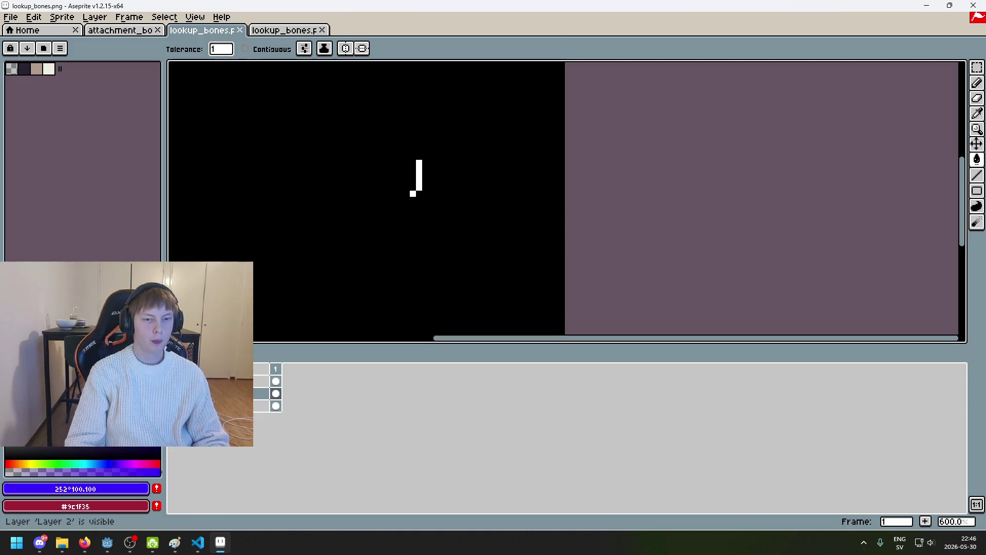
left_click(174, 393)
left_click(175, 393)
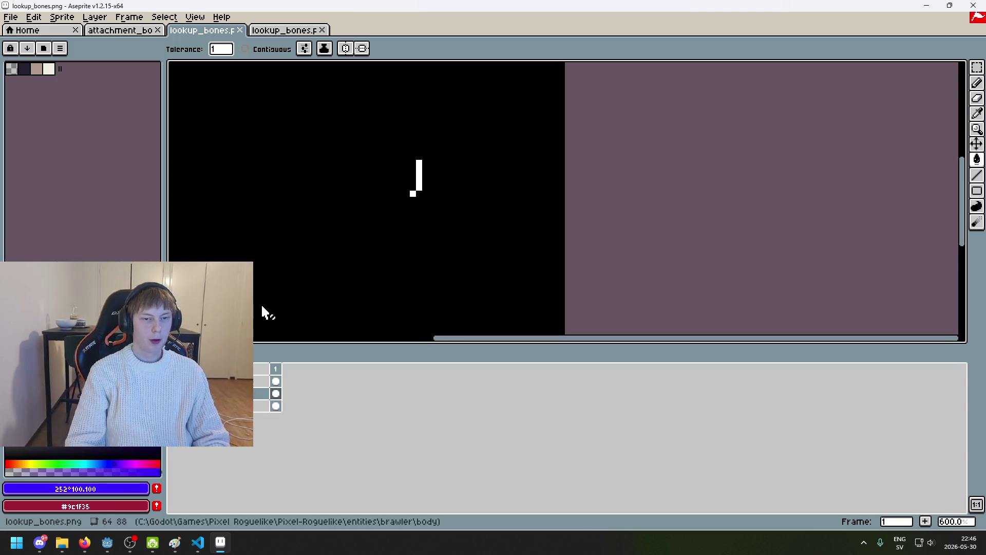
scroll(598, 169, "up", 2)
With the Rectangular Marquee, box the skeleton's arm pixels against the anchor mark
key("m")
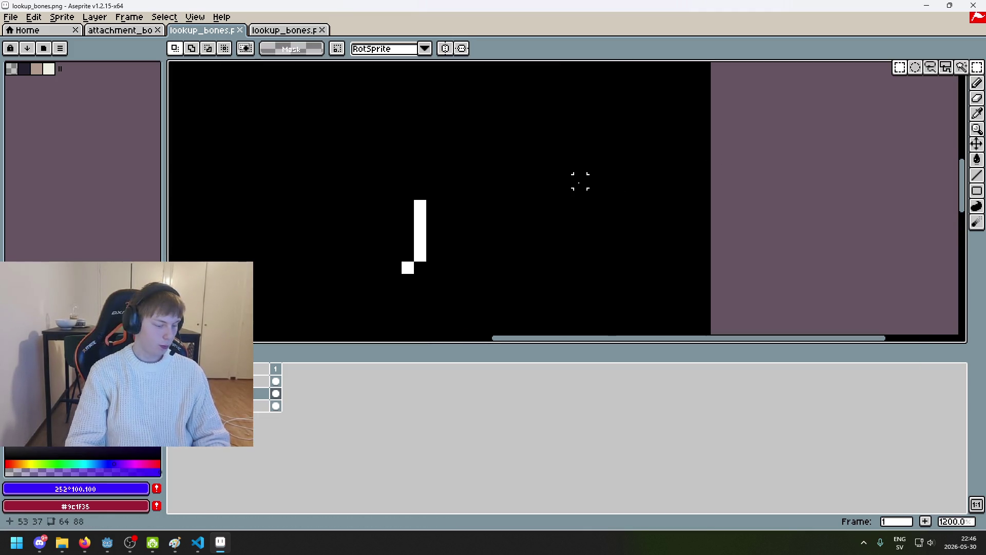
scroll(403, 220, "up", 1)
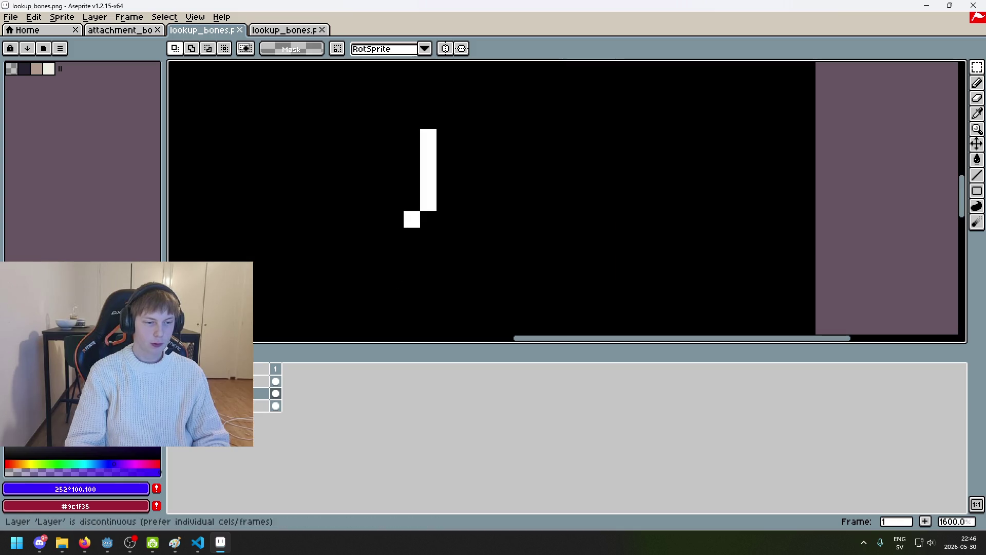
left_click(175, 381)
left_click(175, 406)
left_click(175, 393)
left_click(175, 393)
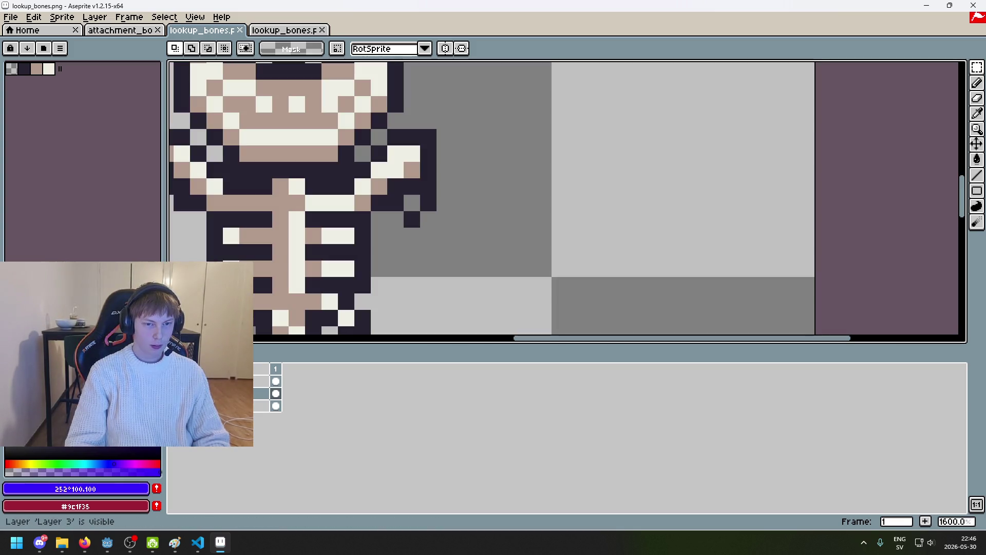
mouse_move(439, 127)
left_mouse_down()
mouse_move(417, 149)
mouse_move(402, 247)
left_mouse_up()
left_click(477, 219)
Zoom in and show the black anchor layer with its white mark again
scroll(458, 259, "down", 3)
scroll(524, 264, "up", 1)
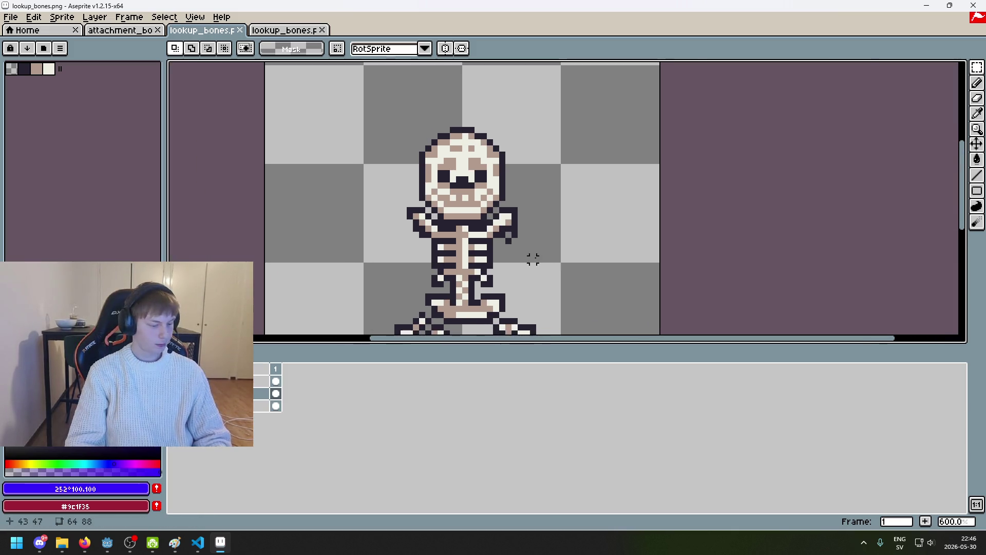
scroll(535, 234, "up", 2)
scroll(534, 234, "right", 2)
left_click(175, 394)
left_click(175, 394)
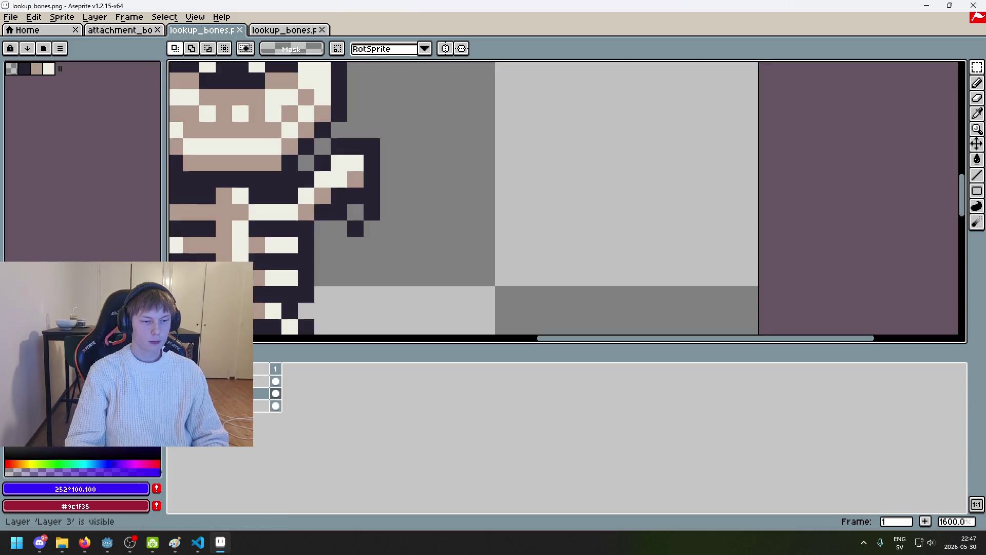
left_click(174, 393)
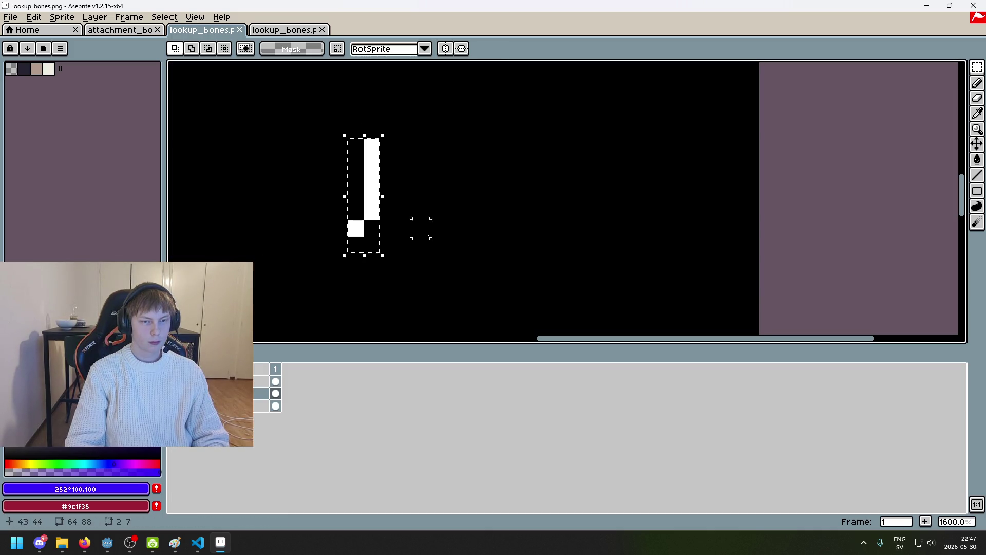
Shift the white anchor bar one pixel left and check pixel colours with the Eyedropper
left_click_drag(372, 147, 347, 233)
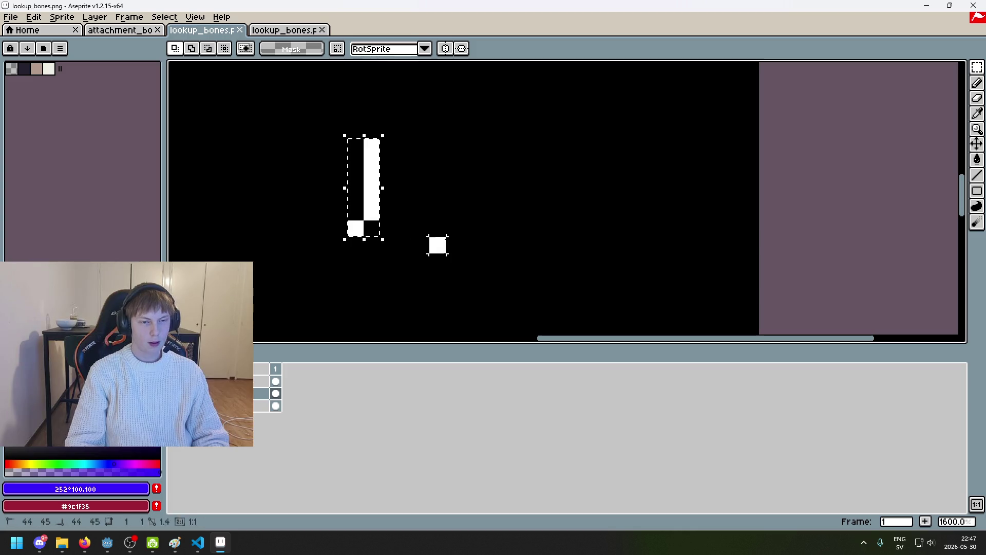
scroll(437, 241, "down", 3)
scroll(430, 212, "up", 3)
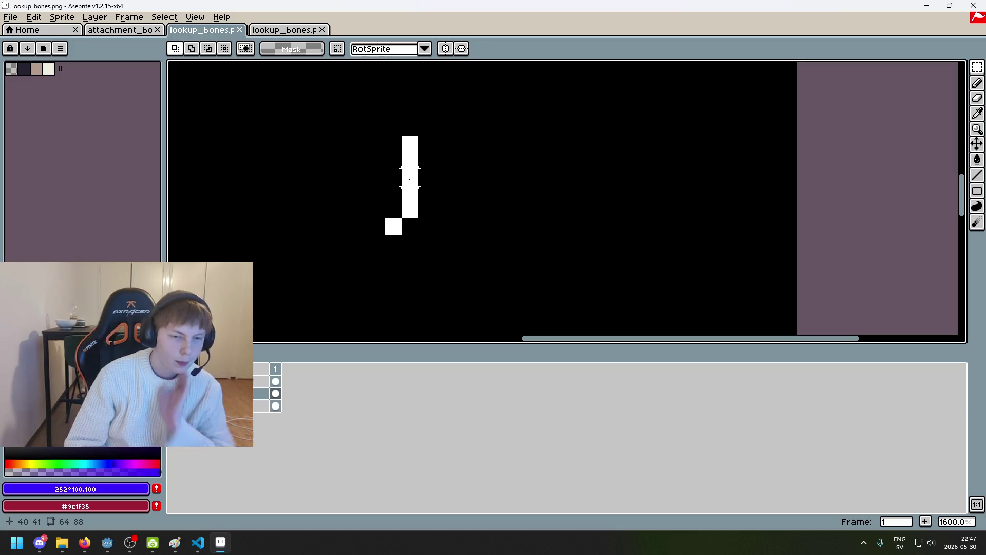
key("i")
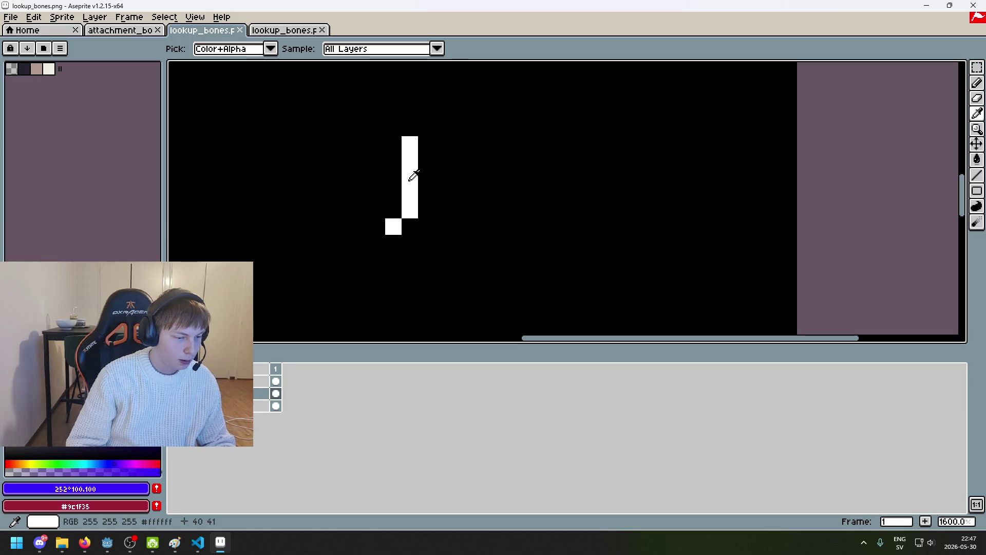
key("m")
key("alt")
Restore the anchor layer view and save lookup_bones.png as a PNG without layers
key("alt+Tab")
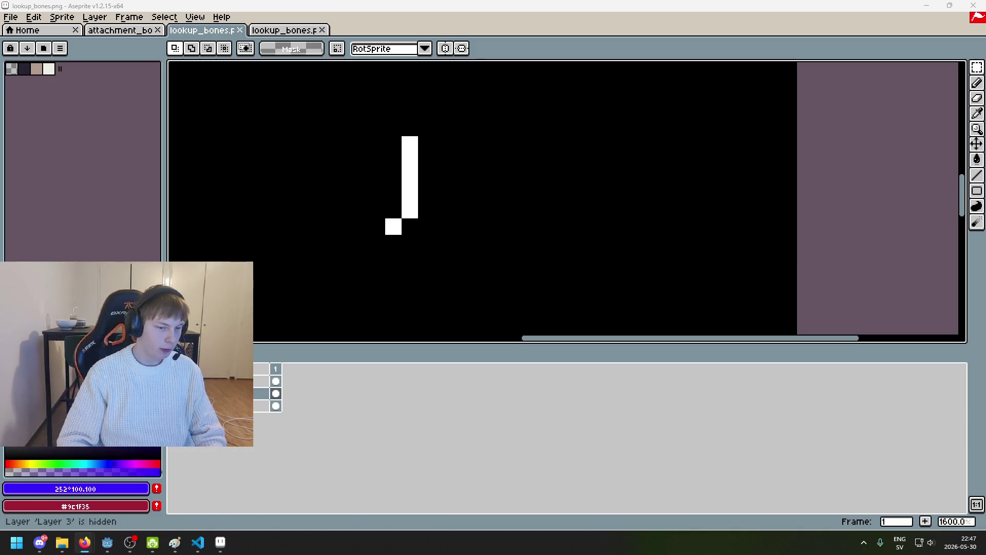
left_click(174, 381)
left_click(174, 380)
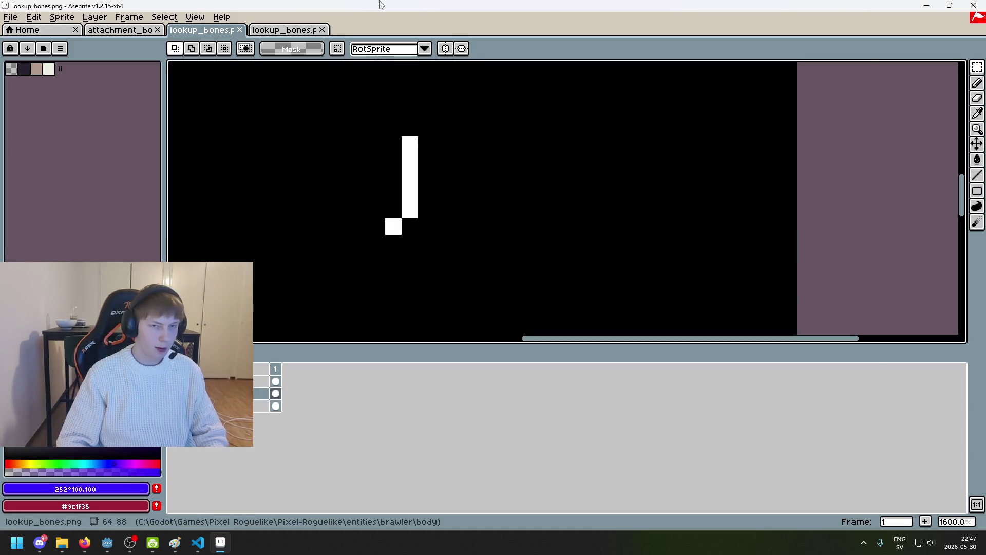
key("ctrl+s")
key("Return")
scroll(438, 315, "down", 1)
Recentre on the anchor mark and hide the blue layer to compare the skeleton art
left_click_drag(438, 314, 544, 262)
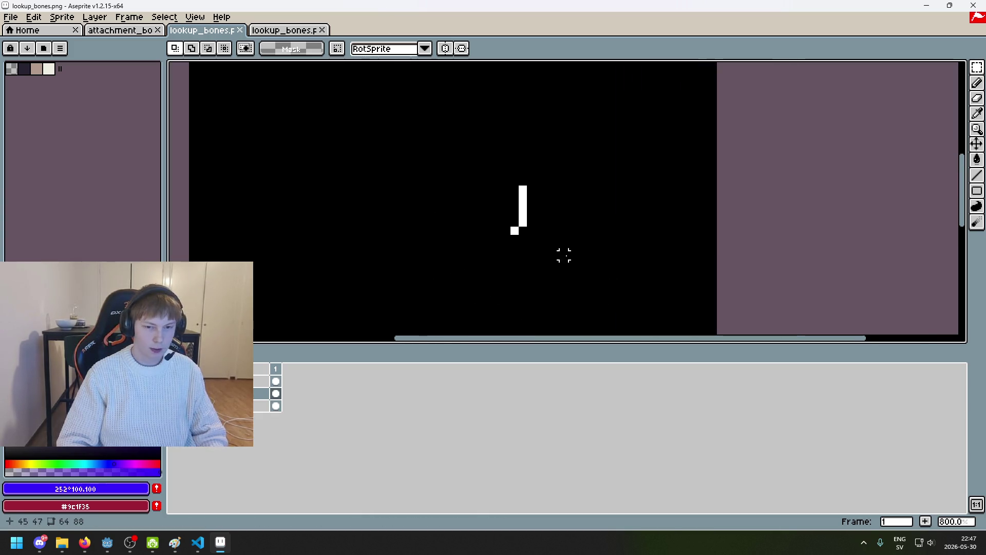
scroll(571, 263, "up", 5)
left_click(175, 394)
left_click(175, 381)
left_click(174, 381)
scroll(363, 286, "down", 2)
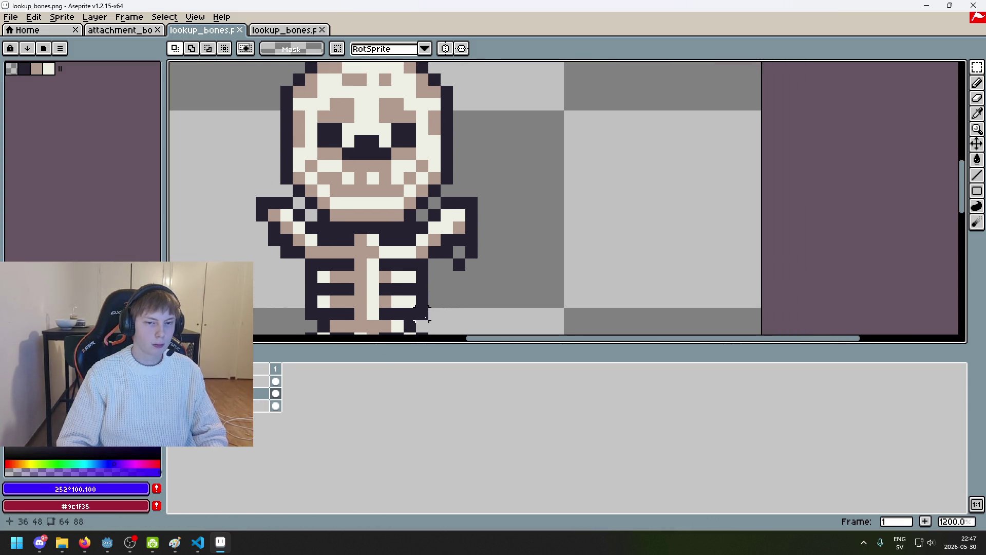
scroll(458, 299, "up", 3)
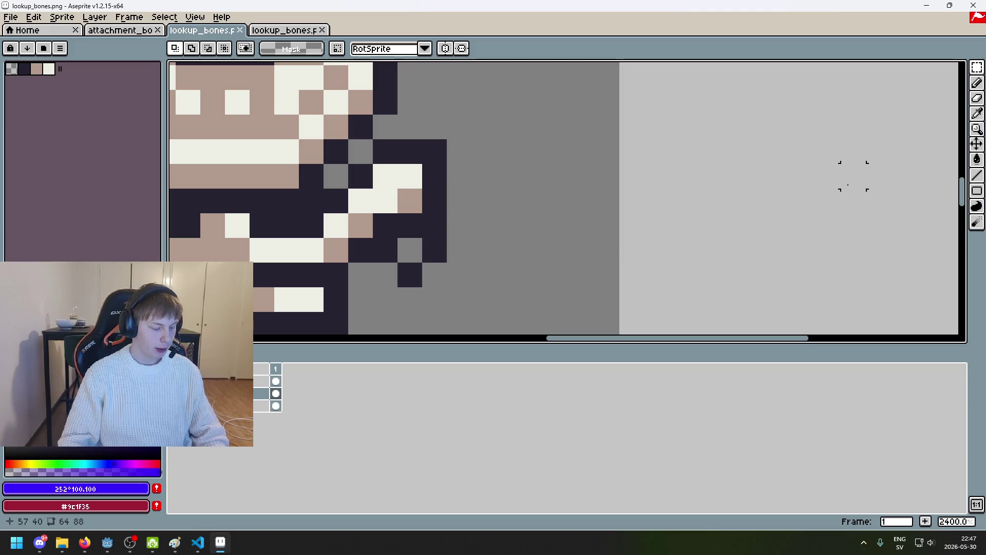
Turn the anchor and blue layers back on
scroll(854, 176, "down", 1)
left_click(173, 381)
left_click(174, 394)
scroll(387, 247, "down", 4)
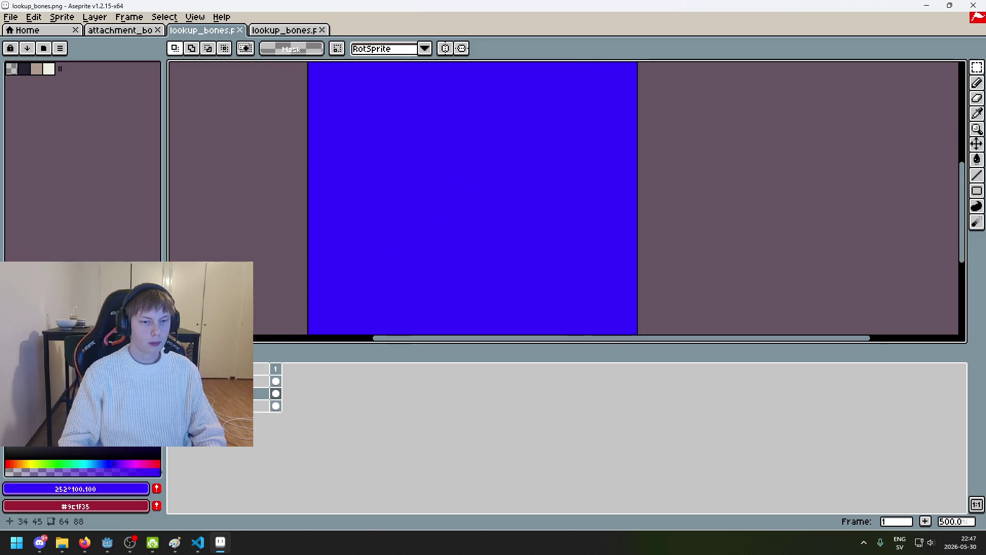
scroll(493, 158, "down", 3)
Save lookup_bones.png as a PNG again
key("ctrl+s")
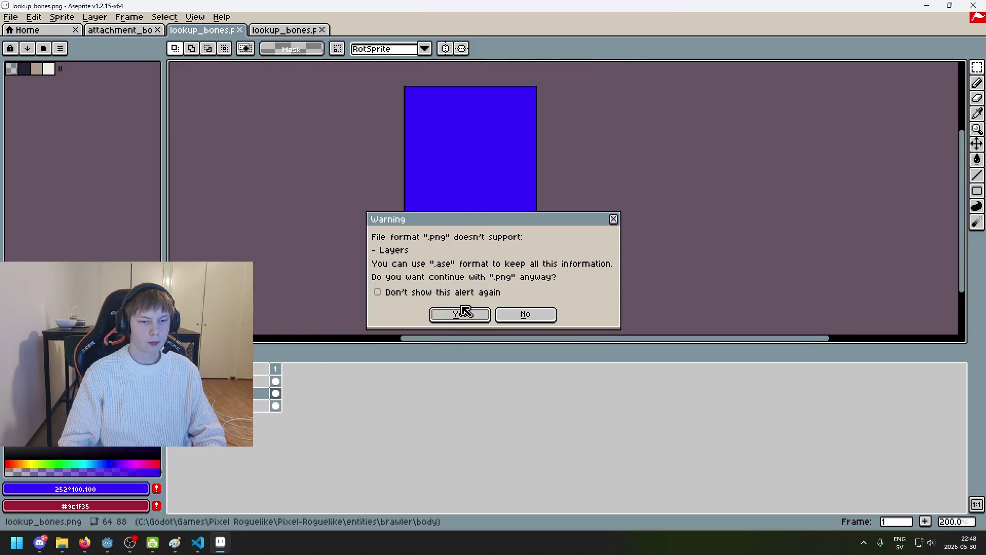
left_click(463, 315)
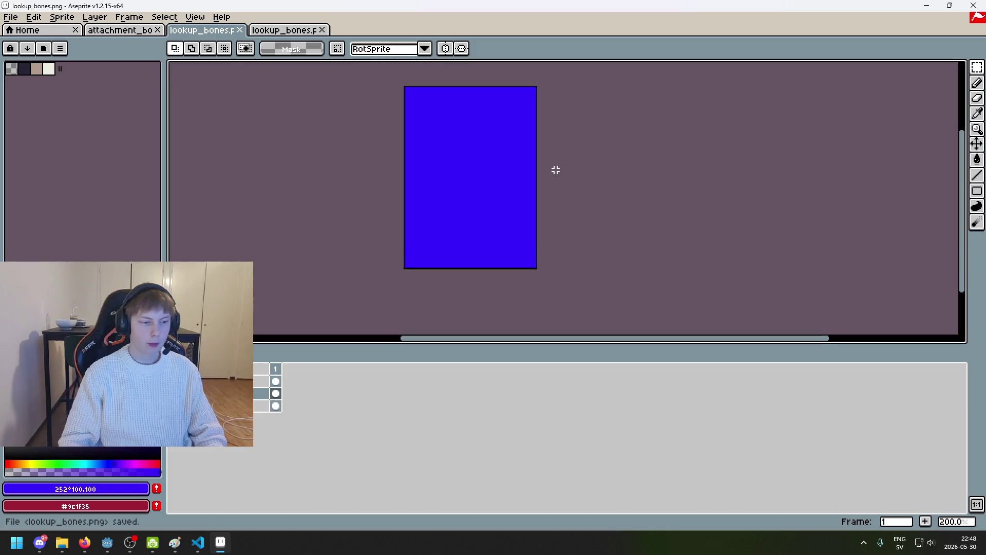
mouse_move(509, 203)
left_mouse_down()
mouse_move(436, 207)
mouse_move(445, 218)
left_mouse_up()
scroll(436, 207, "up", 1)
scroll(436, 207, "down", 1)
Undo the last selection and the fills, back to the plain skeleton, and zoom in
key("ctrl+z")
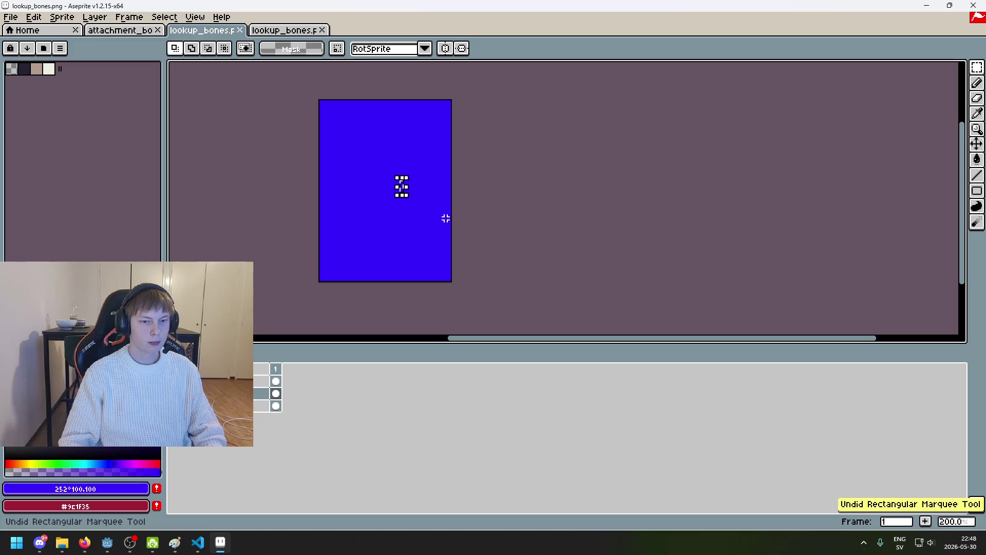
key("ctrl+z")
key("ctrl+z")
key("ctrl+z")
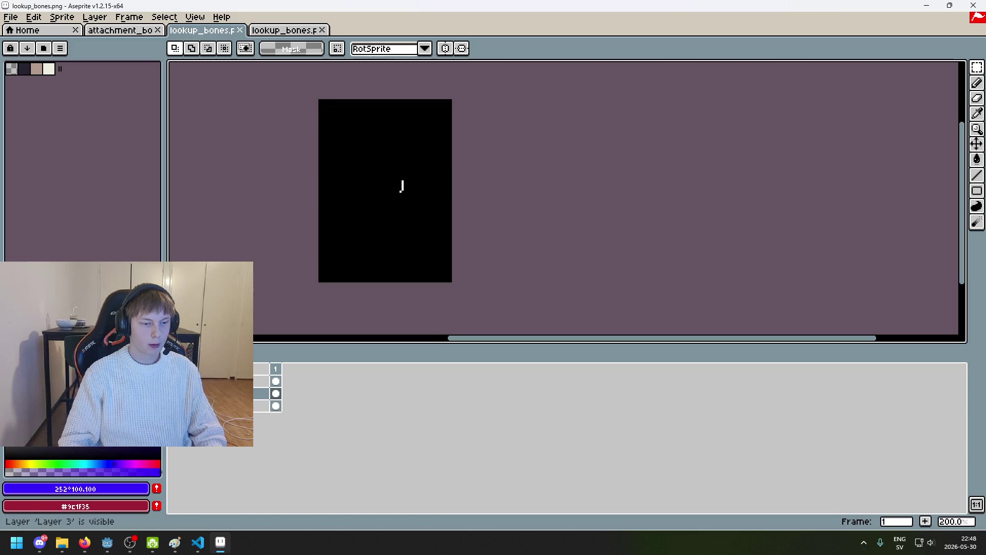
scroll(406, 189, "up", 5)
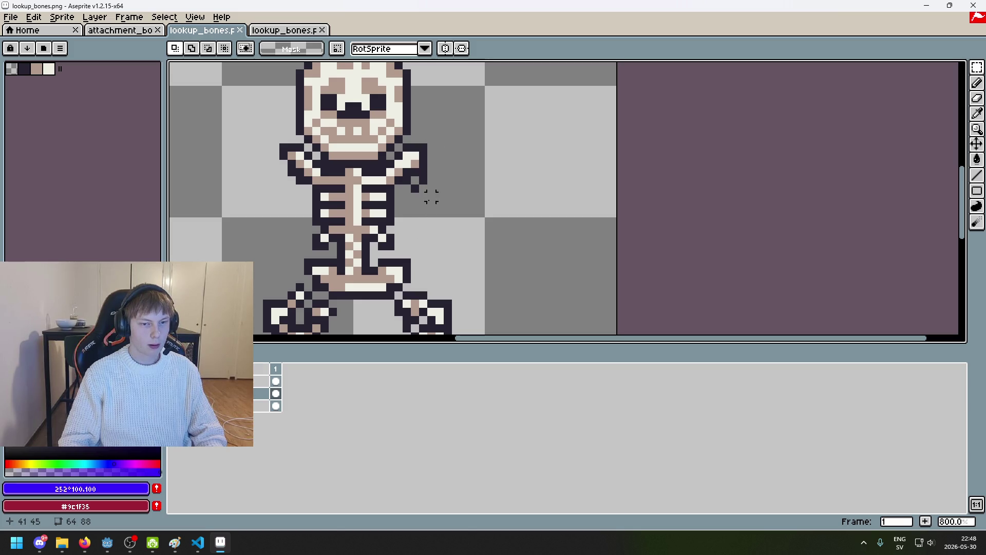
Select a tight rectangle around the white mark and invert the selection
left_click(173, 406)
left_click(173, 392)
left_click_drag(359, 117, 465, 249)
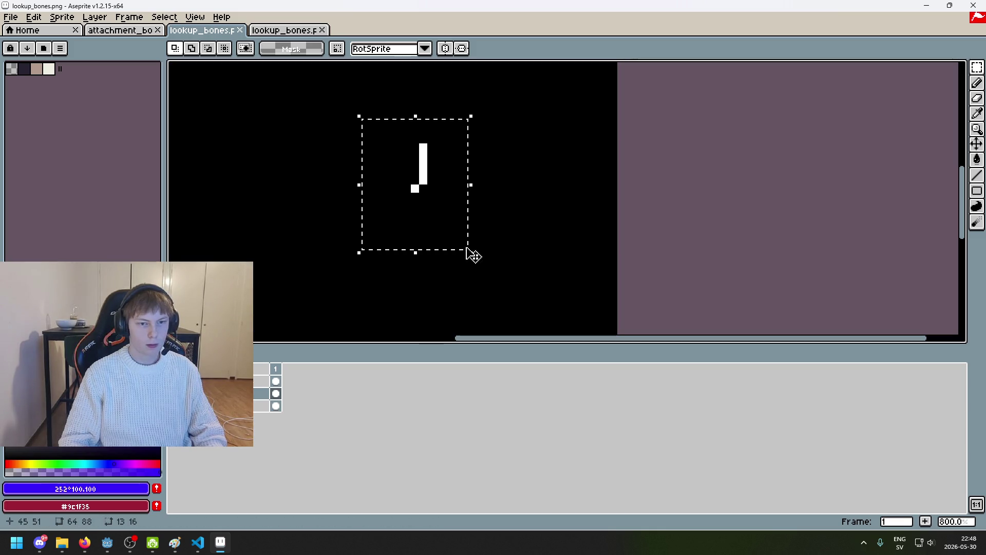
left_click_drag(394, 136, 445, 202)
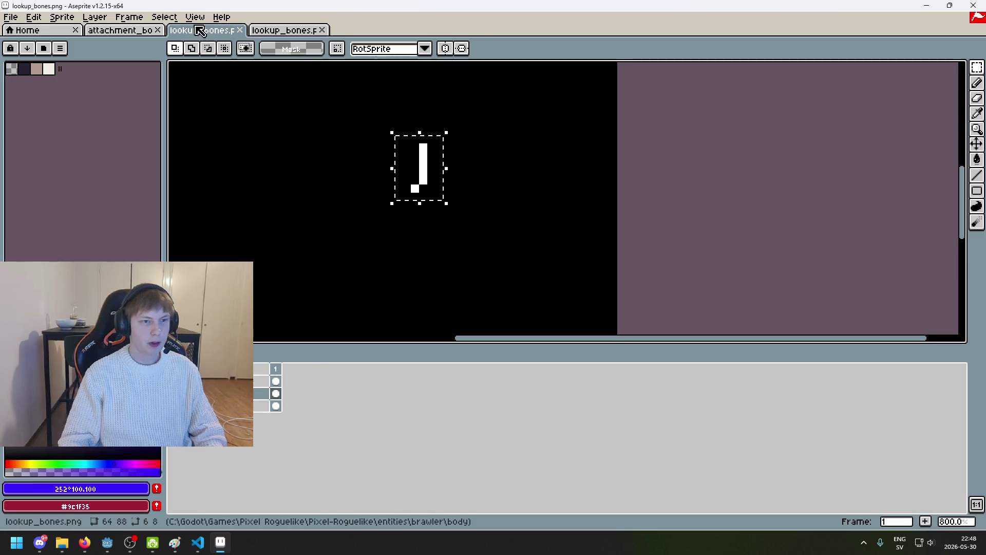
left_click(163, 17)
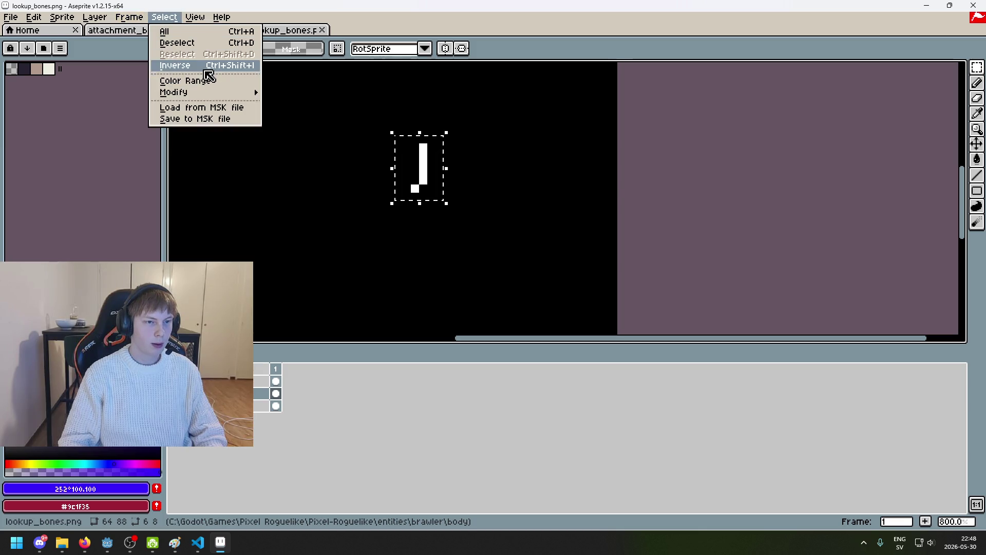
left_click(195, 65)
Clear the blue layer outside the mark, leaving the black layer intact but hidden
left_click(205, 380)
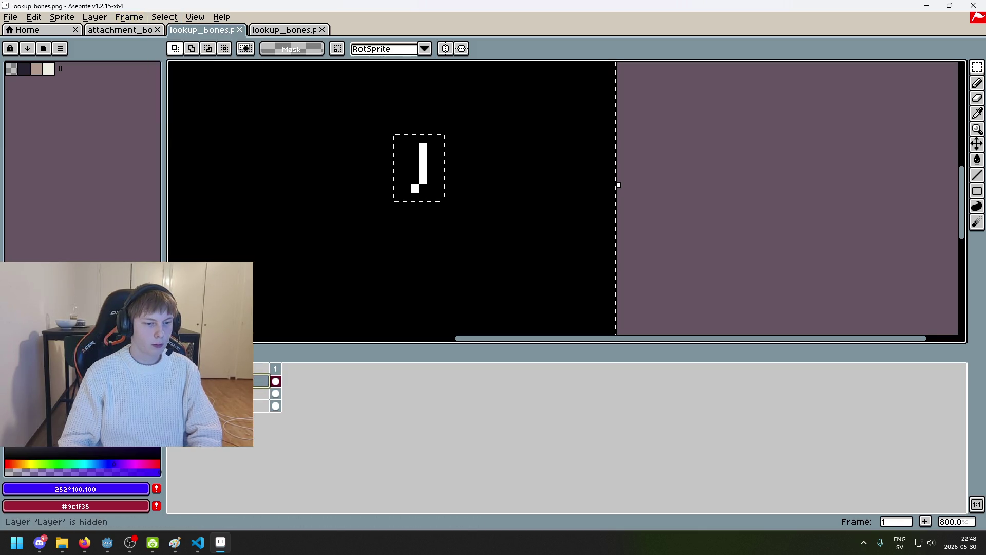
key("Delete")
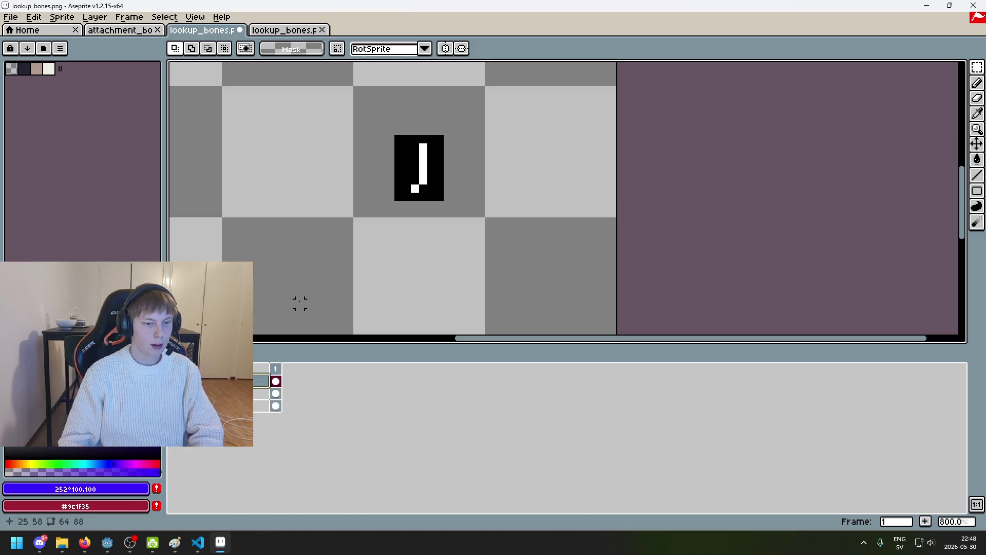
key("ctrl+z")
left_click(173, 381)
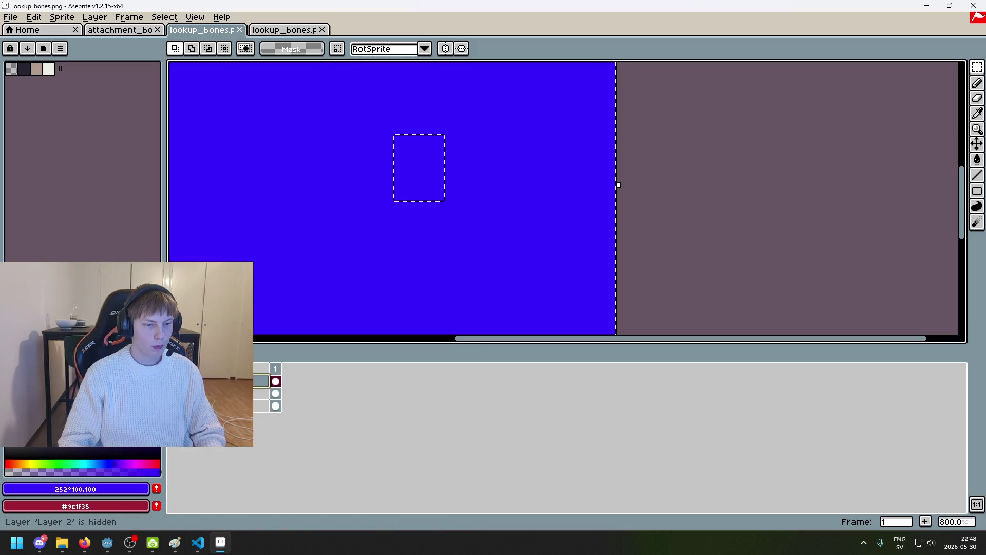
left_click(276, 393)
key("Delete")
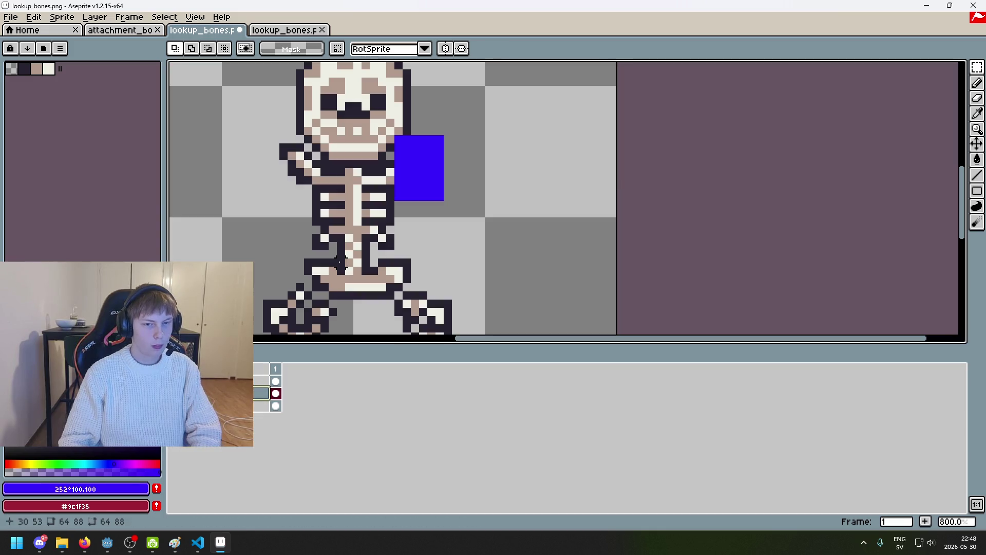
Save lookup_bones.png as PNG and run the game from Godot
scroll(411, 226, "down", 2)
mouse_move(478, 211)
left_mouse_down()
mouse_move(519, 227)
mouse_move(603, 219)
left_mouse_up()
key("ctrl+s")
left_click(457, 313)
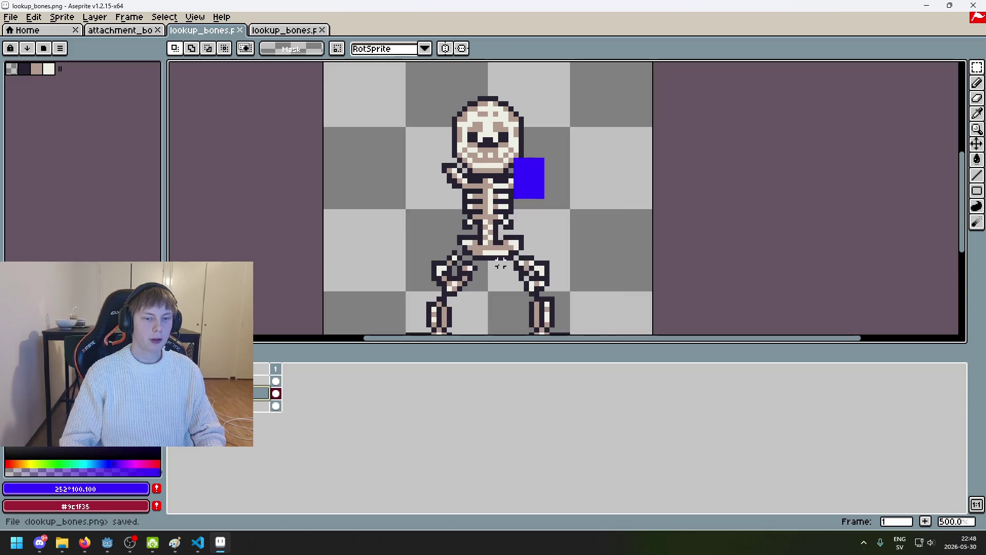
mouse_move(103, 546)
left_click(57, 462)
left_click(821, 25)
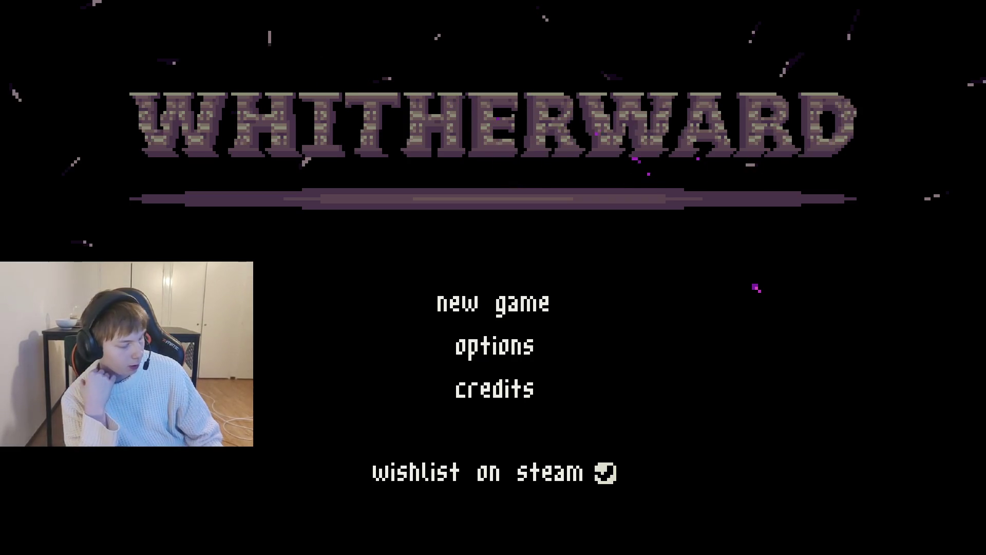
Start a new game to test the brawler, then close it and relaunch from the editor
left_click(506, 303)
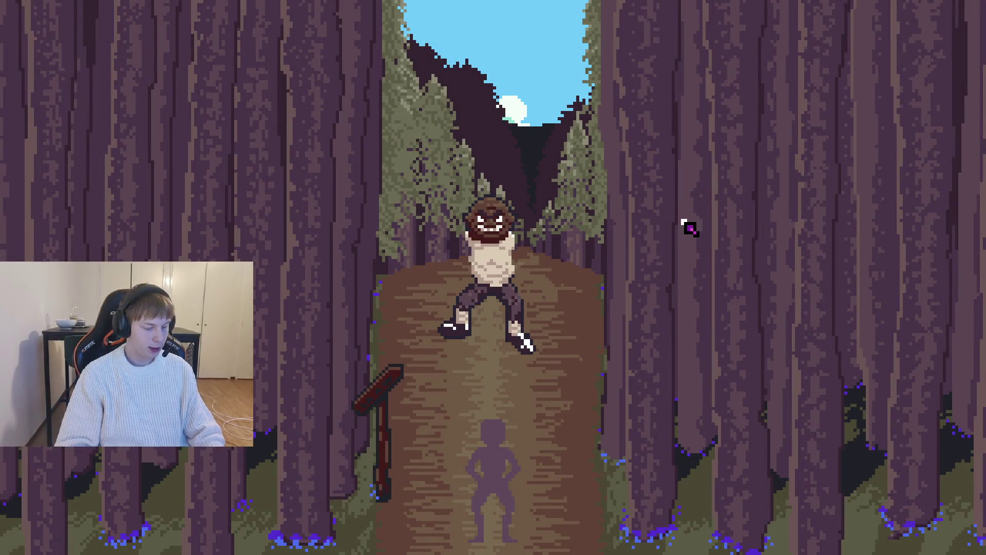
key("alt+F4")
key("F5")
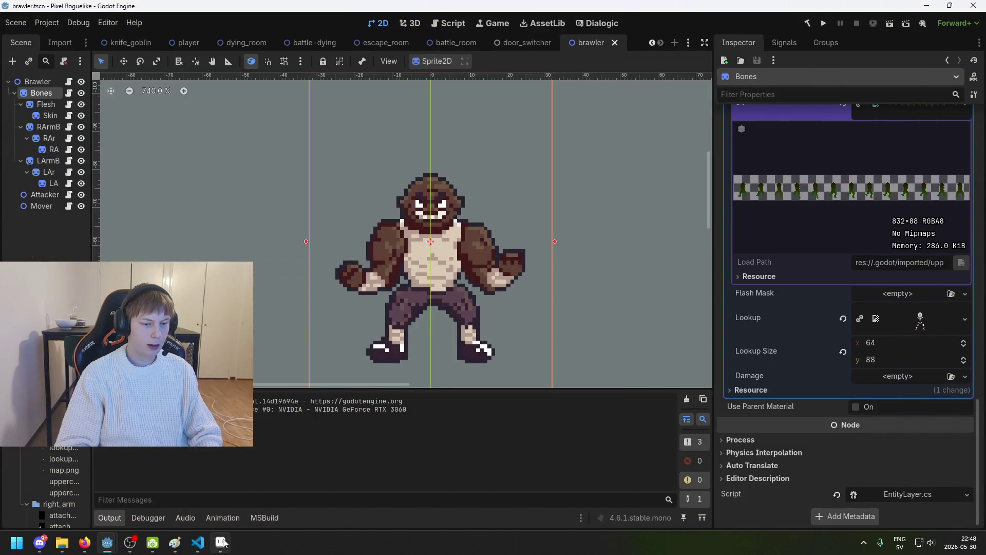
Review the Bones node's lookup, attachment and shader settings, then open EntityLayer.cs
mouse_move(222, 543)
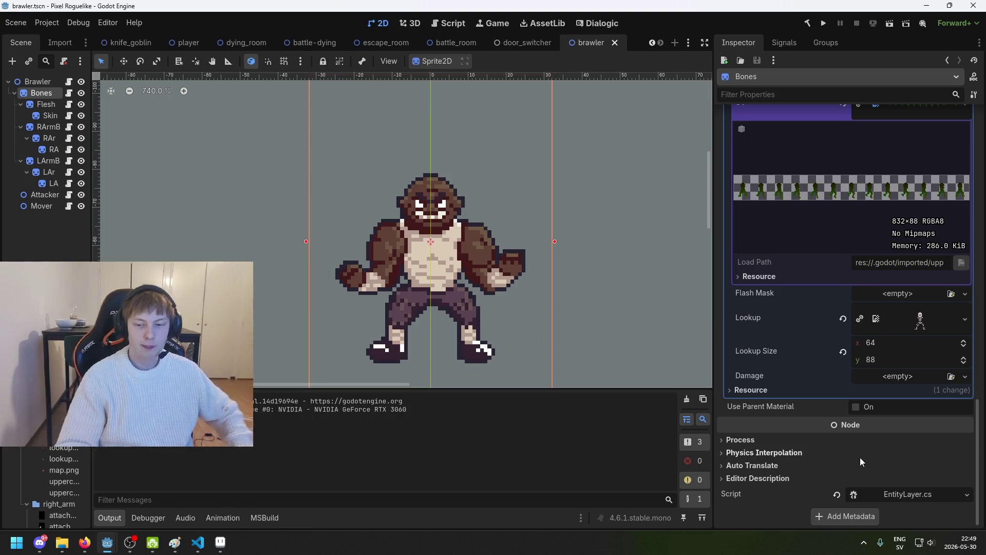
scroll(934, 385, "up", 5)
scroll(933, 385, "up", 10)
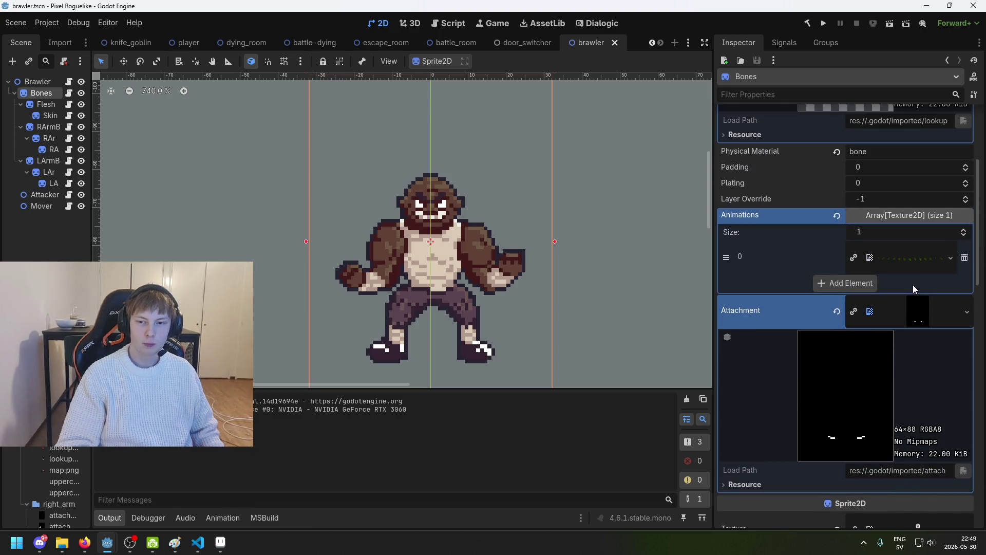
scroll(904, 350, "down", 5)
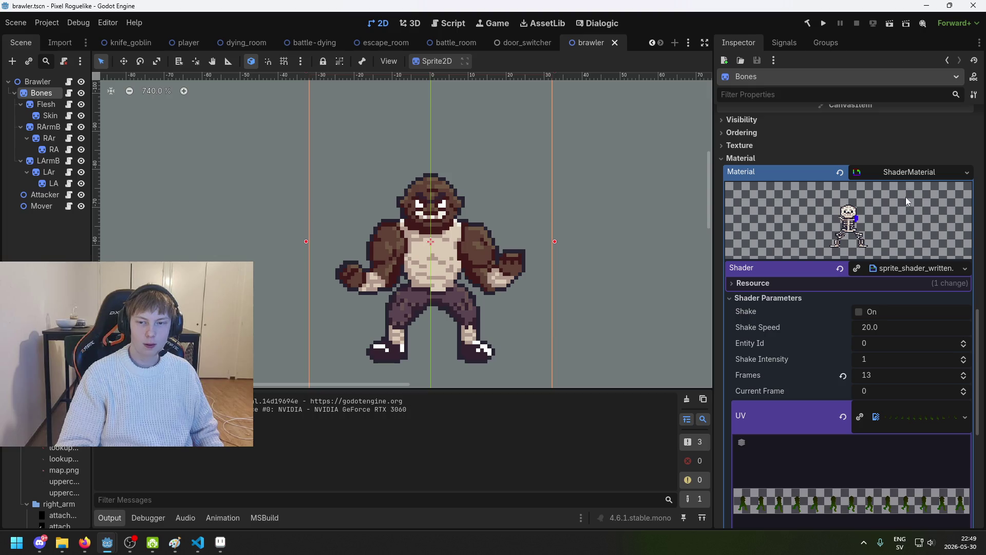
scroll(906, 196, "down", 6)
left_click(909, 494)
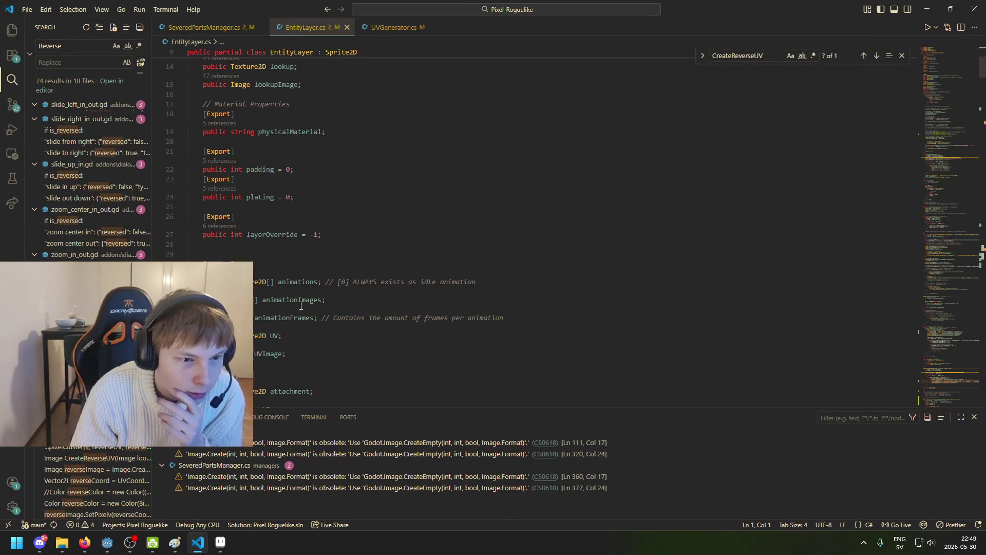
Read through EntityLayer.cs Initialize() down to the shader parameter setup
left_click(340, 301)
scroll(341, 382, "down", 2)
scroll(323, 371, "down", 3)
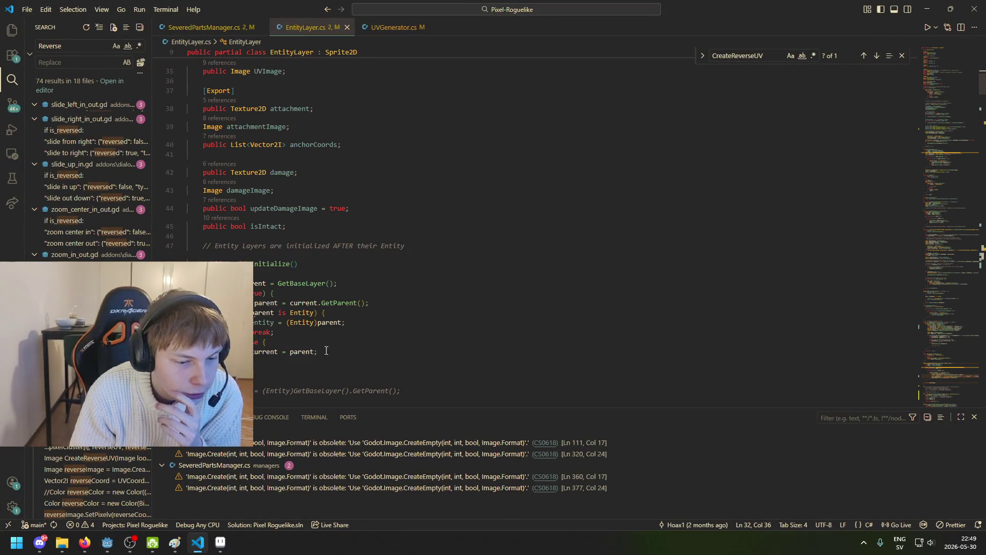
left_click(345, 345)
scroll(340, 353, "down", 2)
left_click(329, 321)
scroll(329, 321, "down", 4)
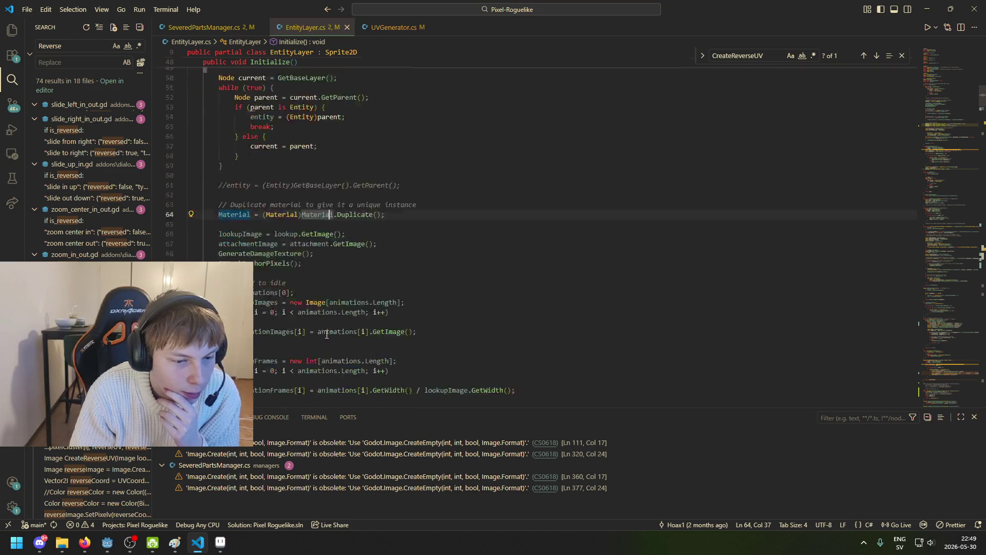
left_click(324, 324)
scroll(325, 324, "down", 3)
left_click(328, 241)
Switch to SeveredPartsManager.cs at the CreateReverseUV method
scroll(282, 238, "up", 2)
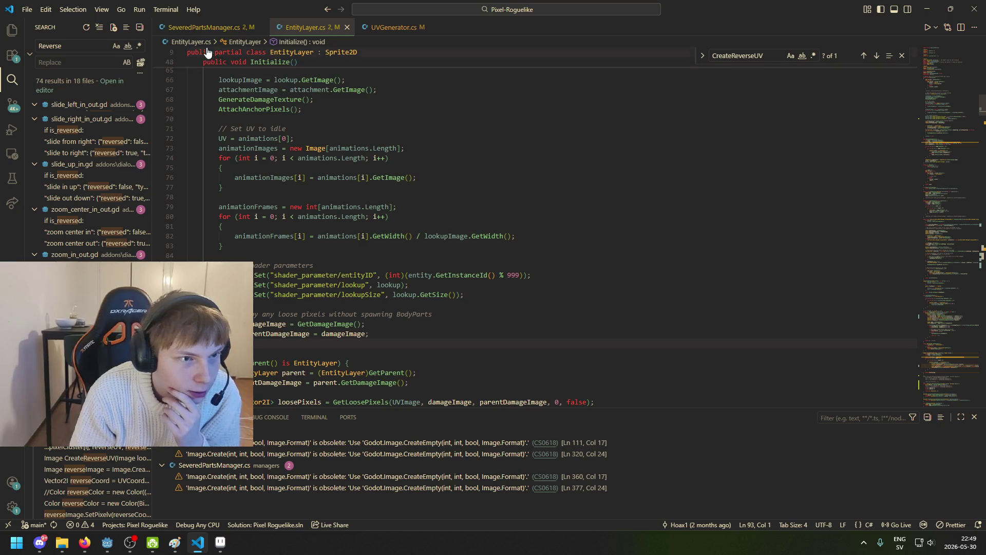
left_click(196, 28)
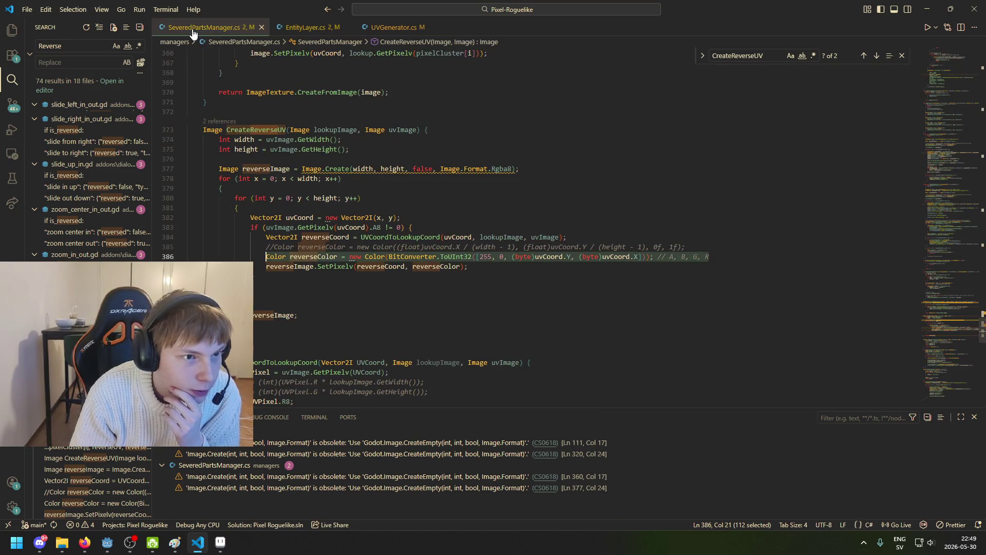
left_click(314, 276)
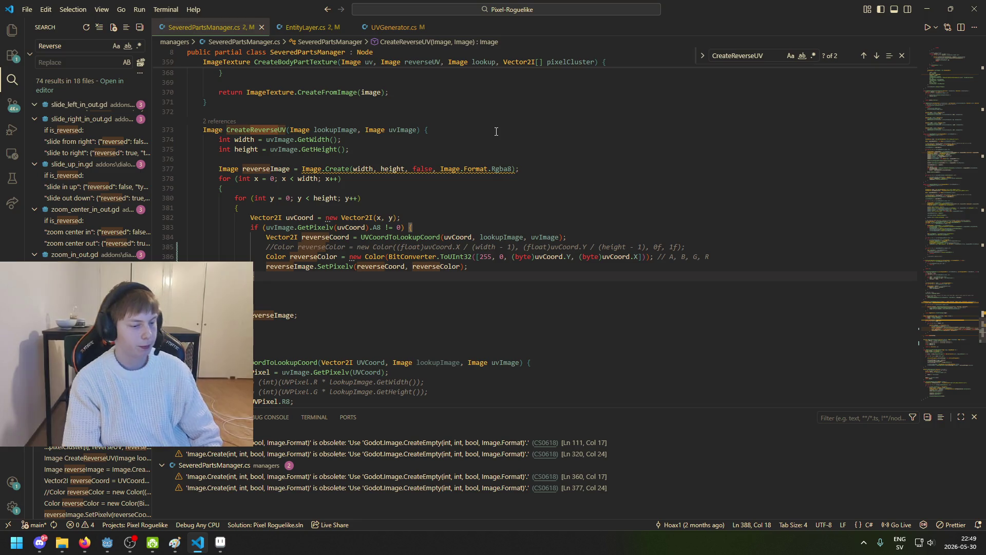
Search the file for 'Severed', after trying SeveredPart, Chec and Dete
key("ctrl+f")
type("SeveredParts")
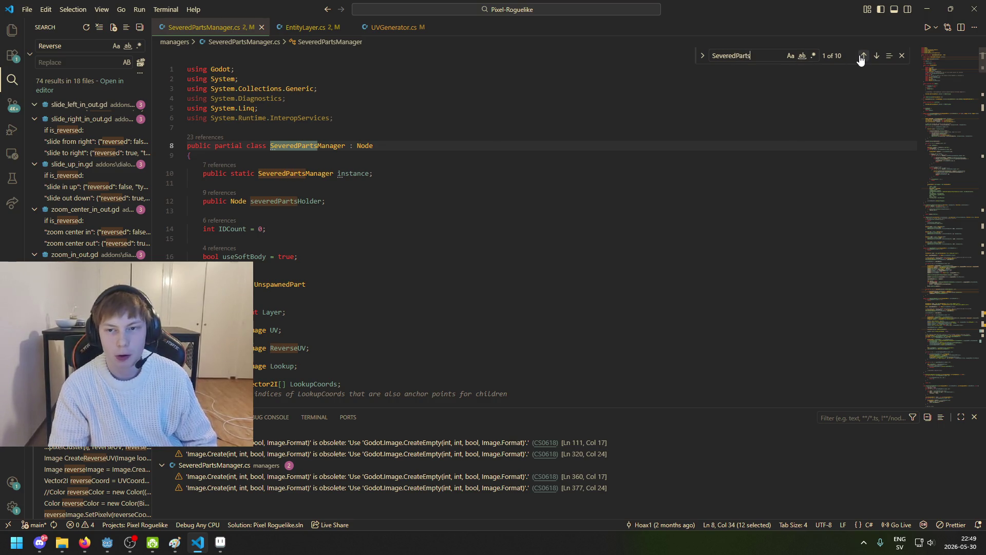
key("ctrl+a")
type("Chec")
key("ctrl+a")
type("Dete")
key("ctrl+a")
type("sEVERED")
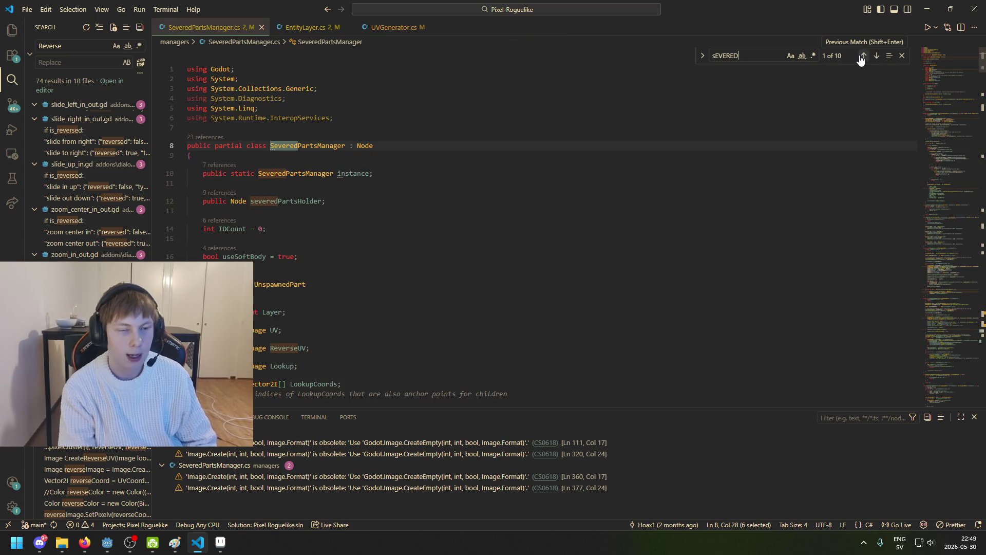
key("ctrl+a")
type("Severed")
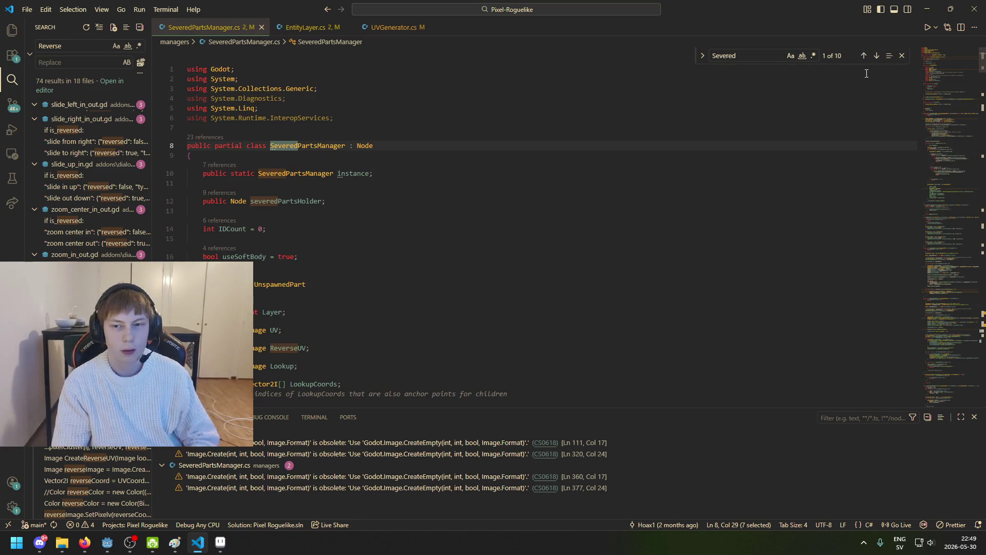
Step through the first Severed matches to the CreateSeveredParts method
left_click(876, 55)
left_click(876, 55)
left_click(876, 55)
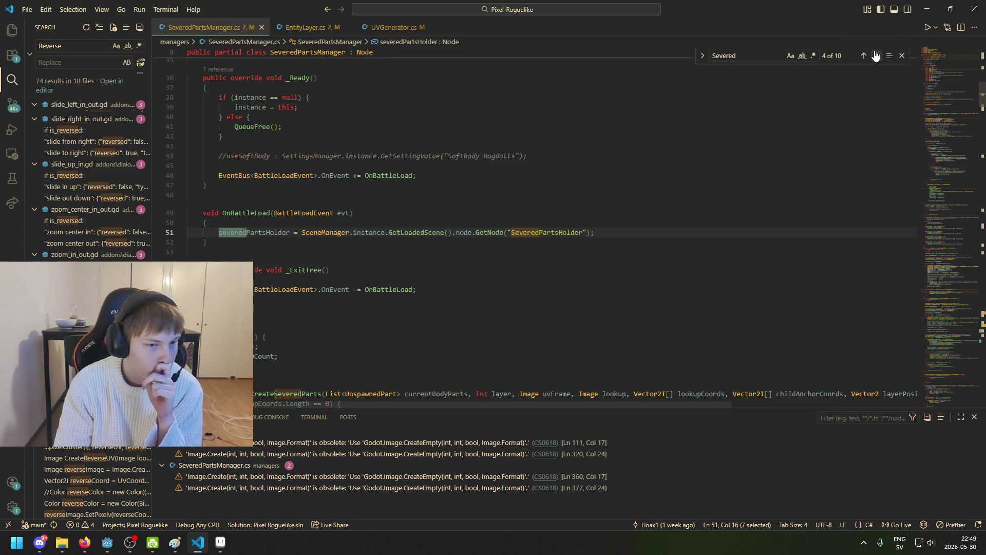
left_click(877, 56)
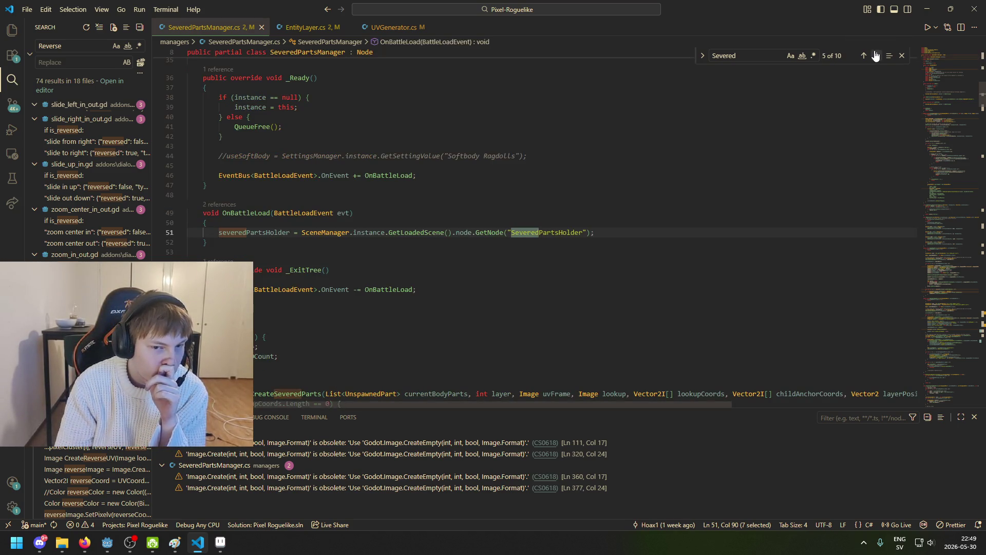
left_click(876, 55)
left_click(876, 55)
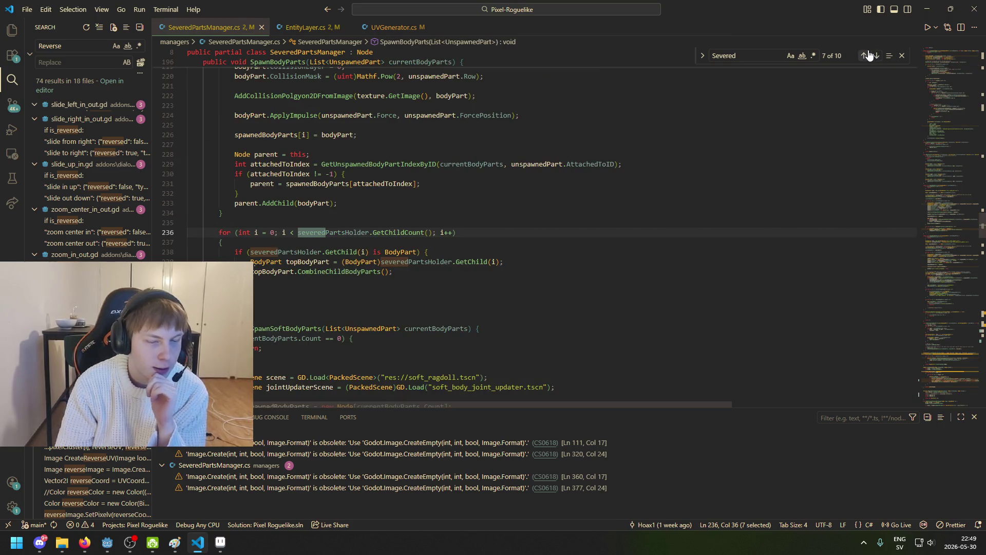
left_click(863, 55)
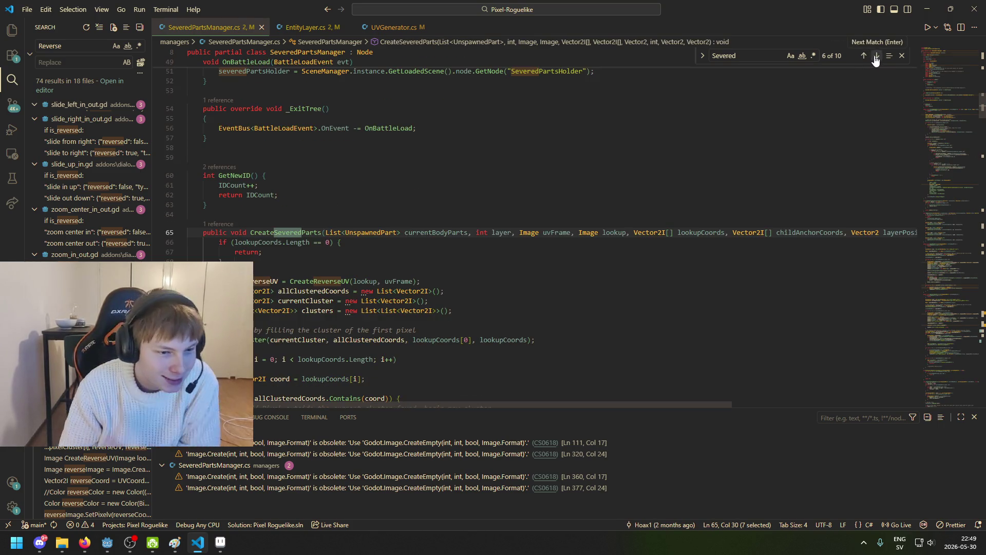
left_click(877, 57)
left_click(864, 56)
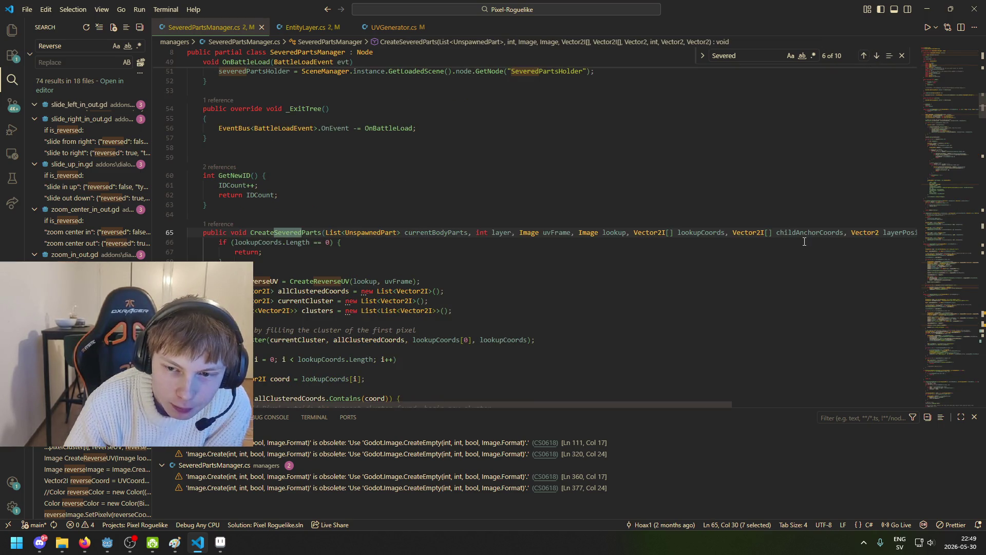
scroll(332, 267, "down", 4)
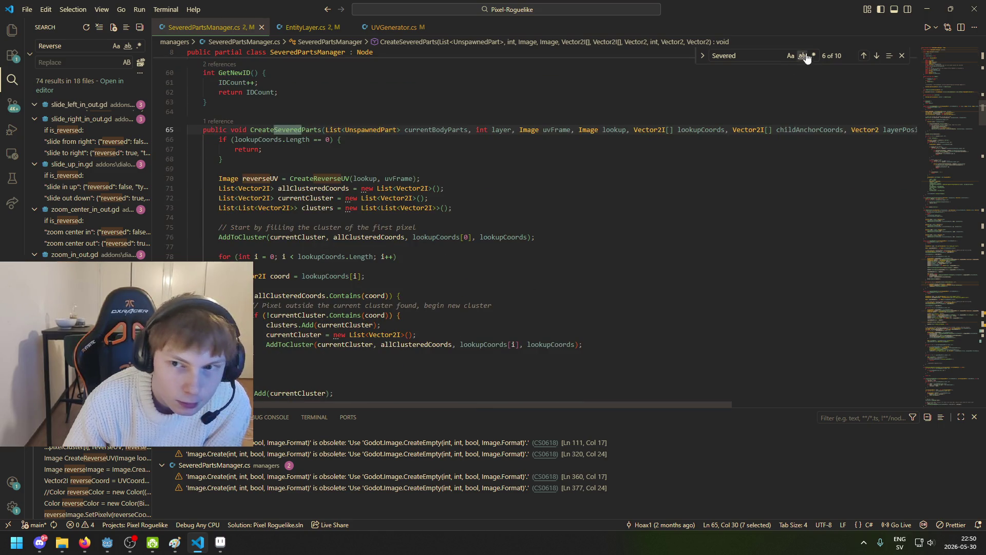
Cycle through matches in SpawnBodyParts, SpawnSoftBodyParts and OnBattleLoad back to CreateSeveredParts
left_click(877, 56)
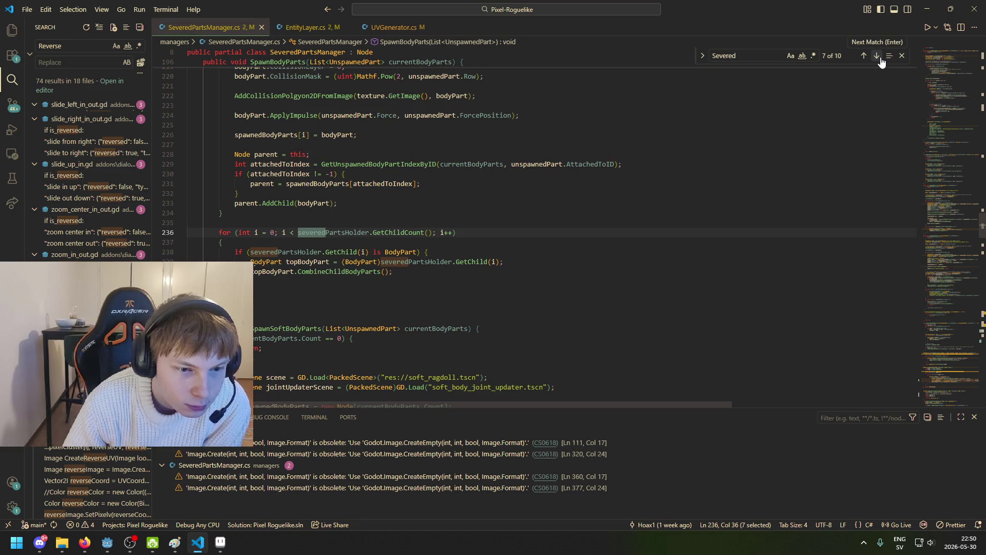
left_click(877, 55)
left_click(877, 56)
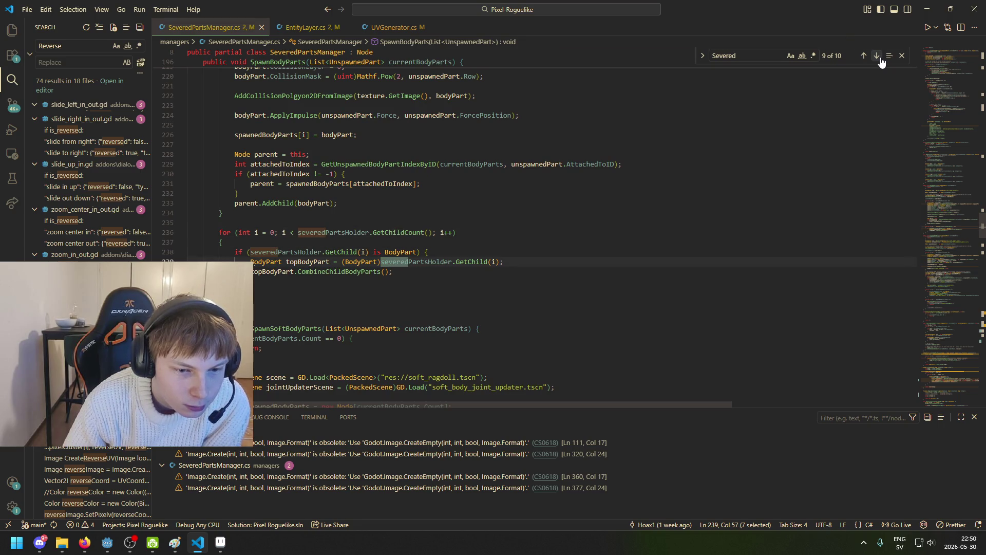
left_click(877, 56)
left_click(877, 55)
left_click(877, 56)
left_click(877, 56)
left_click(877, 56)
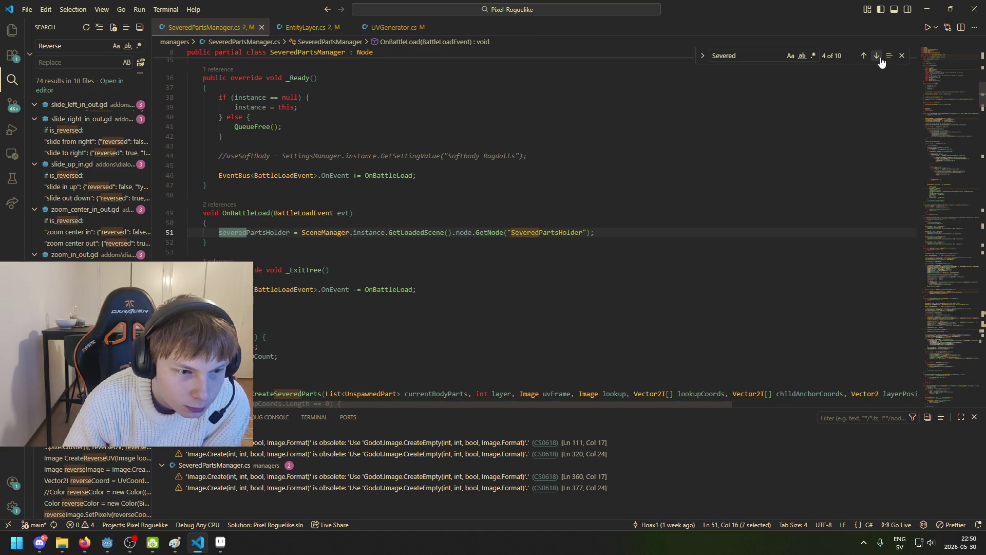
left_click(877, 56)
left_click(877, 56)
left_click(283, 233)
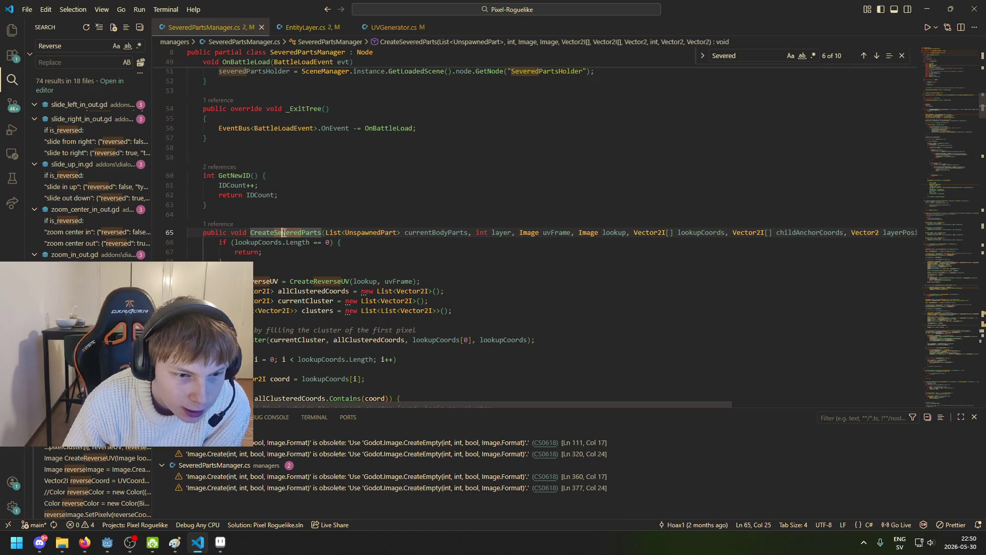
scroll(390, 333, "down", 3)
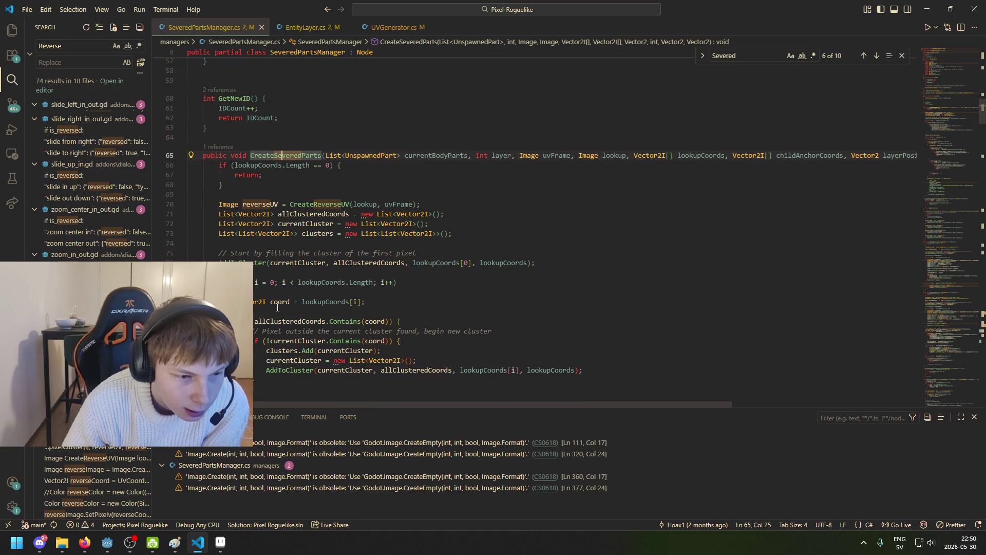
Trace how clusters and currentCluster are filled through the AddToCluster calls
left_click(229, 204)
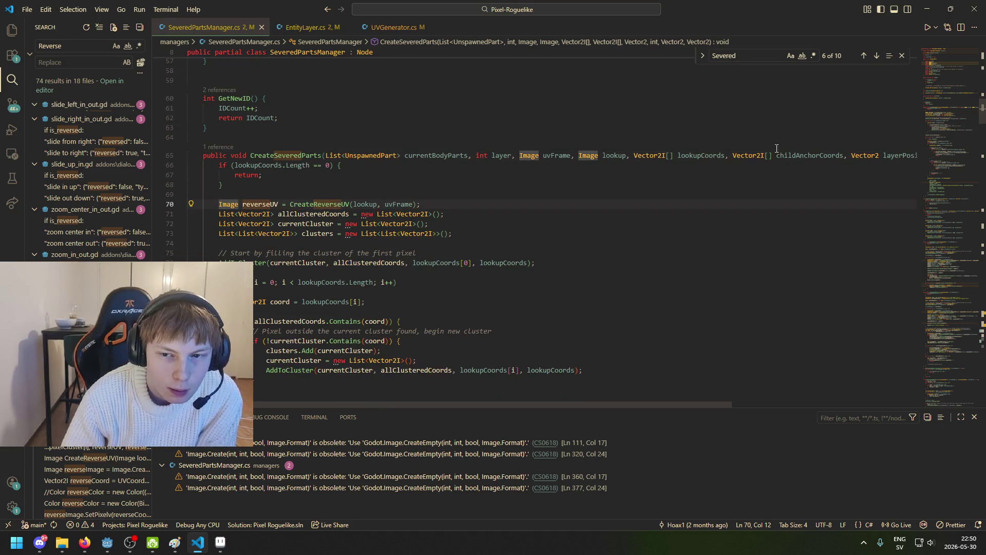
scroll(743, 156, "down", 3)
left_click(272, 273)
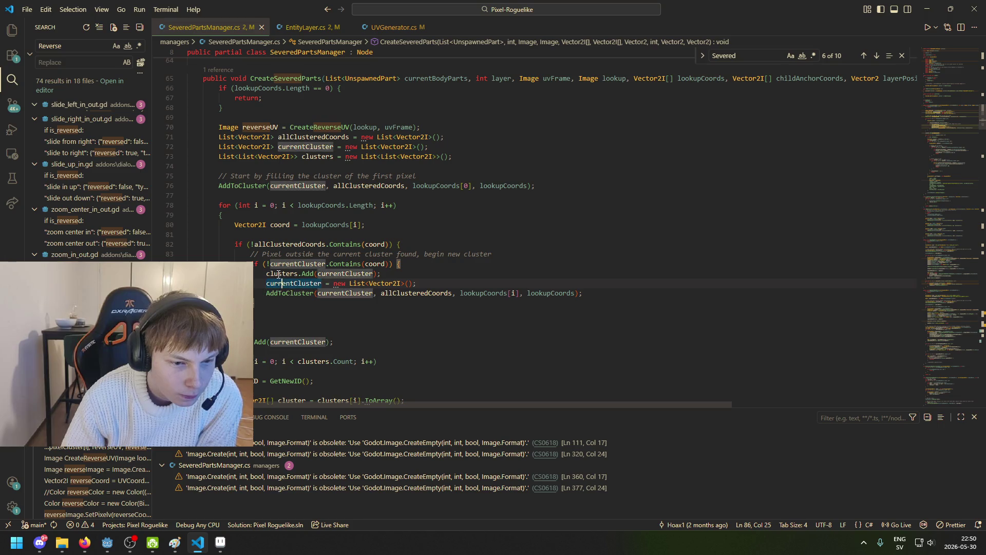
left_click(266, 283)
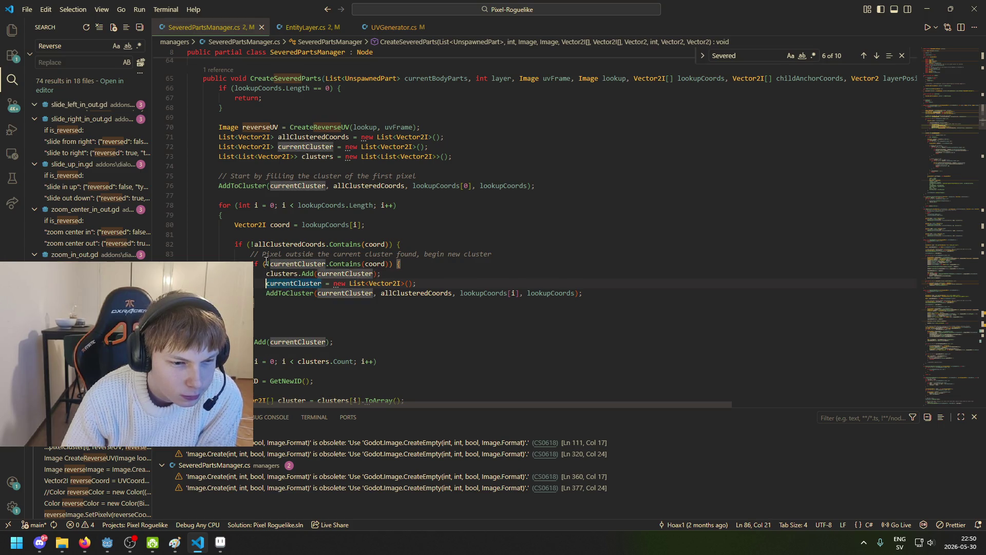
mouse_move(219, 185)
left_mouse_down()
mouse_move(515, 169)
mouse_move(565, 184)
left_mouse_up()
left_click(220, 186)
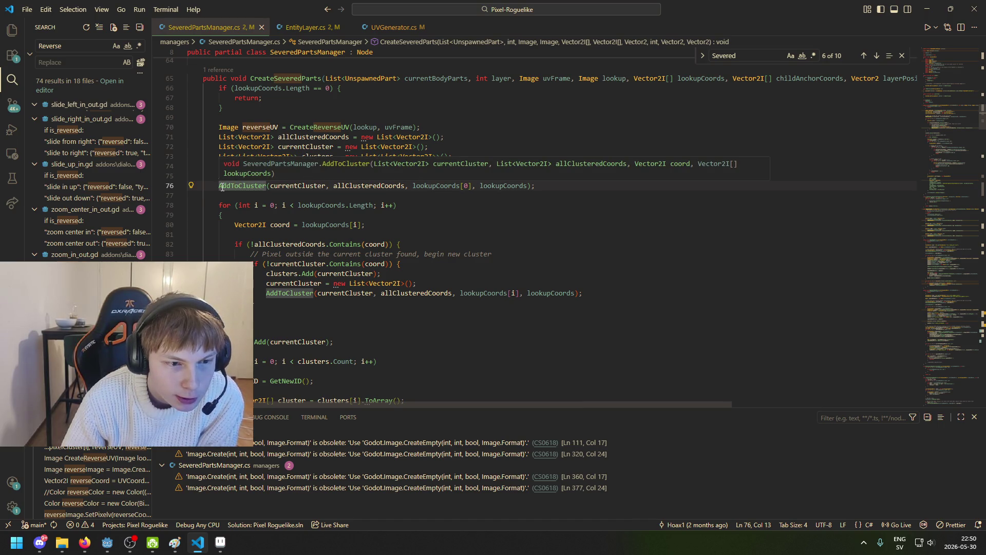
left_click(215, 188)
Highlight the uses of ChildAnchorCoordIndices and partAnchorCoordIndex, including line 108
scroll(222, 191, "down", 3)
left_click(214, 240)
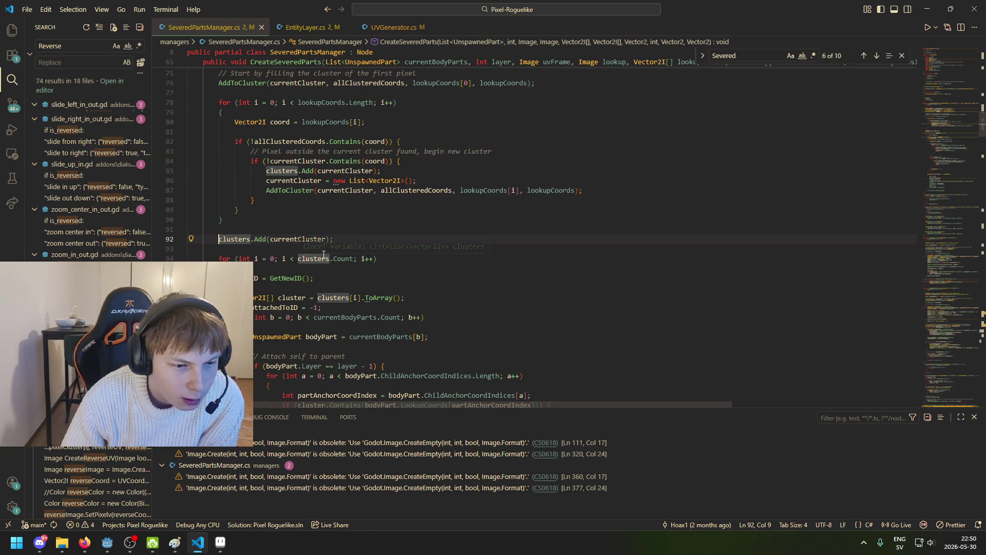
scroll(324, 255, "down", 3)
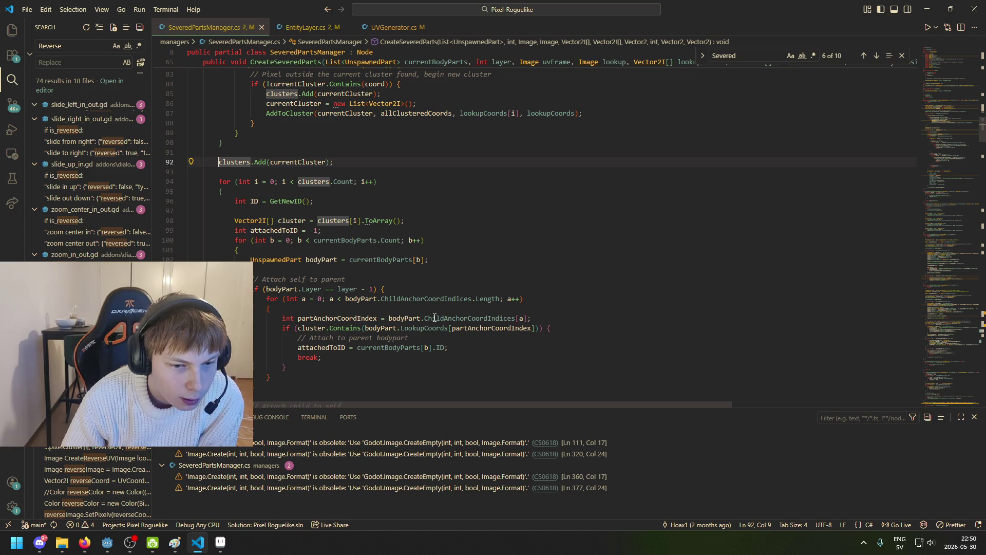
left_click(416, 294)
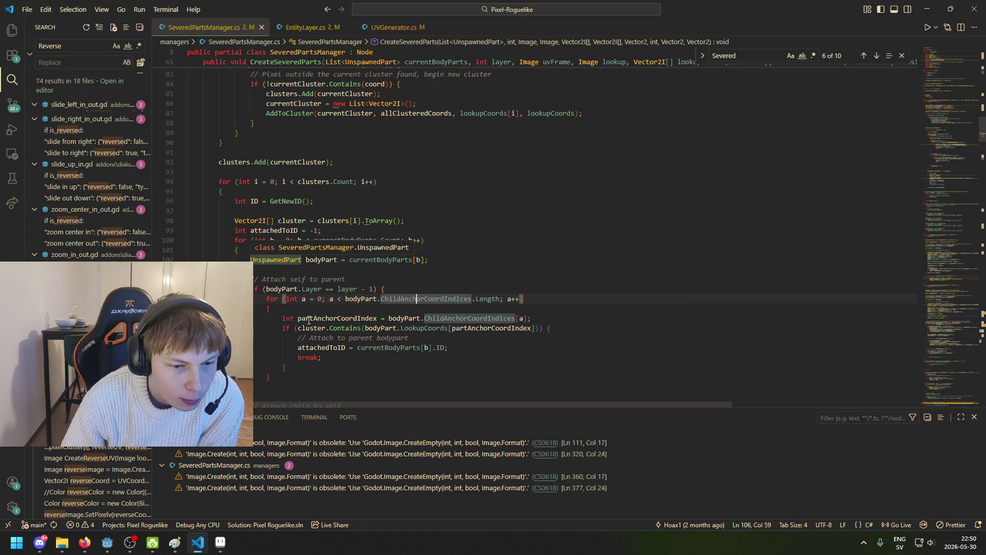
left_click(309, 319)
left_click(473, 319)
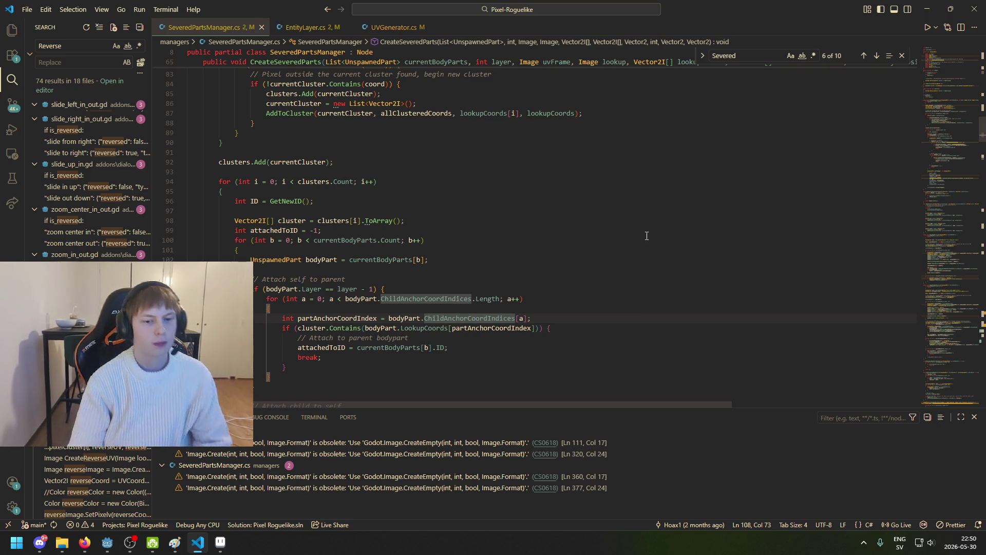
Search for AnchorCoordIndicies and inspect GetAnchoringTextureCoordIndices with lookupCoords and anchorCoords on line 141
key("ctrl+f")
type("Anch")
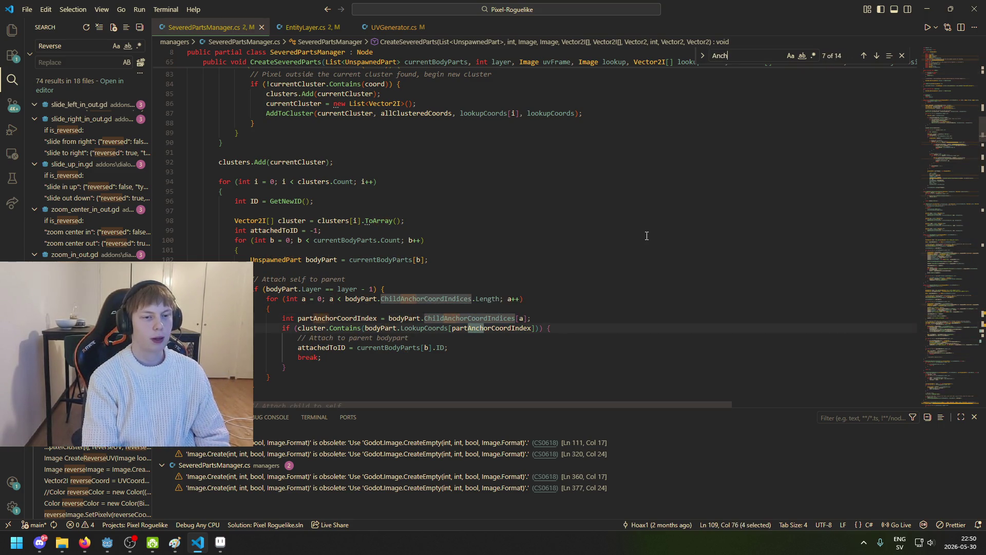
type("orCoordIndicies")
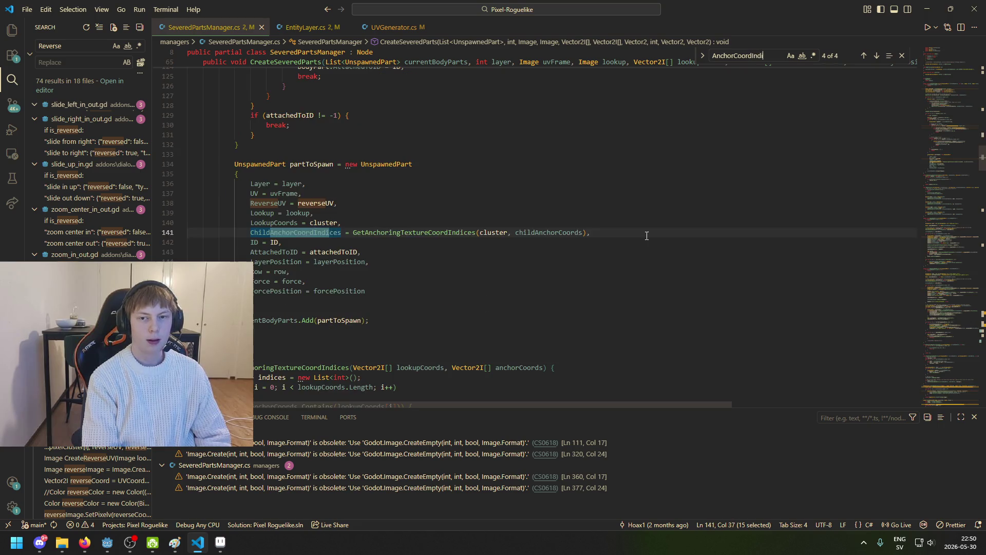
left_click(391, 234)
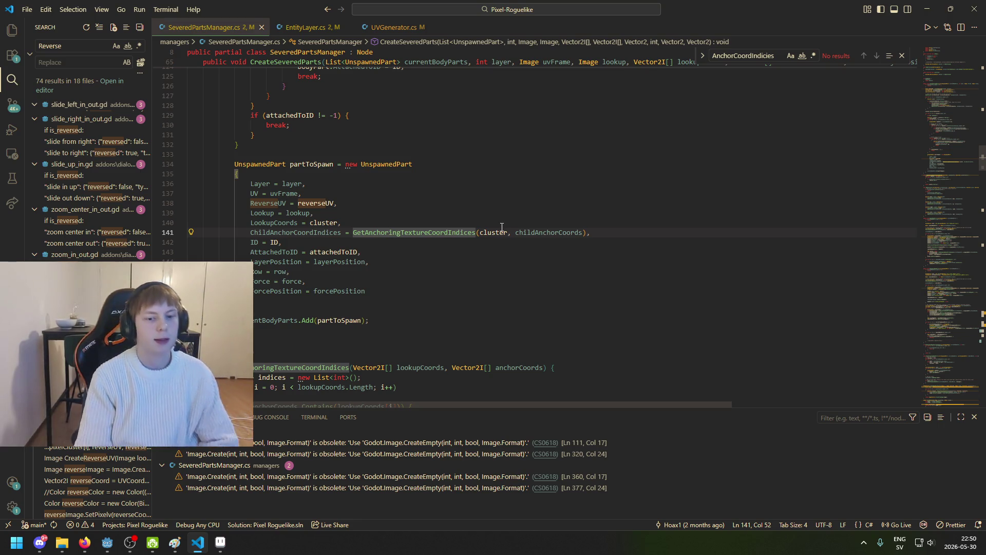
scroll(447, 330, "down", 5)
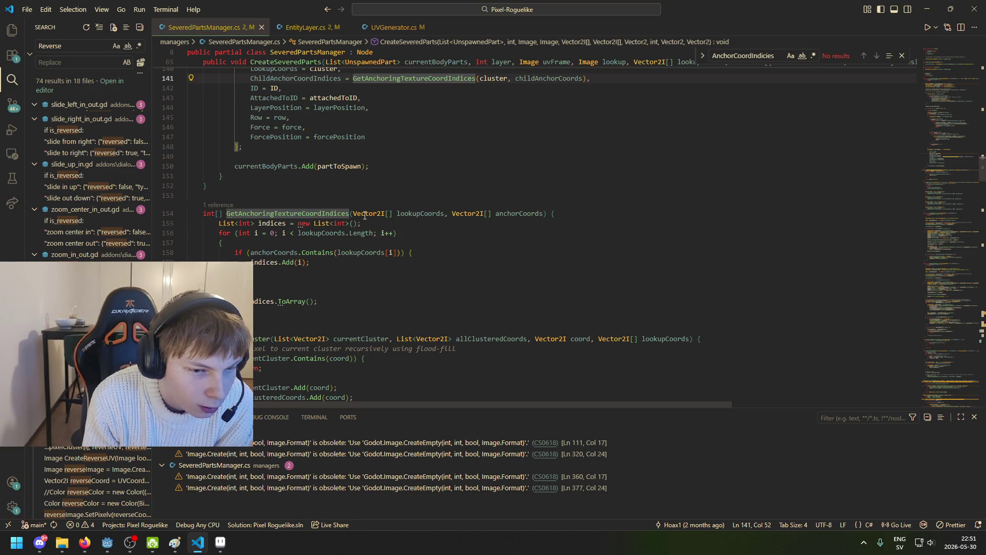
left_click(406, 214)
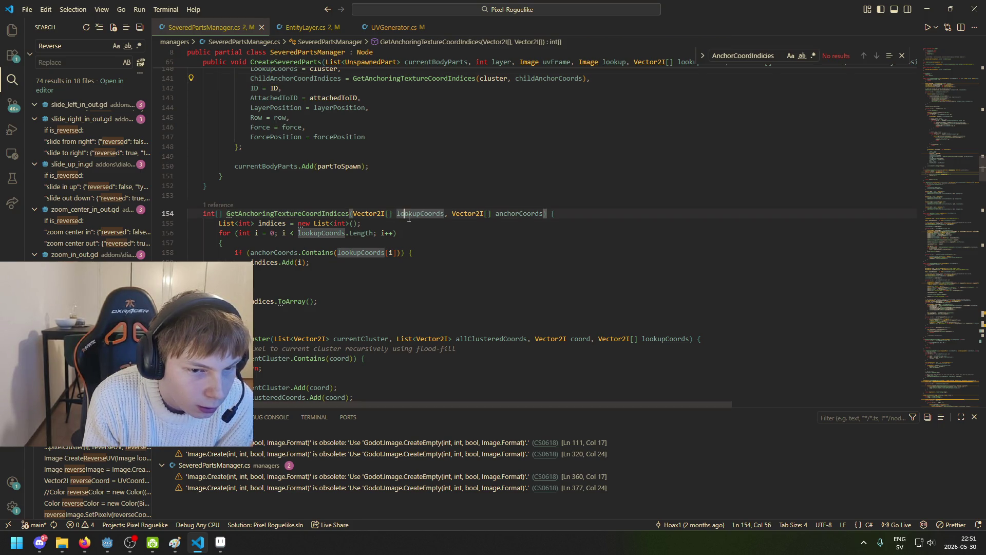
left_click(515, 212)
scroll(401, 193, "up", 3)
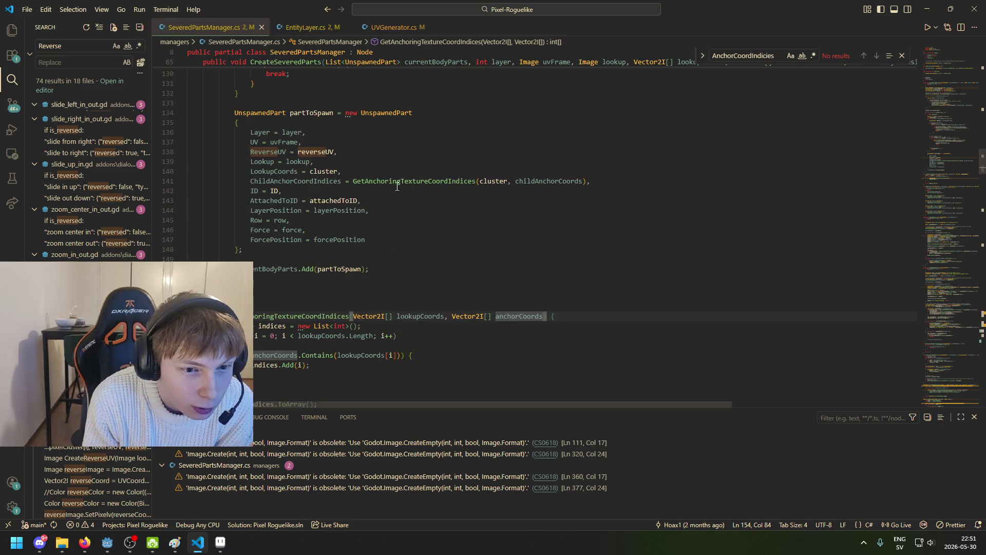
left_click(535, 180)
Highlight every use of indices, then return to childAnchorCoords on line 141
scroll(315, 221, "down", 3)
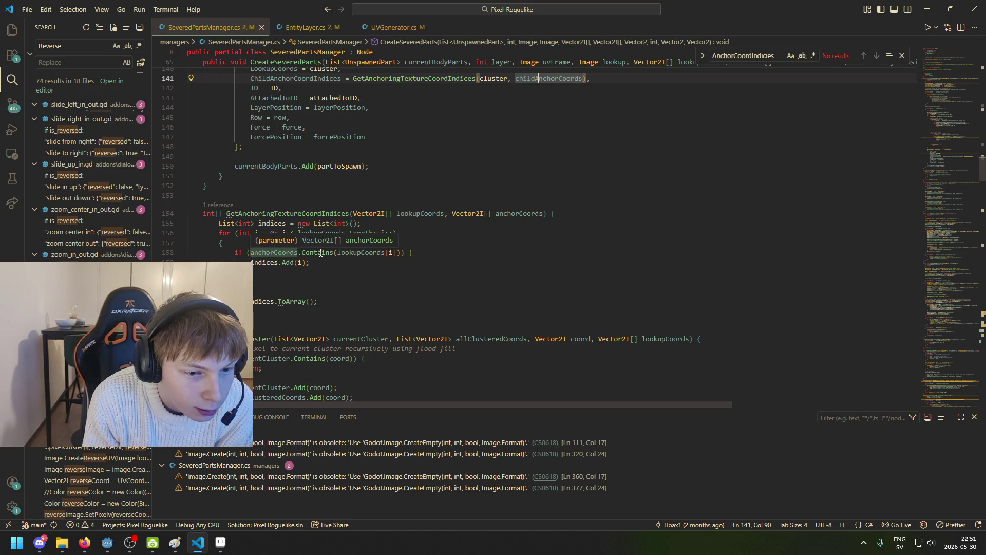
mouse_move(331, 255)
left_click(278, 262)
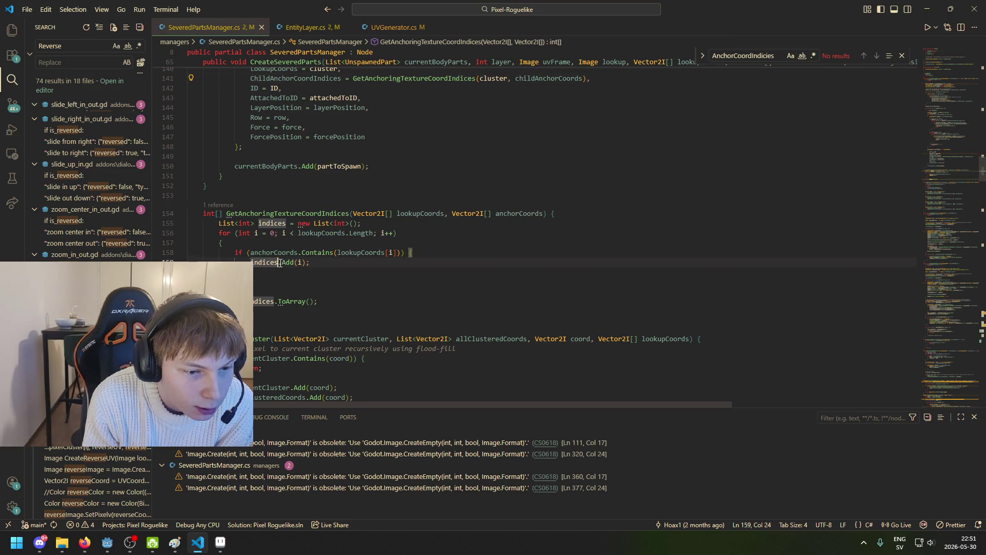
scroll(381, 245, "up", 2)
scroll(544, 216, "up", 1)
left_click(527, 154)
Put the caret on the childAnchorCoords argument of GetAnchoringTextureCoordIndices and start a Find
scroll(469, 177, "up", 10)
scroll(354, 195, "up", 9)
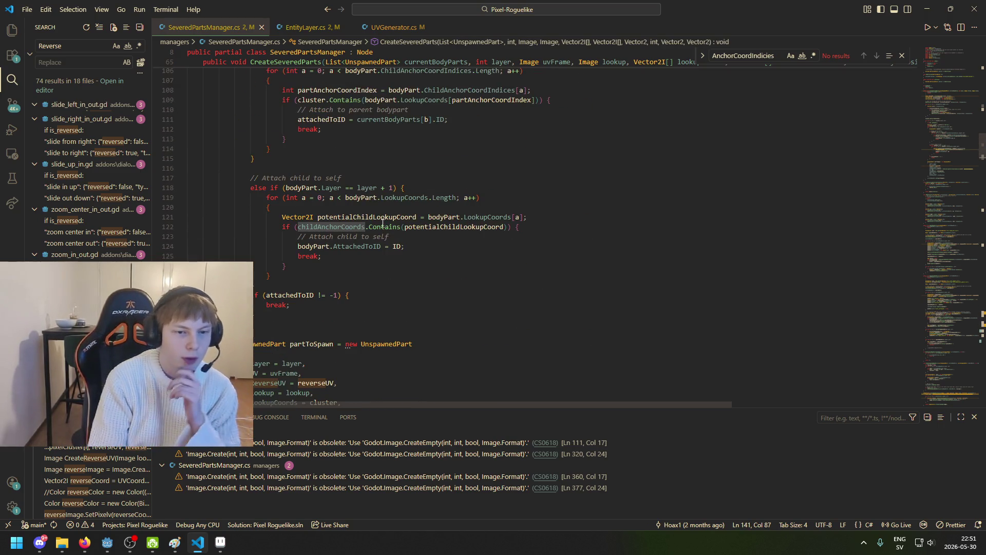
scroll(387, 261, "up", 11)
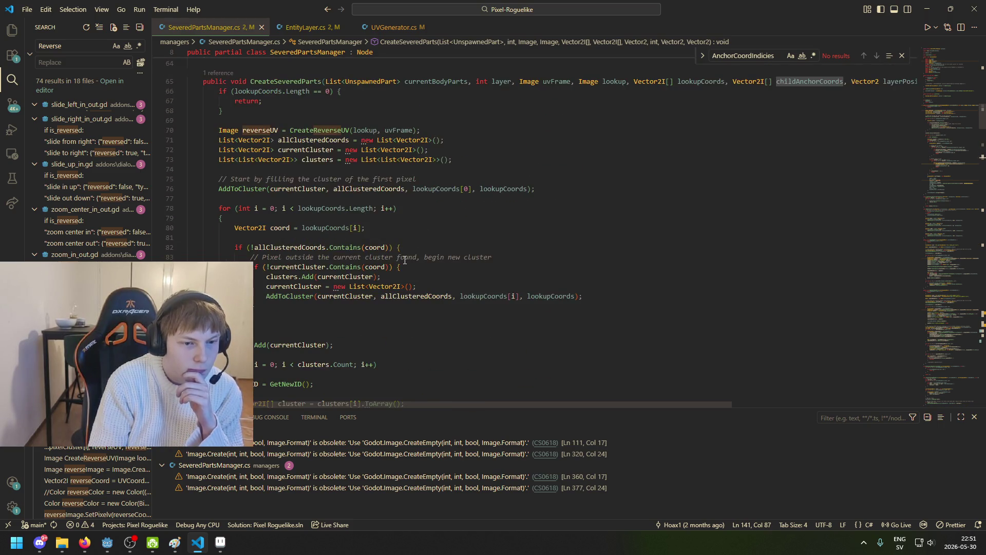
scroll(395, 273, "down", 20)
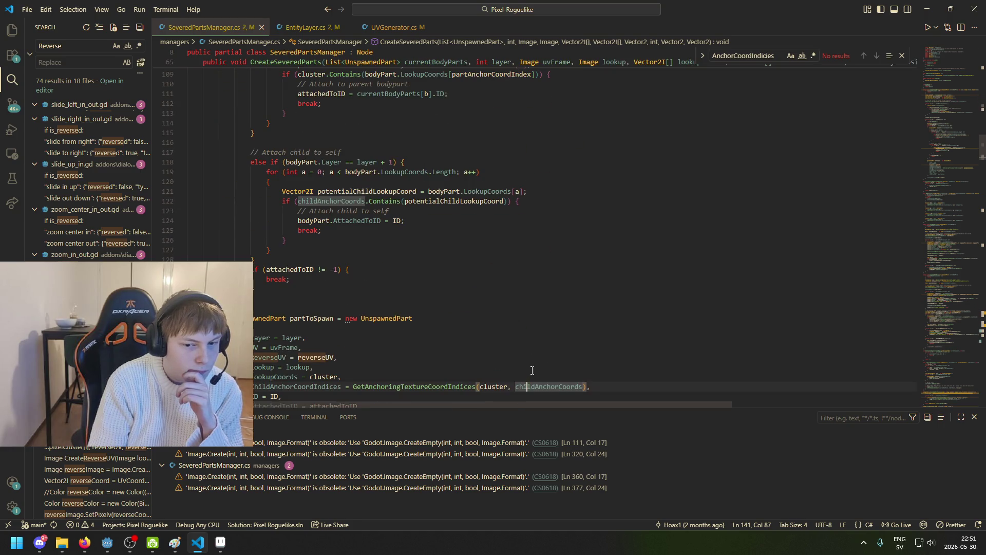
scroll(390, 334, "down", 3)
left_click(455, 284)
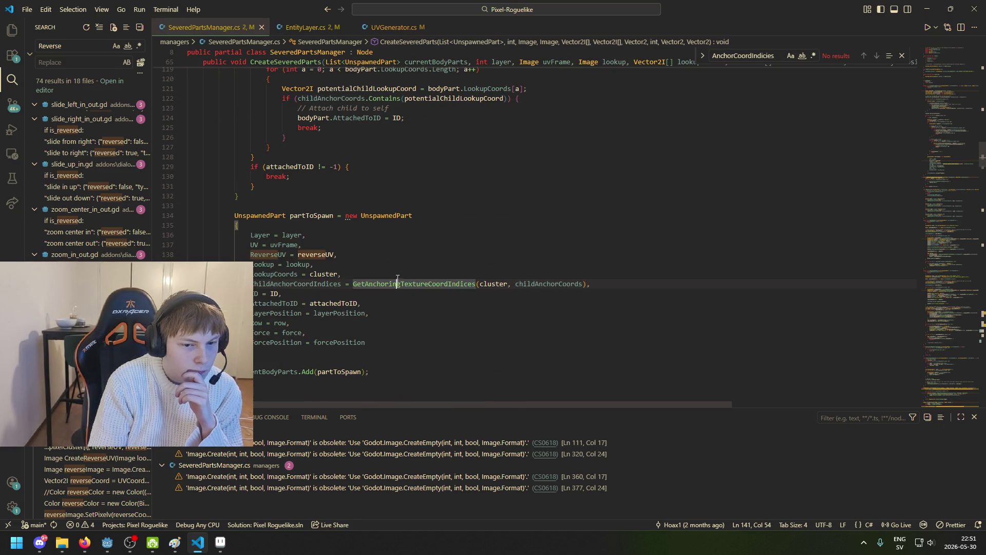
scroll(443, 241, "up", 5)
scroll(442, 243, "up", 5)
scroll(442, 251, "down", 12)
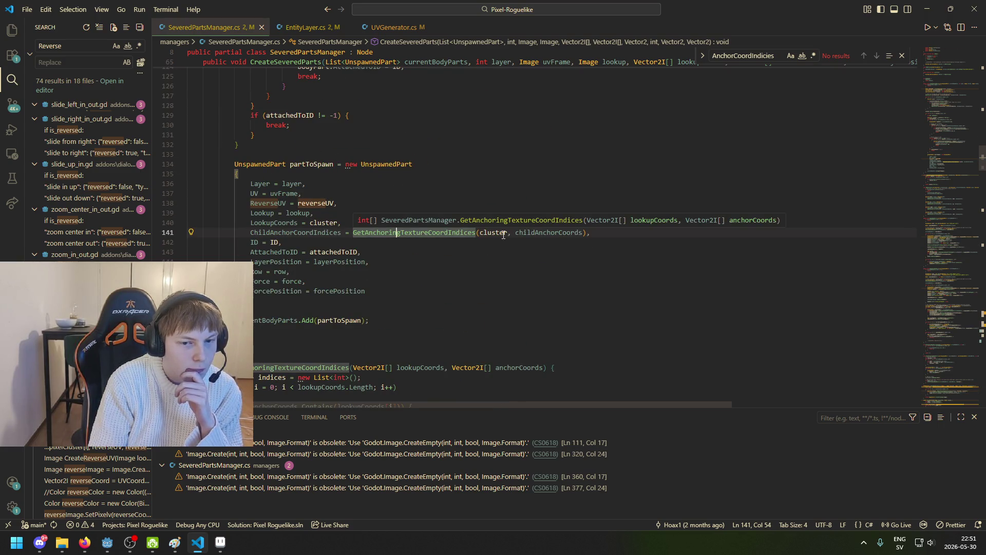
left_click(533, 233)
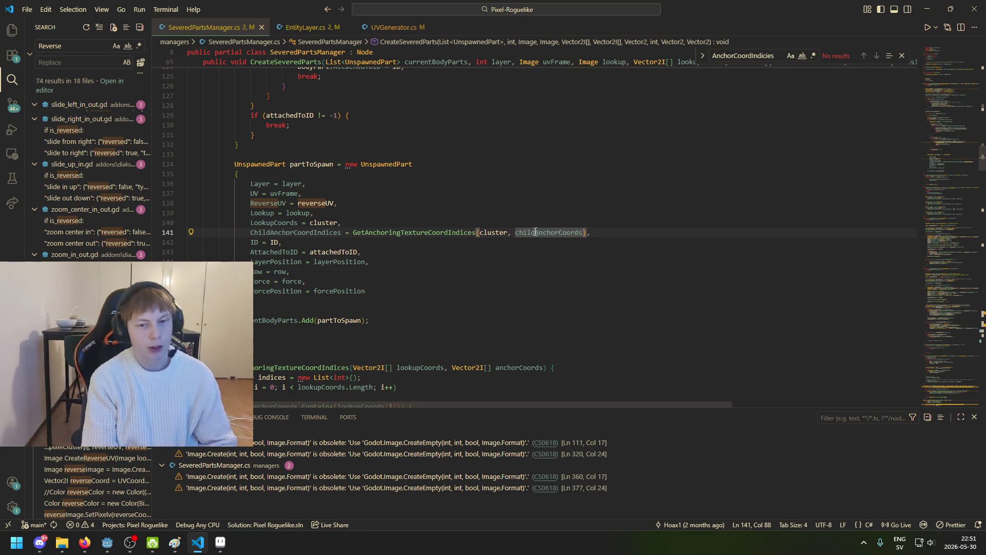
key("ctrl+f")
Search the file for childAnchorCoords, reaching its parameter on line 65
key("End")
key("BackSpace")
key("BackSpace")
key("BackSpace")
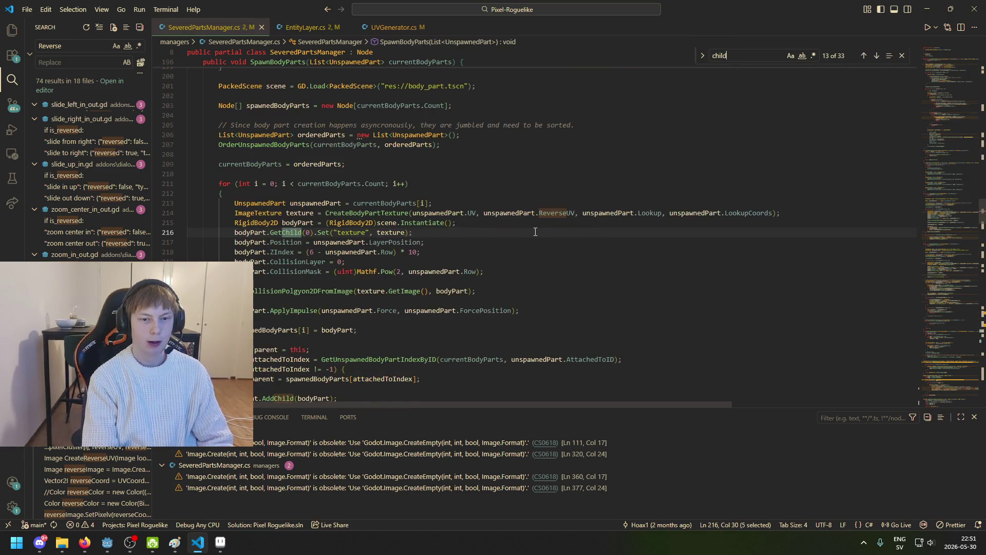
type("AnchorCoords")
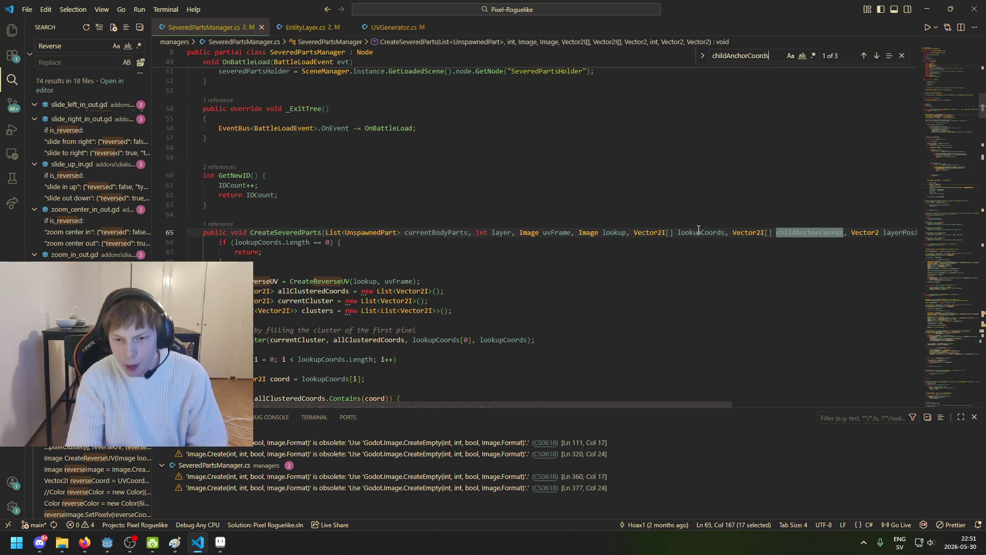
mouse_move(301, 234)
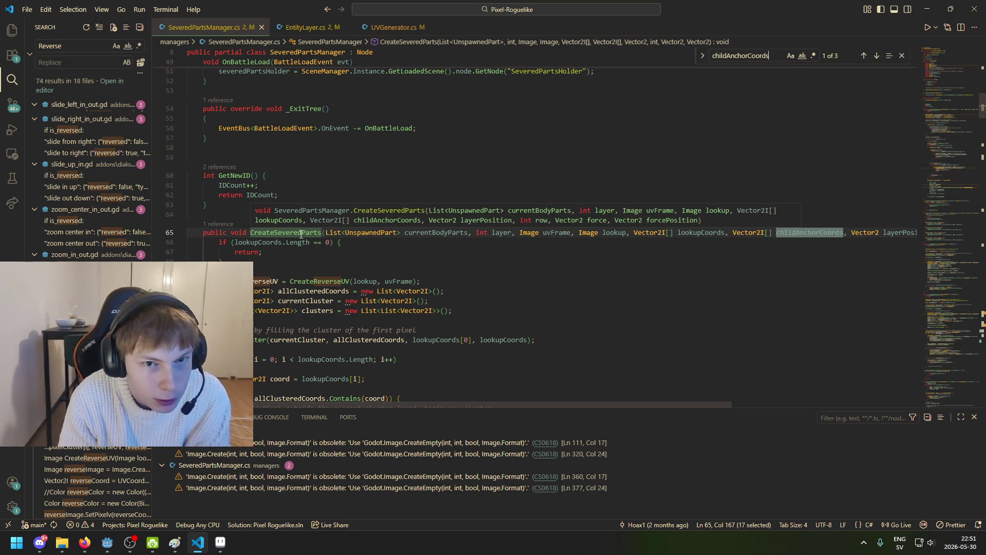
mouse_move(816, 232)
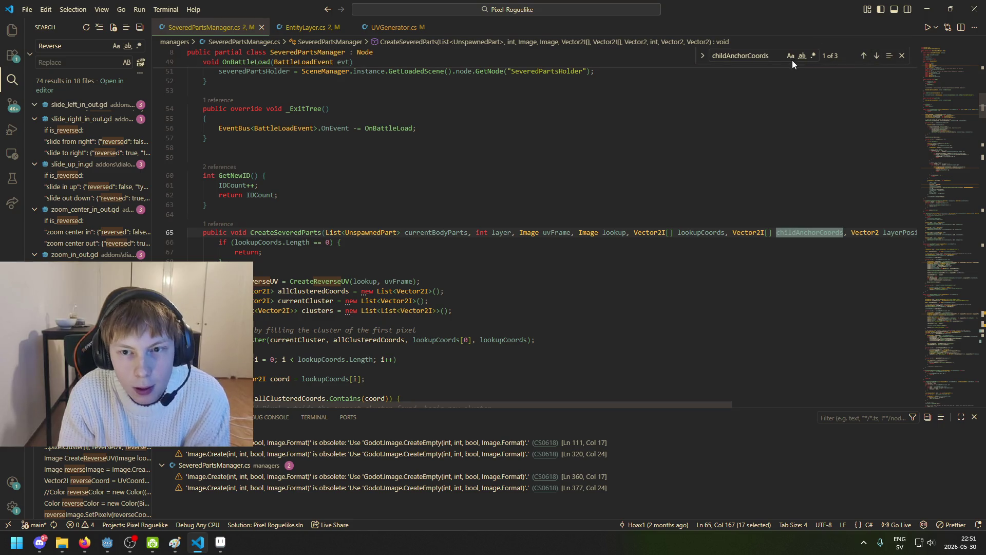
Search the file for CreateSeveredParts, finding only its definition at line 65
key("ctrl+f")
type("Create")
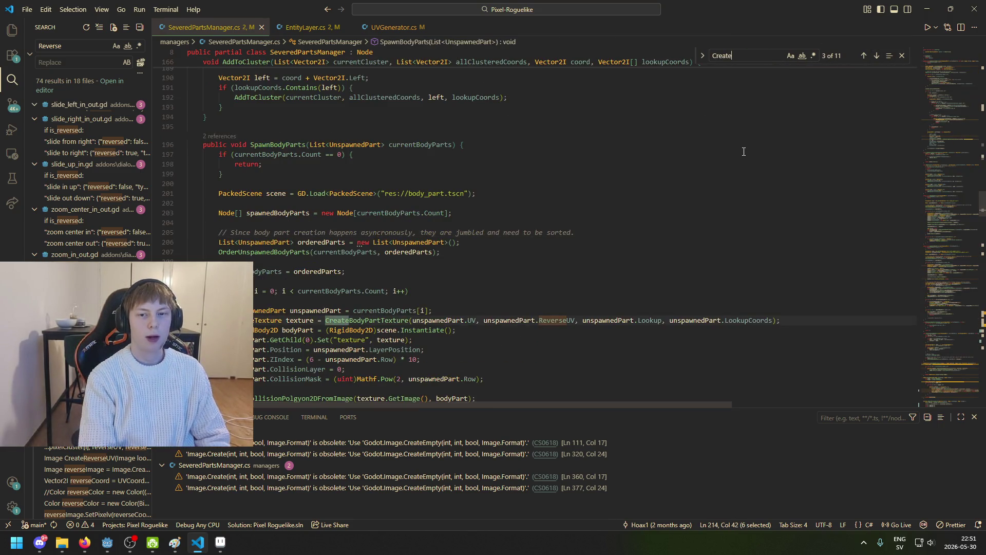
type("SeveredParts")
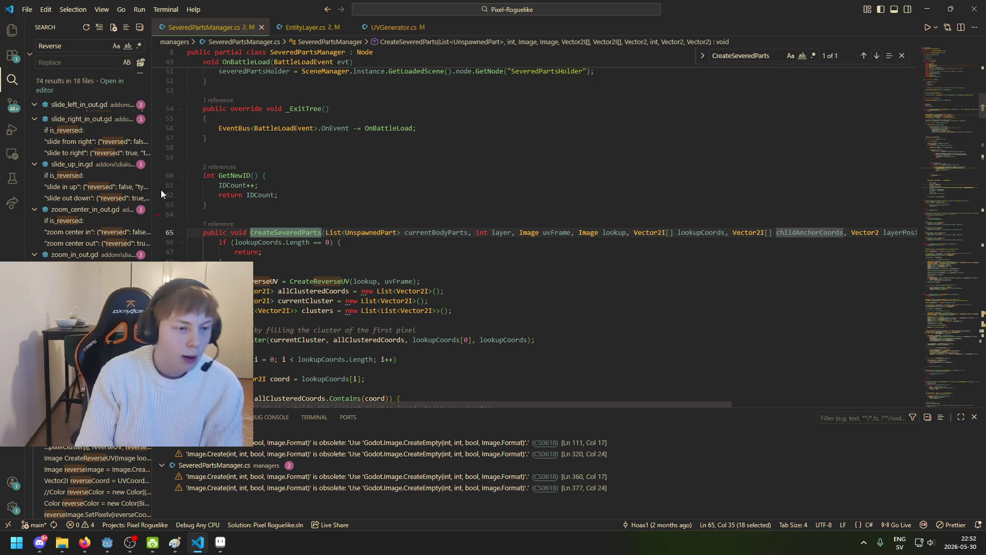
double_click(86, 50)
Search the workspace for CreateSeveredParts( and inspect its call with currentBodyParts in Entity.cs
type("C")
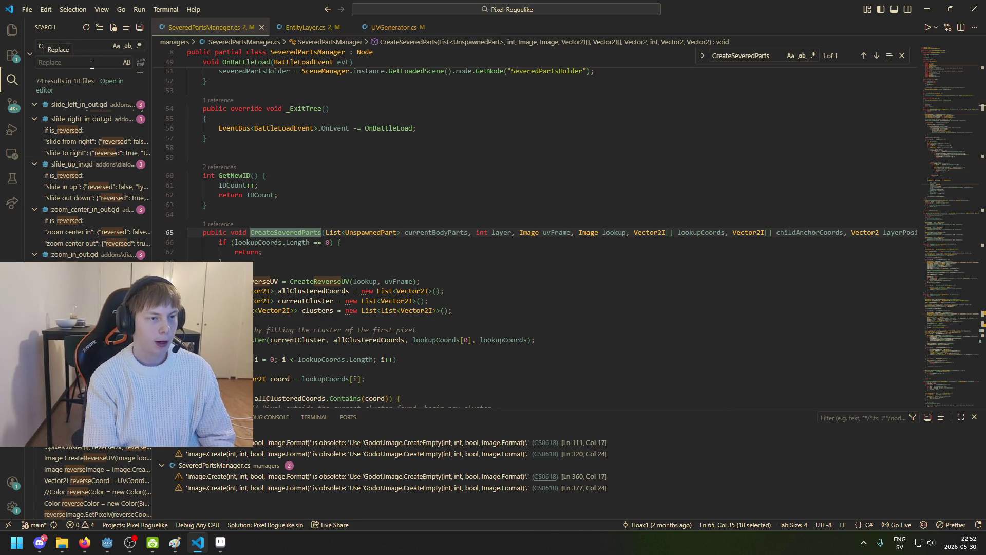
type("reatets")
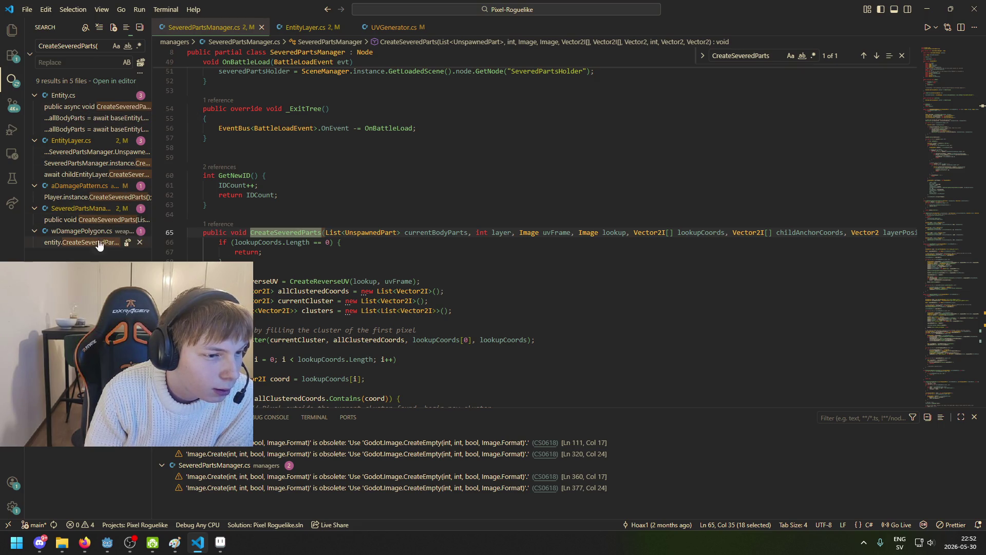
left_click(84, 109)
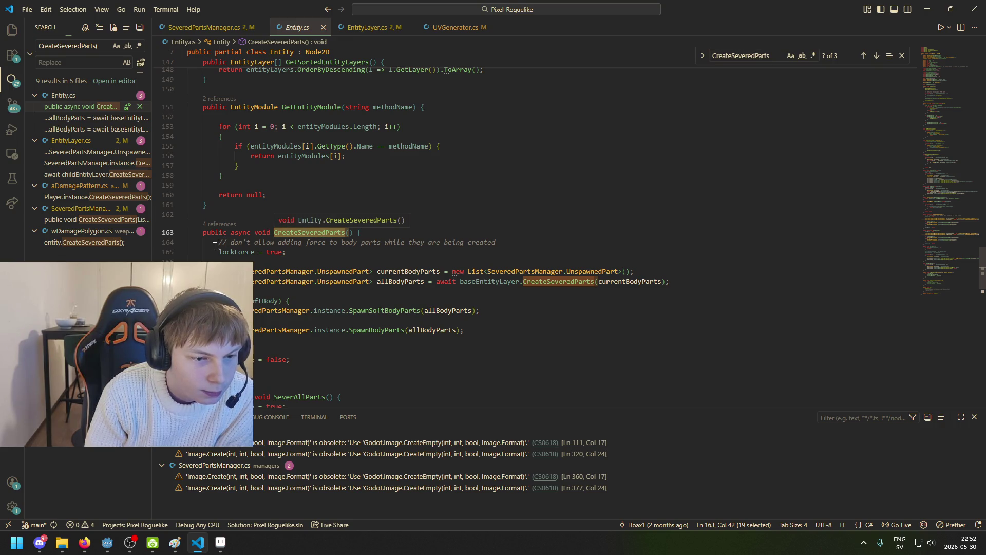
left_click(550, 281)
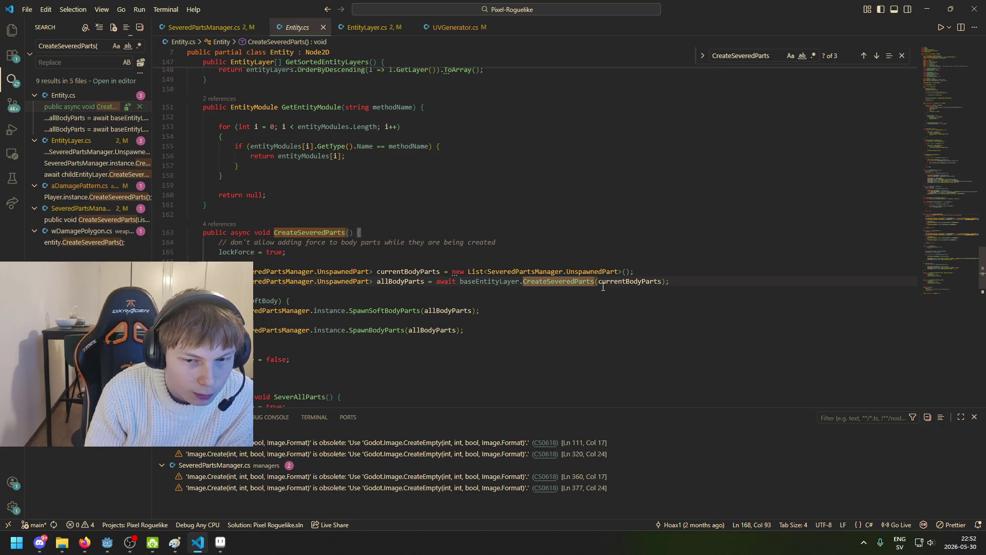
left_click(624, 282)
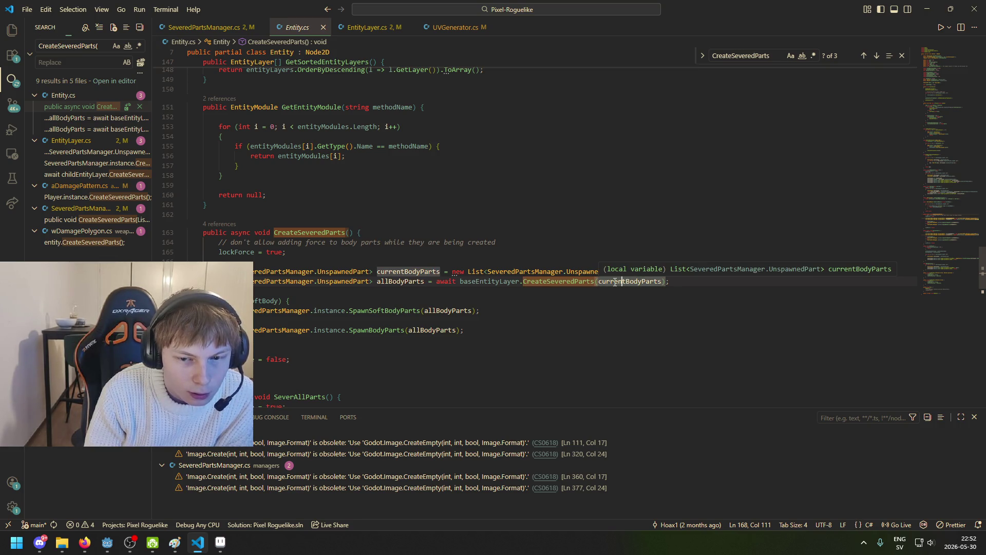
left_click(204, 27)
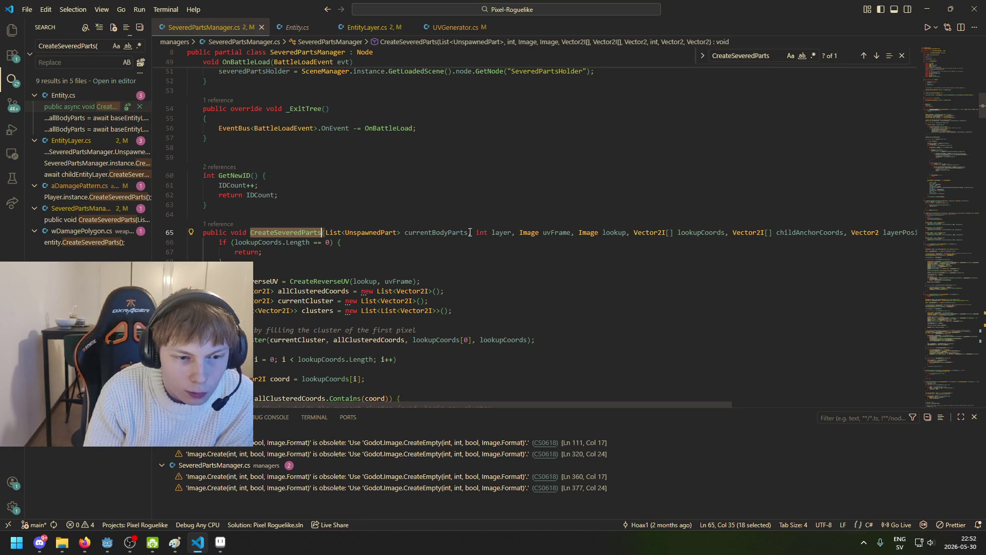
Jump back to the CreateSeveredParts declaration, then check the currentBodyParts list in Entity.cs
scroll(563, 239, "down", 15)
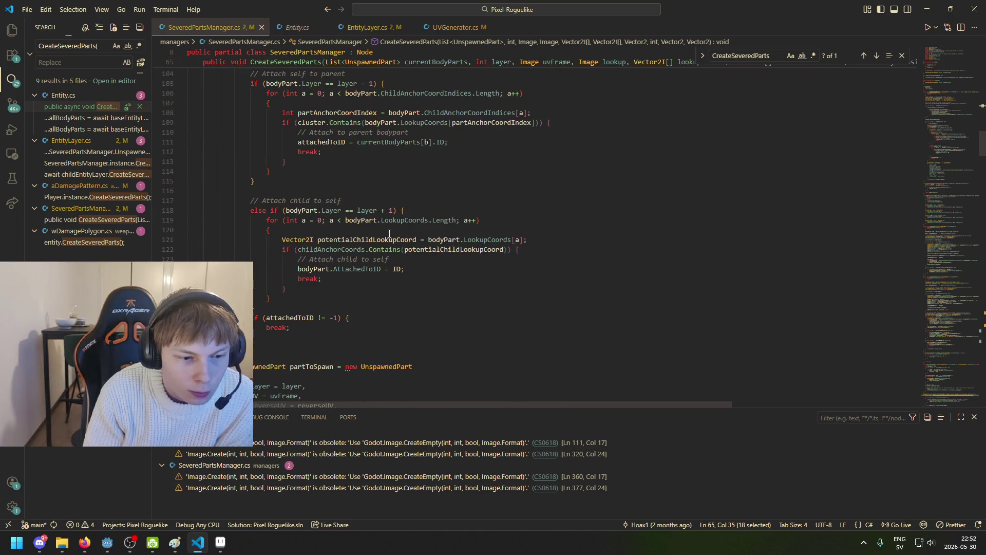
key("Return")
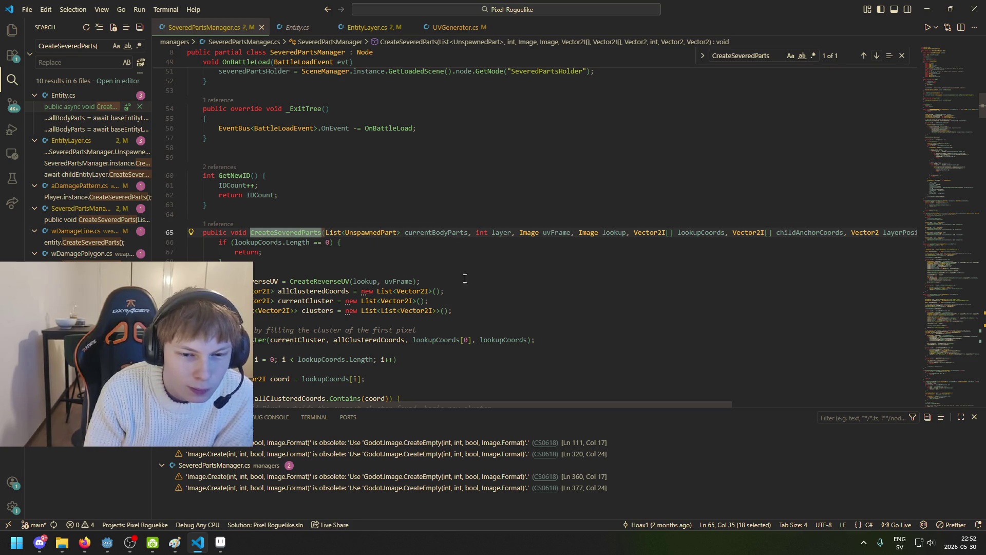
mouse_move(500, 402)
left_mouse_down()
mouse_move(546, 393)
mouse_move(698, 402)
mouse_move(442, 378)
left_mouse_up()
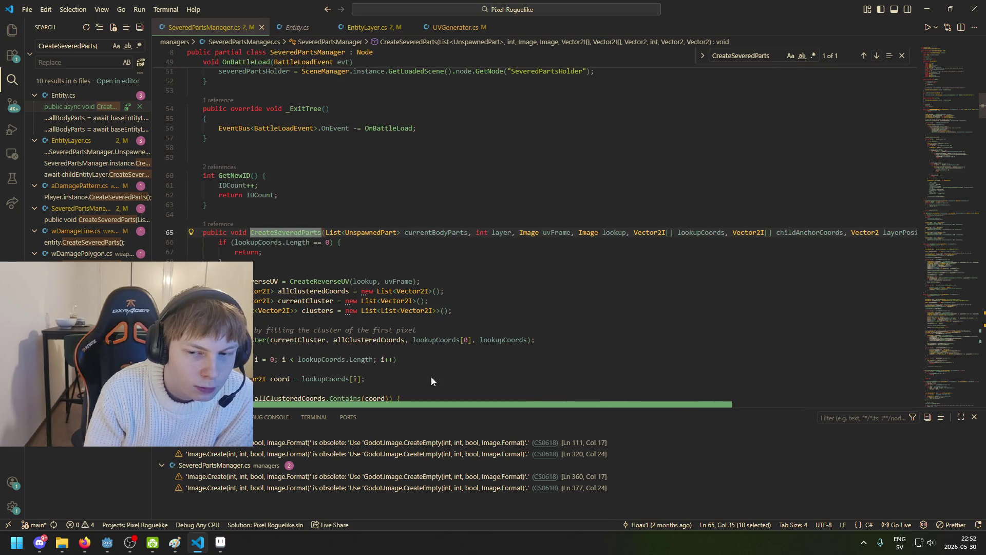
left_click(288, 30)
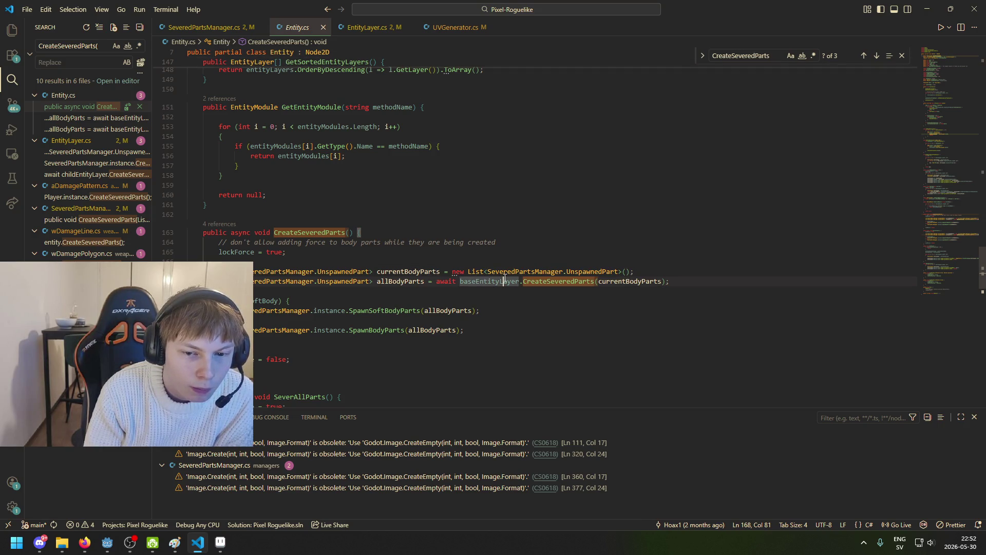
left_click(505, 271)
scroll(446, 268, "down", 3)
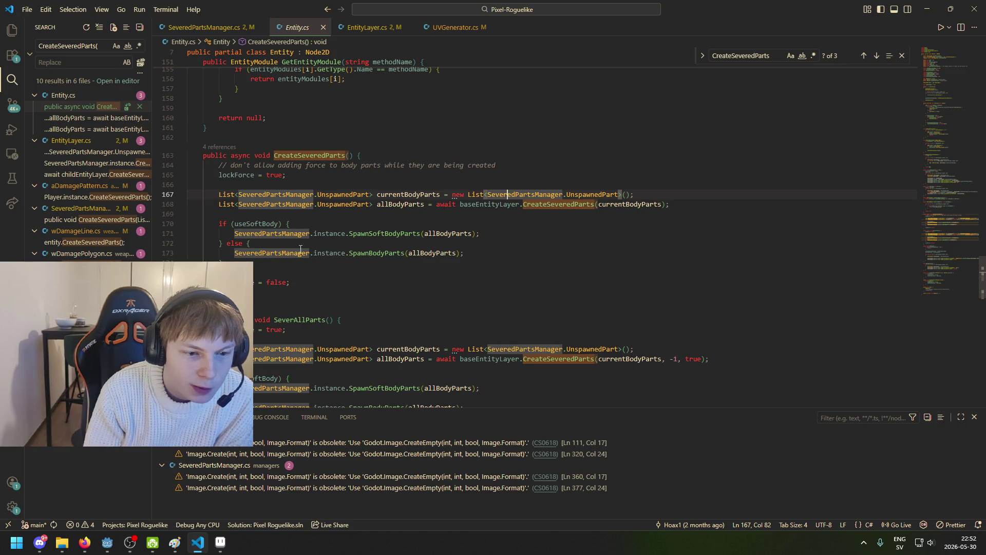
Scroll Entity.cs to SeverAllParts, comparing it against SeveredPartsManager.cs
left_click(226, 30)
left_click(295, 27)
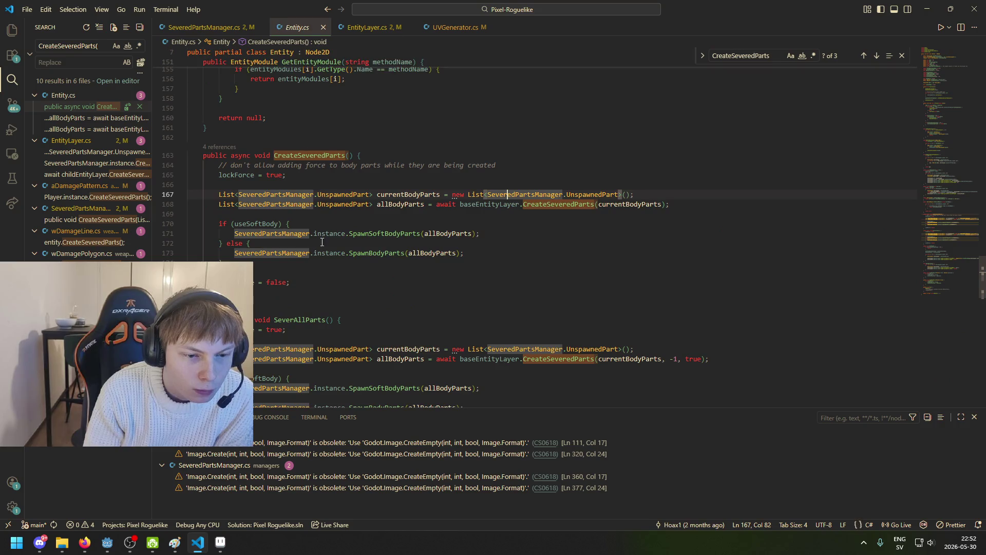
scroll(329, 273, "down", 2)
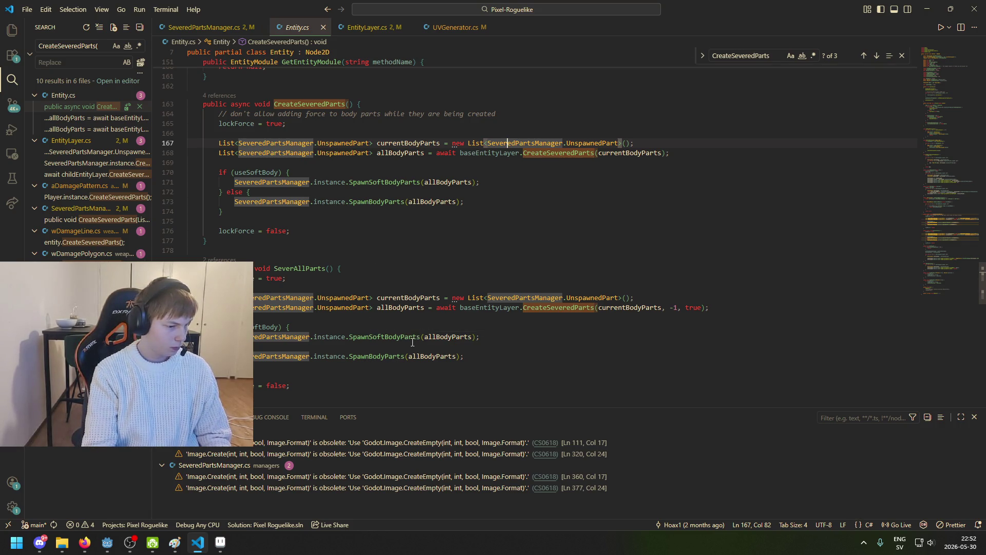
left_click(452, 317)
scroll(488, 284, "down", 3)
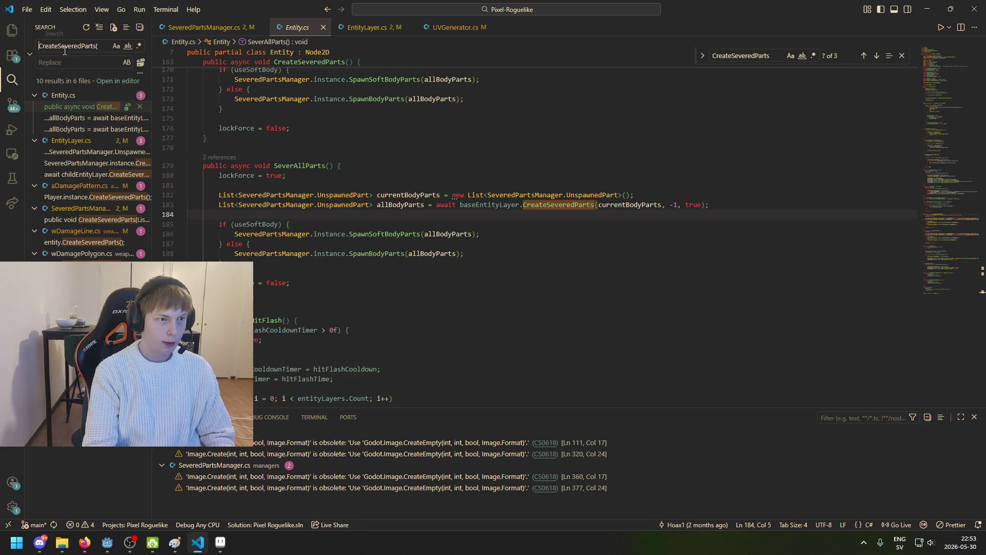
left_click(221, 28)
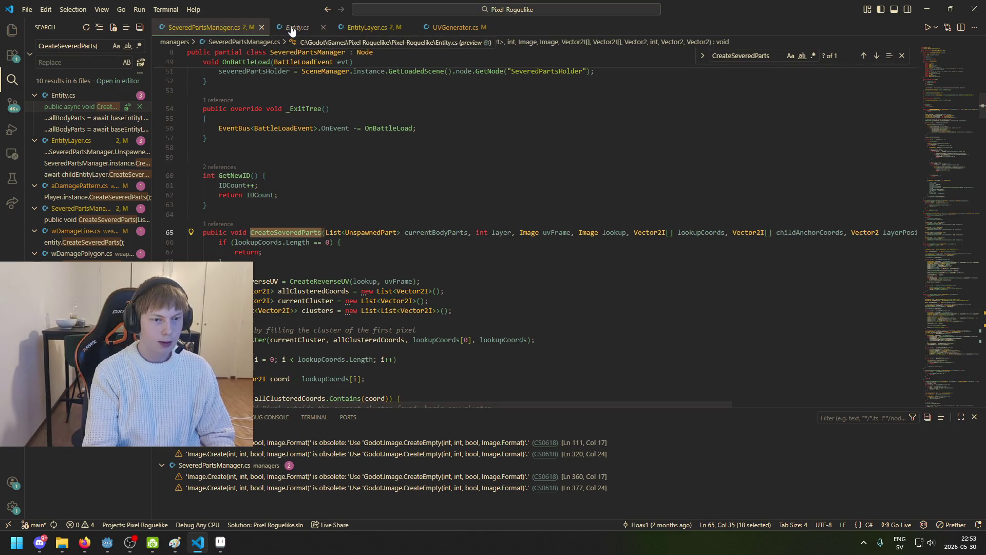
left_click(292, 28)
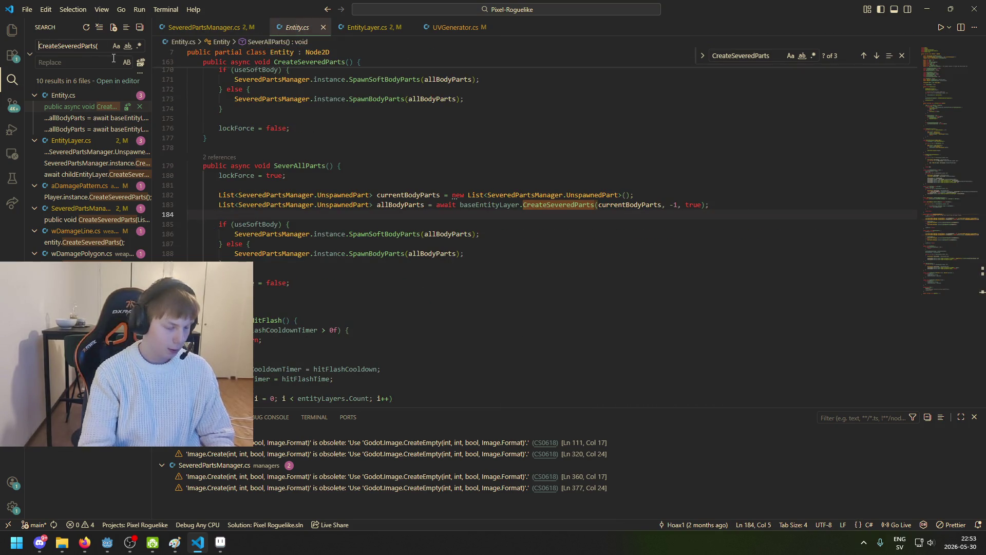
Open the instance.CreateSeveredParts call in EntityLayer.cs and place the caret on GetChildAnchorCoords()
type("instance.")
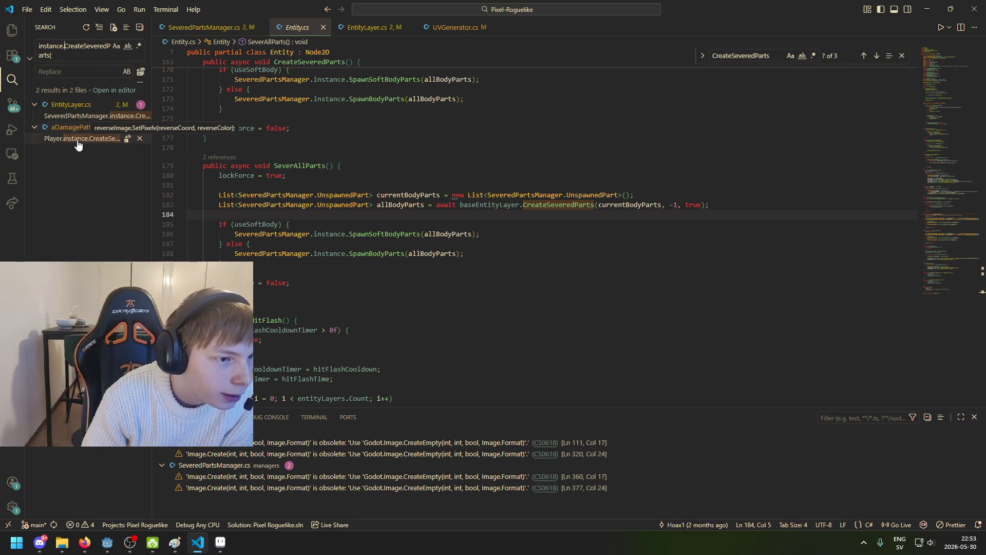
left_click(82, 116)
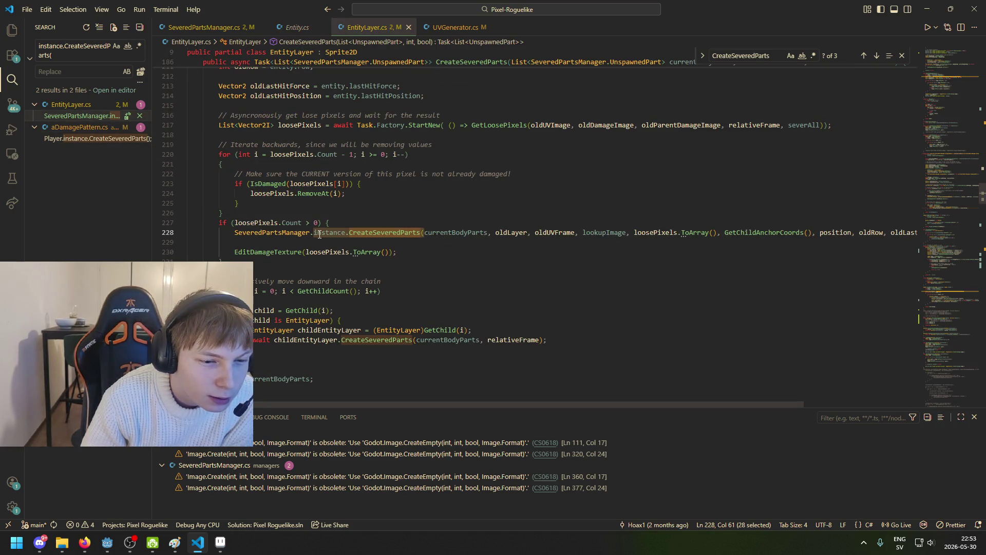
left_click_drag(436, 233, 440, 232)
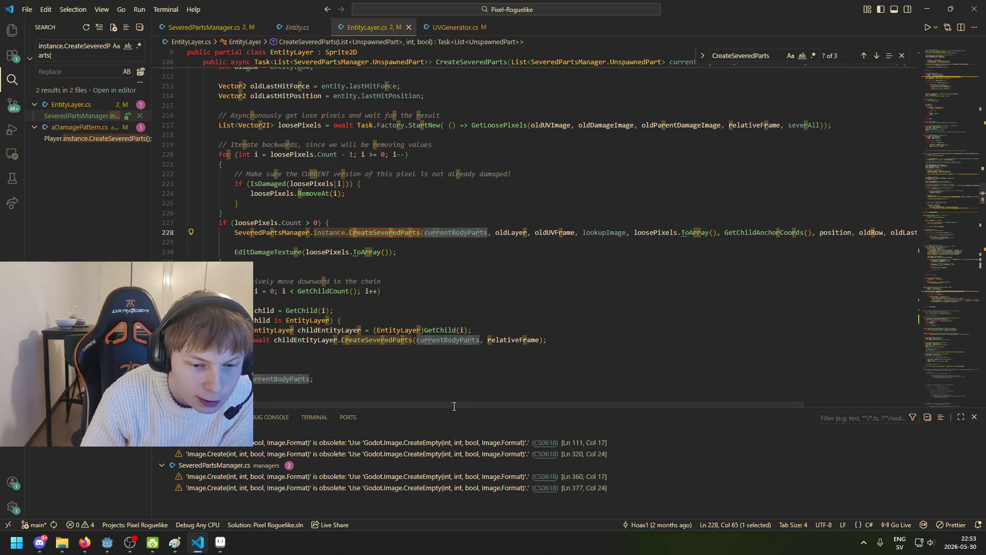
left_click_drag(453, 404, 591, 403)
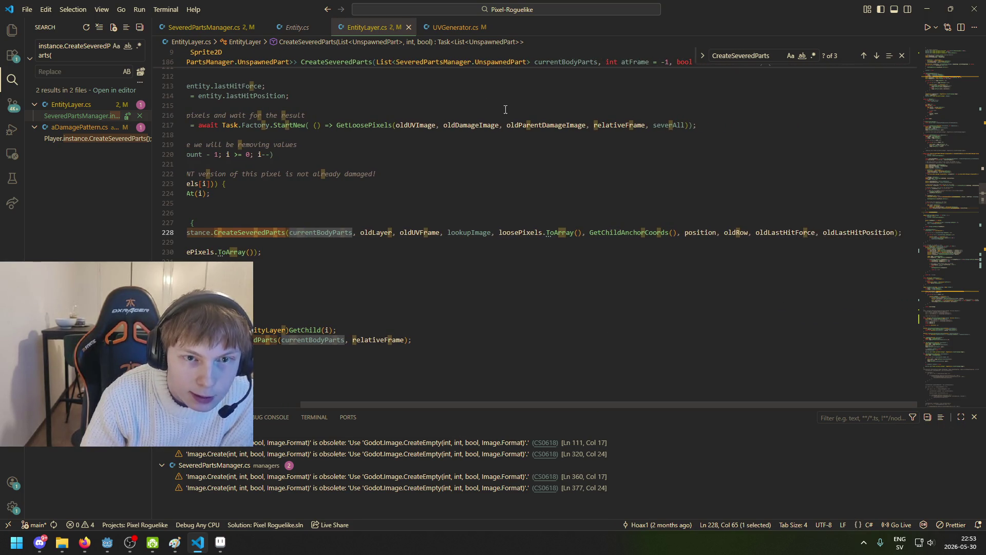
left_click(590, 233)
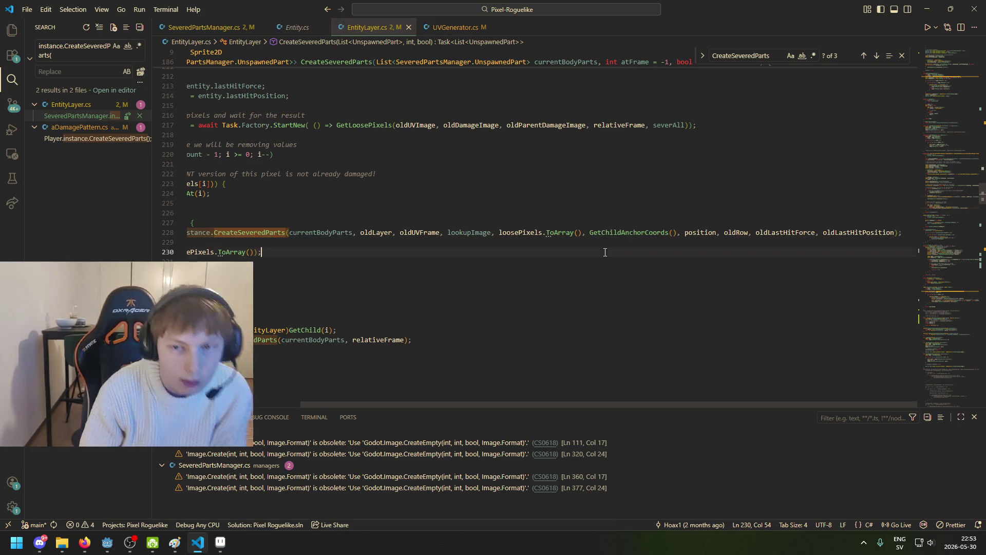
left_click(605, 234)
key("ctrl+f")
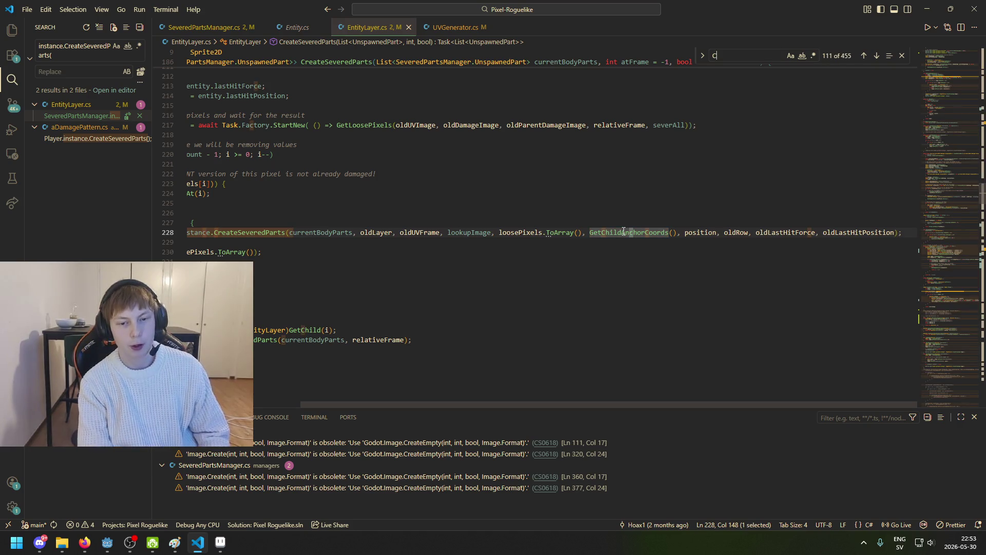
Find GetChildAnchorCoords, reach its definition at line 475, and highlight allChildAnchorCoords
type("GetChildAnchor")
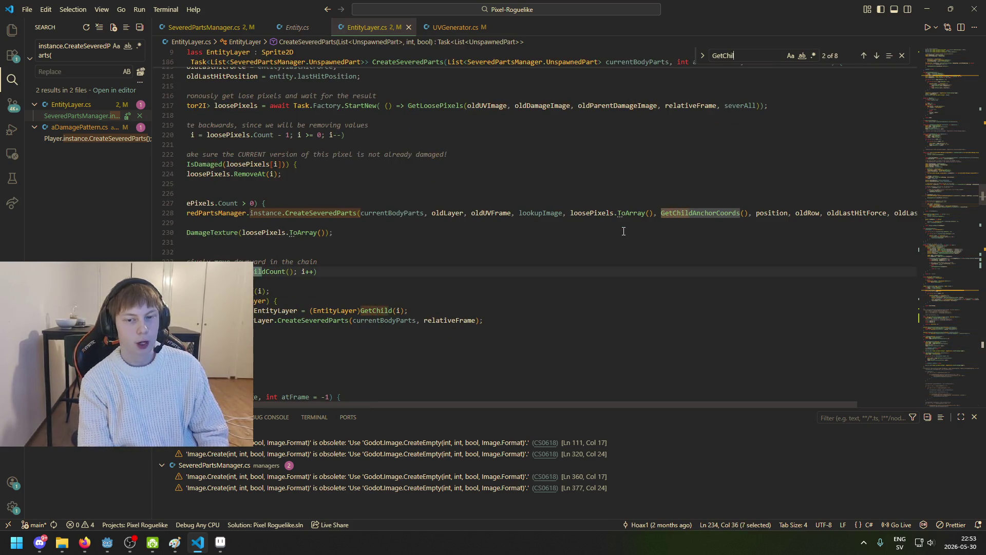
type("Coords")
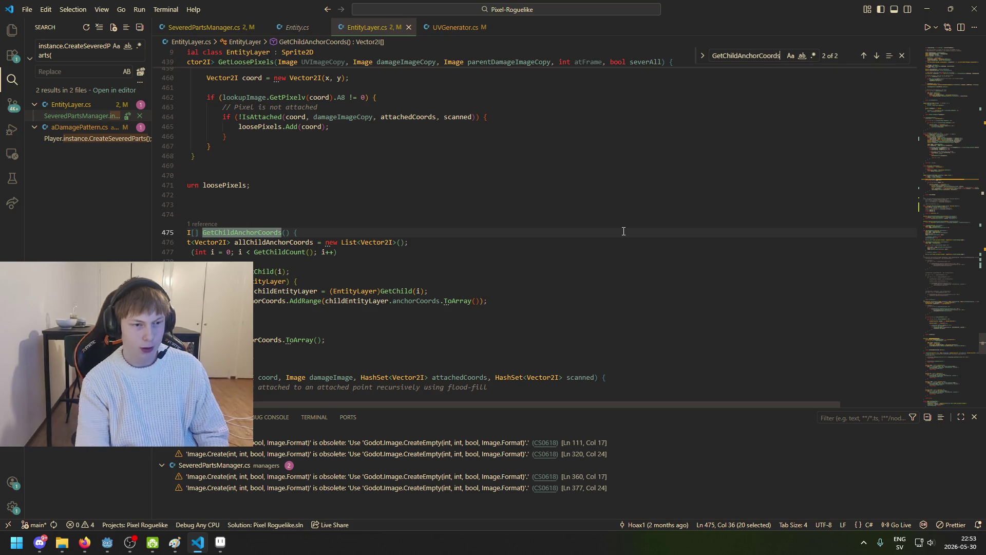
scroll(434, 406, "left", 2)
scroll(438, 160, "down", 3)
left_click(876, 56)
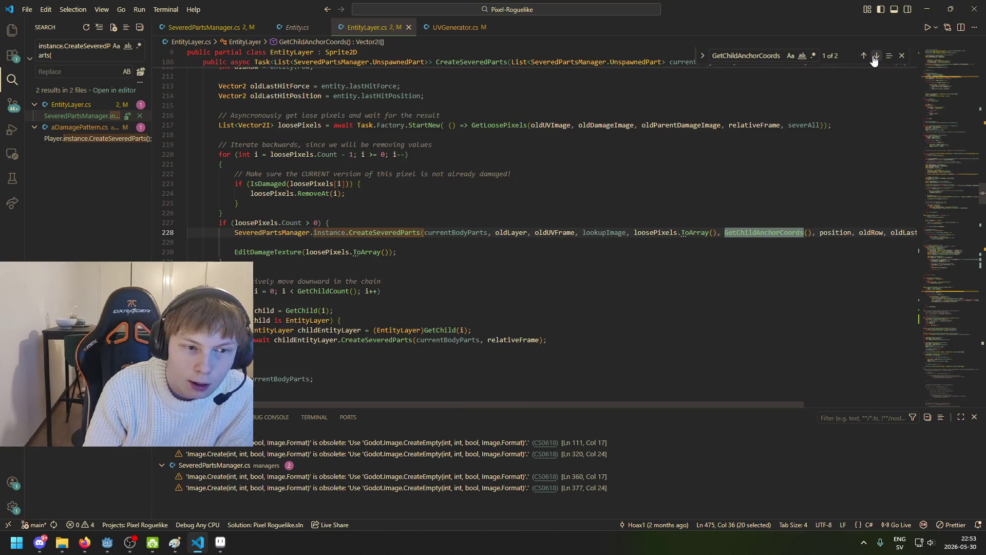
left_click(875, 57)
left_click(270, 300)
scroll(411, 257, "down", 3)
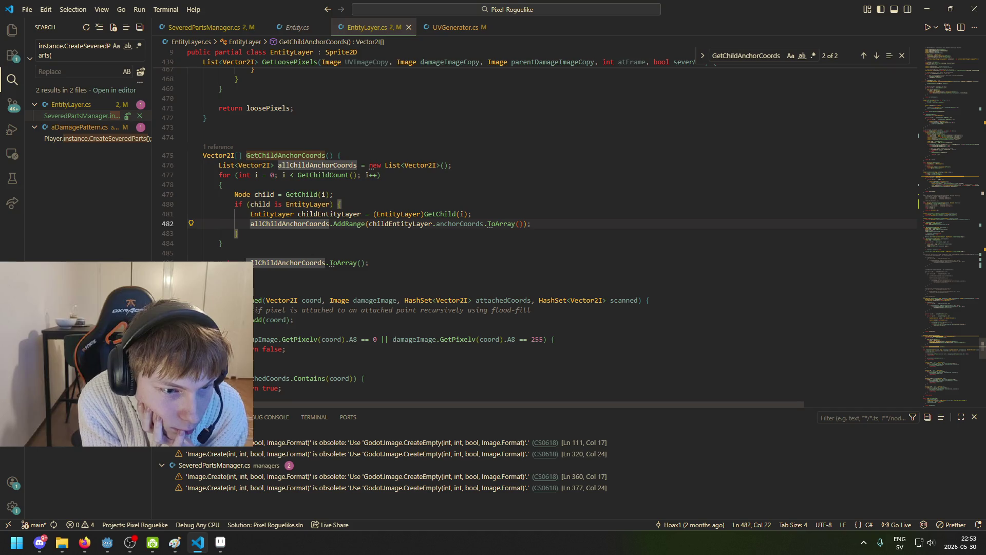
Inspect AddRange, childEntityLayer and anchorCoords on line 482
left_click(363, 224)
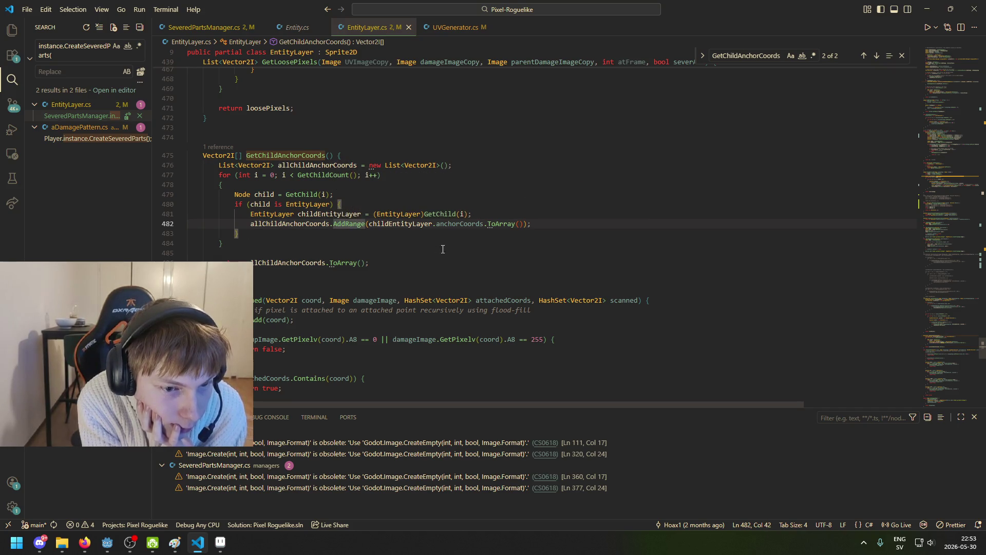
left_click(412, 224)
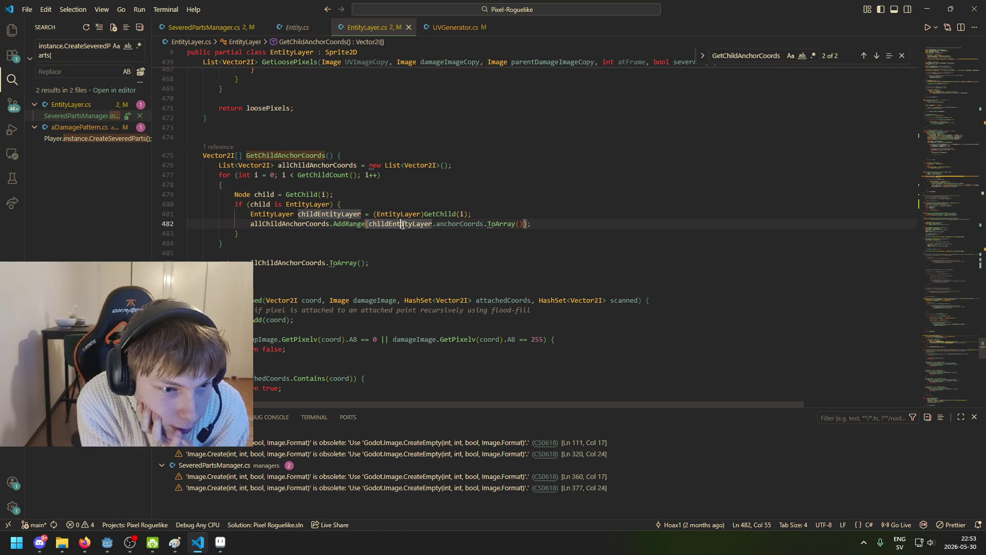
left_click(453, 224)
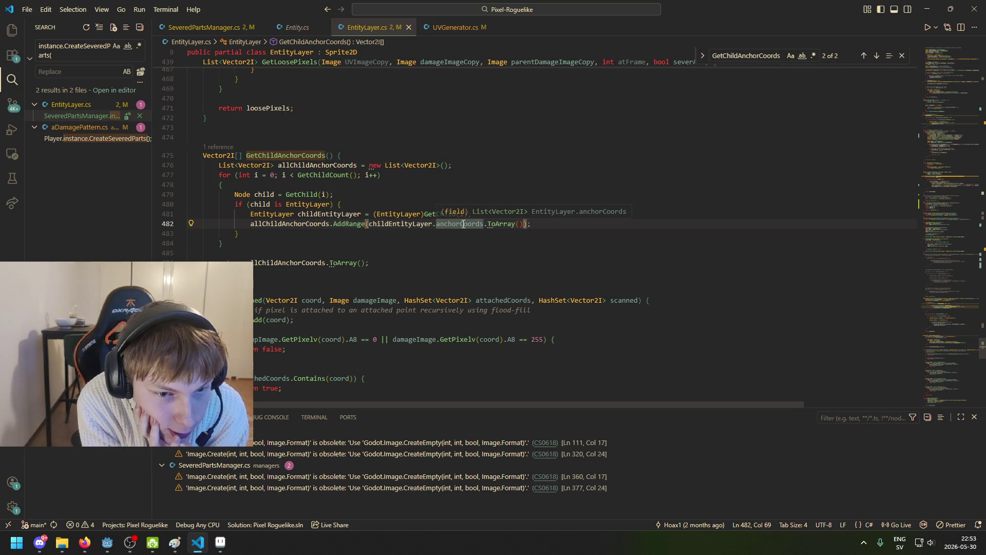
left_click_drag(479, 226, 476, 226)
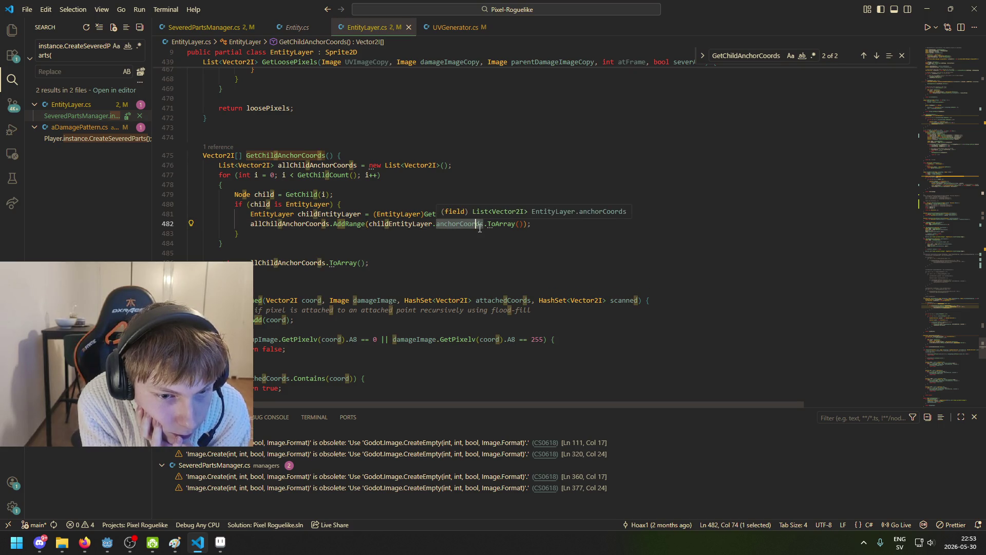
left_click(483, 225)
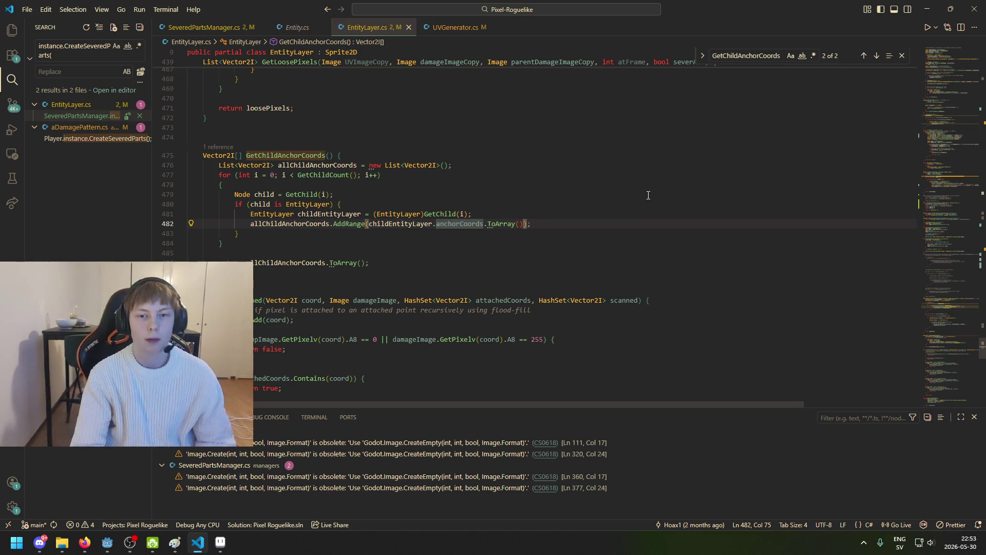
double_click(744, 55)
Search for anchorCoords and step through the matches to line 261
type("anchorc")
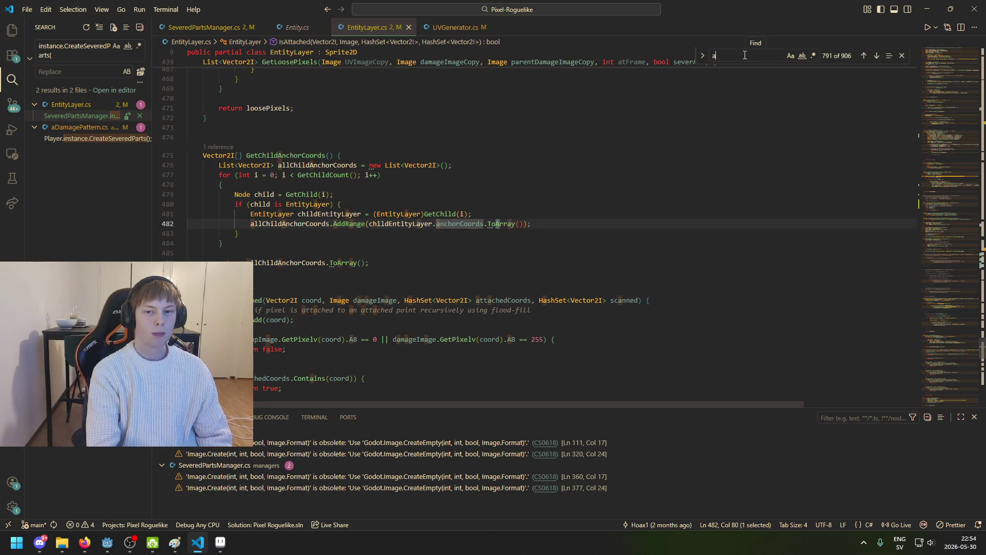
key("BackSpace")
type("Coords")
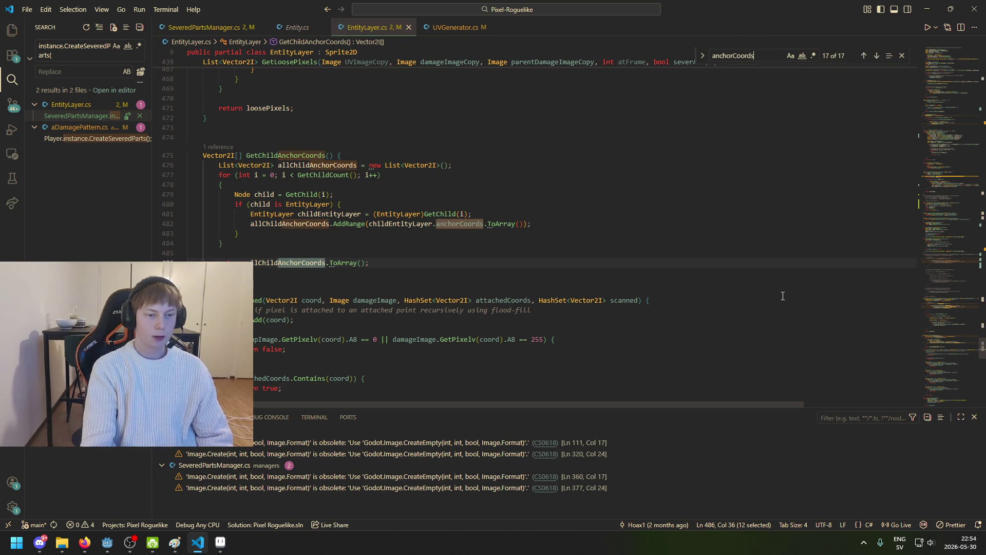
left_click(877, 61)
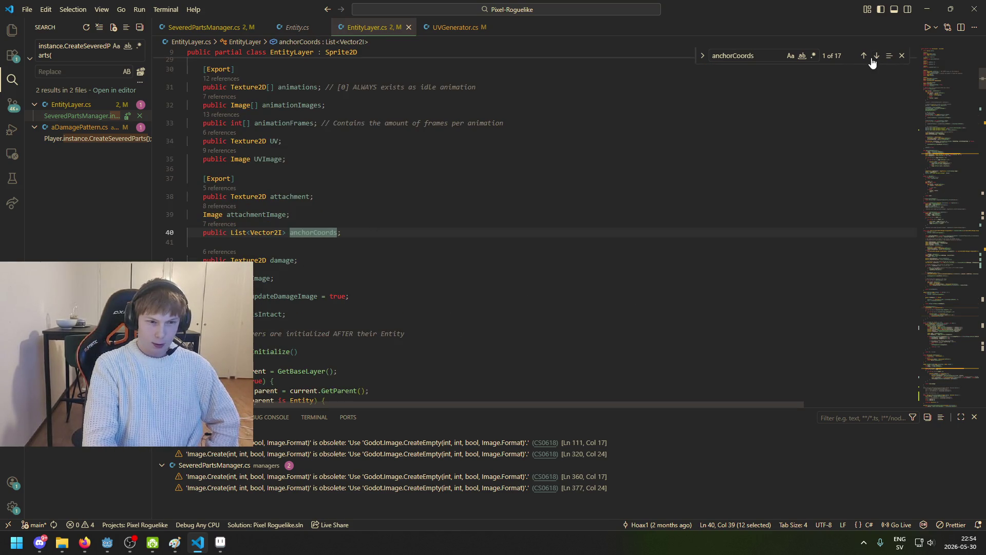
left_click(875, 58)
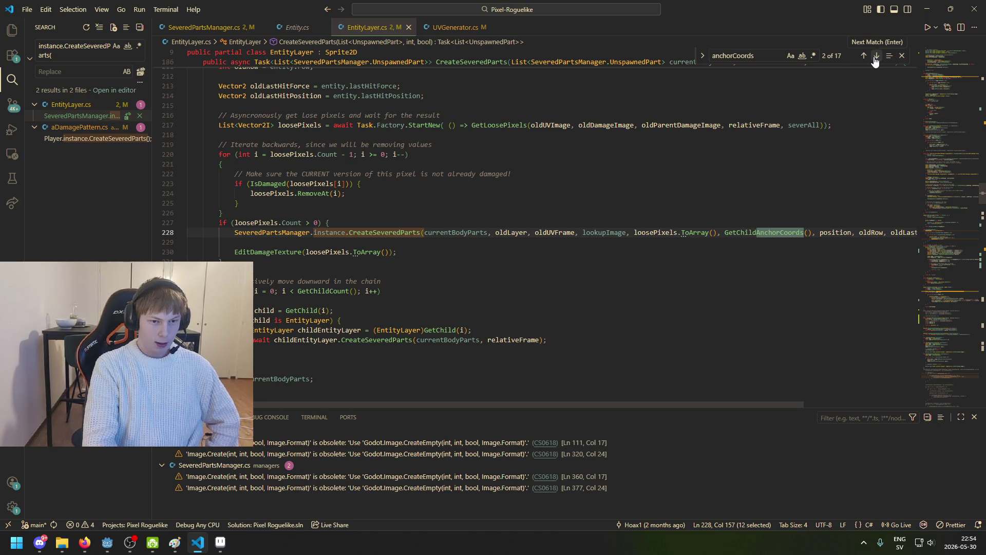
left_click(875, 58)
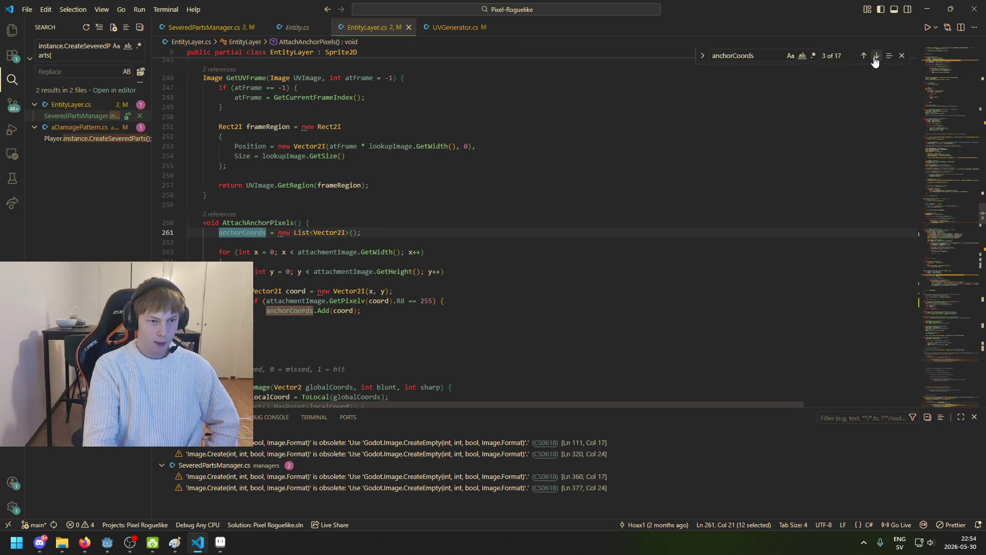
Examine AttachAnchorPixels: the anchorCoords reset on line 261 and the attachmentImage uses
double_click(258, 223)
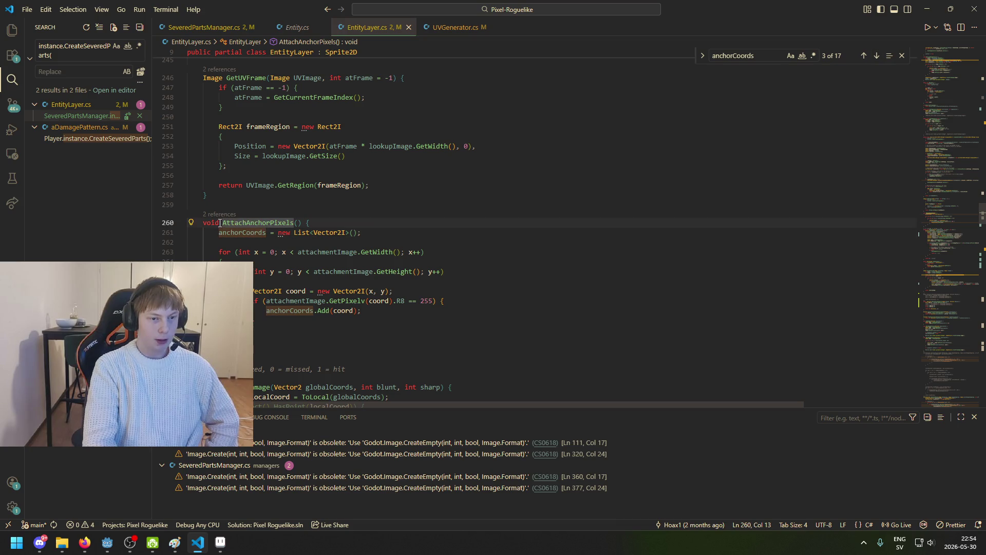
left_click(219, 223)
left_click_drag(218, 232, 370, 233)
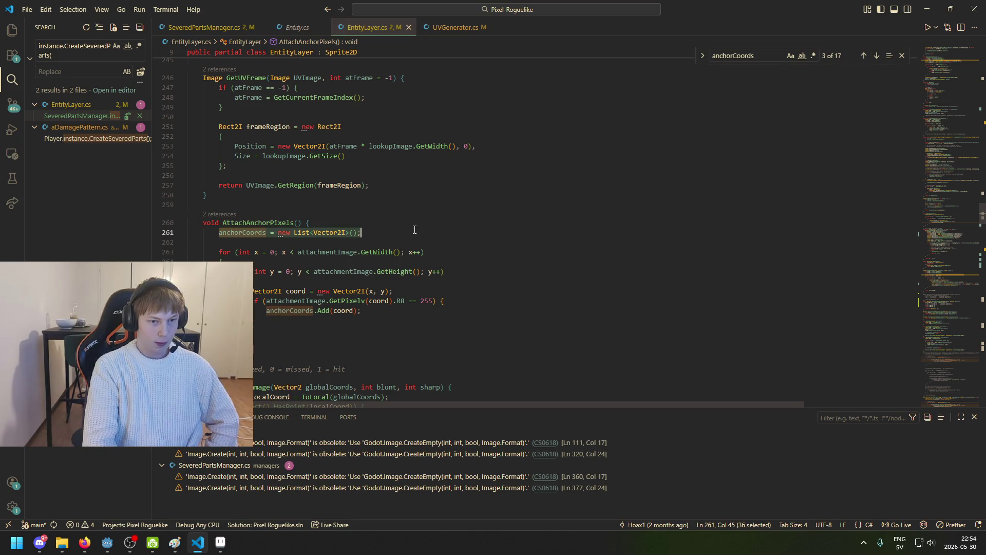
left_click(294, 232)
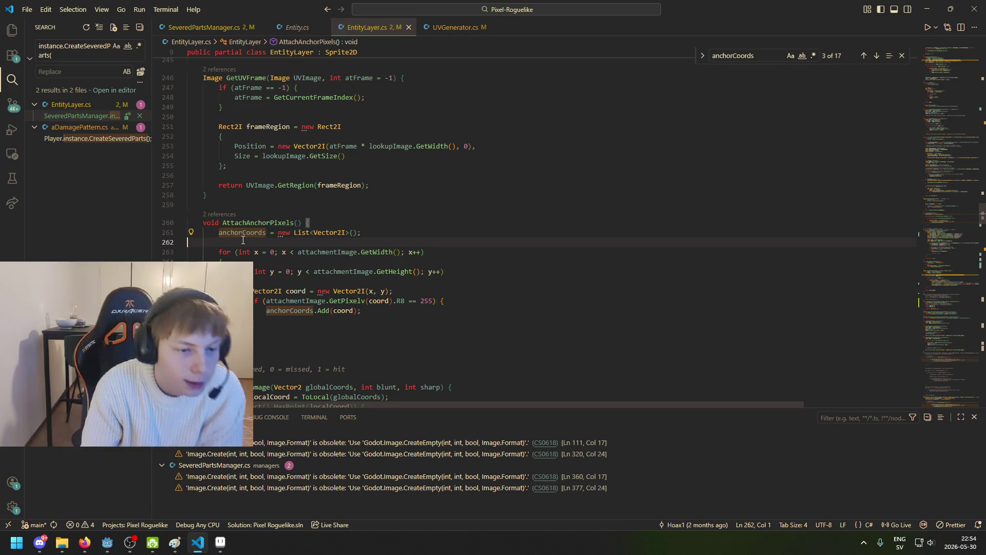
left_click(325, 234)
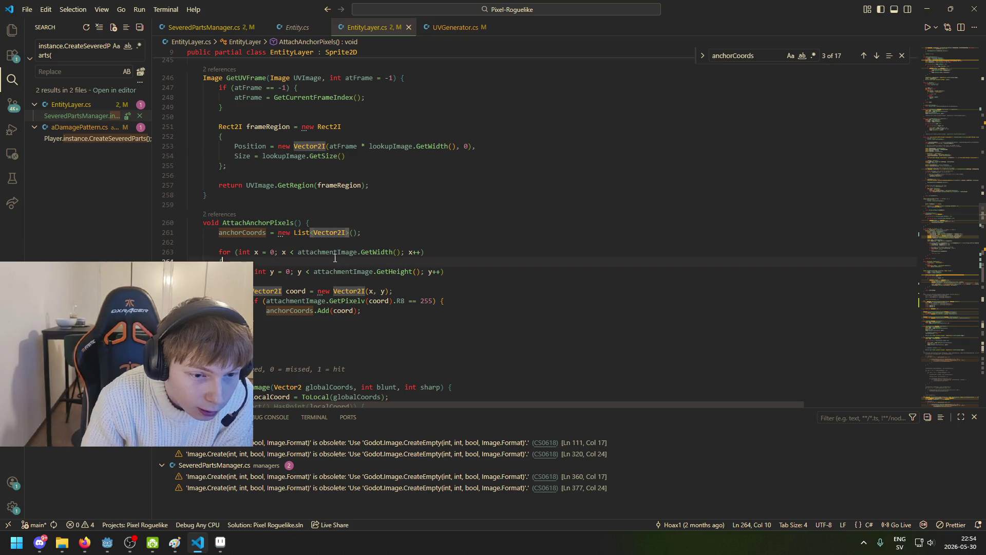
left_click(357, 272)
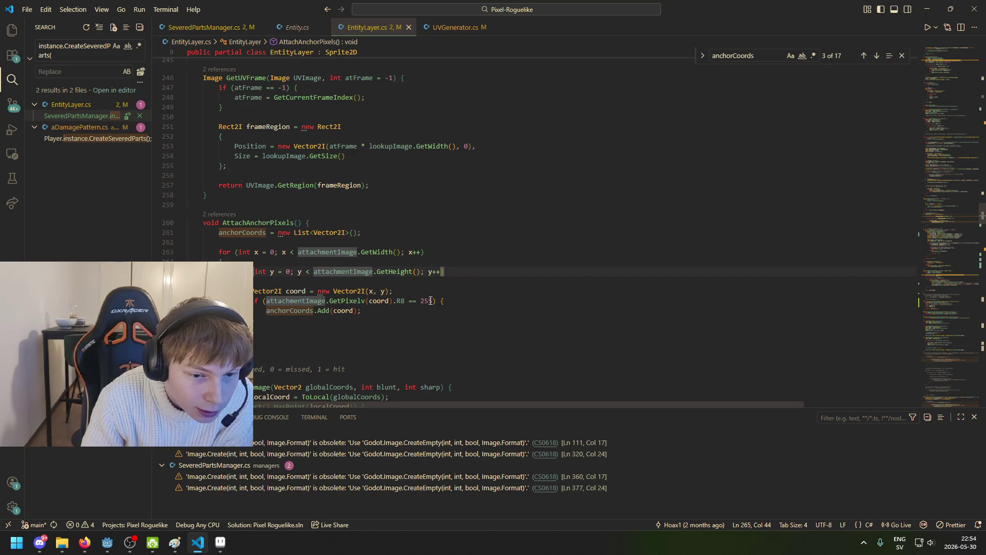
Inspect the R8 == 255 check and the anchorCoords addition on line 269
mouse_move(333, 303)
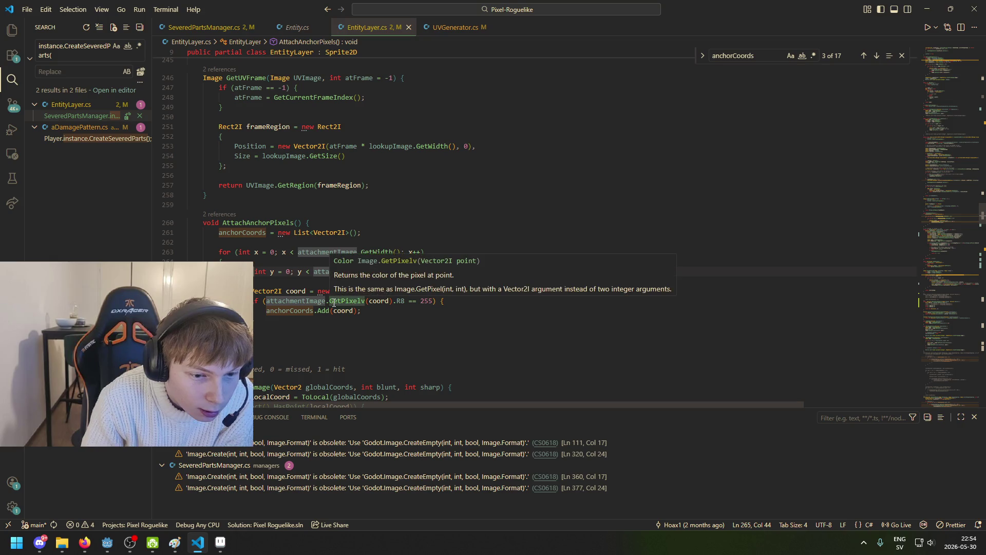
double_click(400, 300)
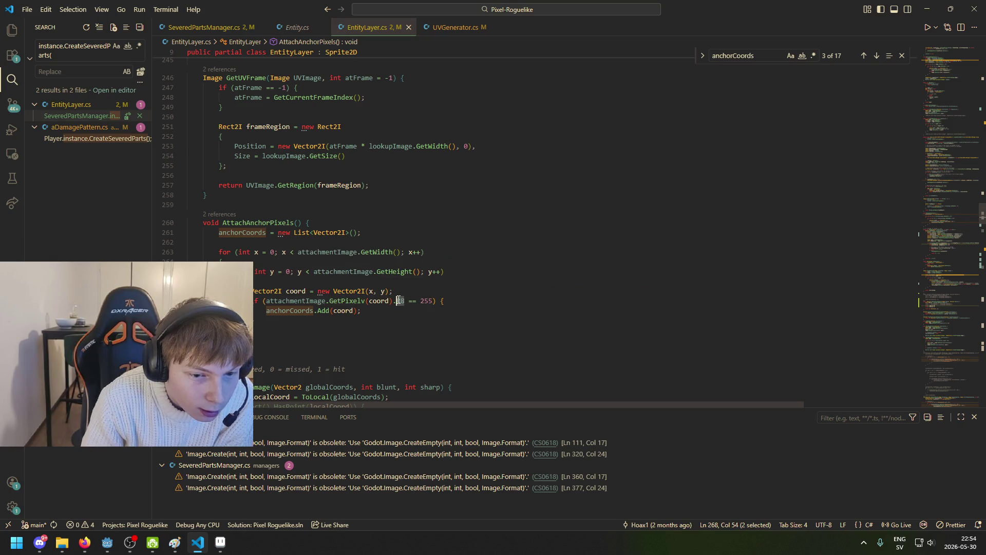
double_click(406, 300)
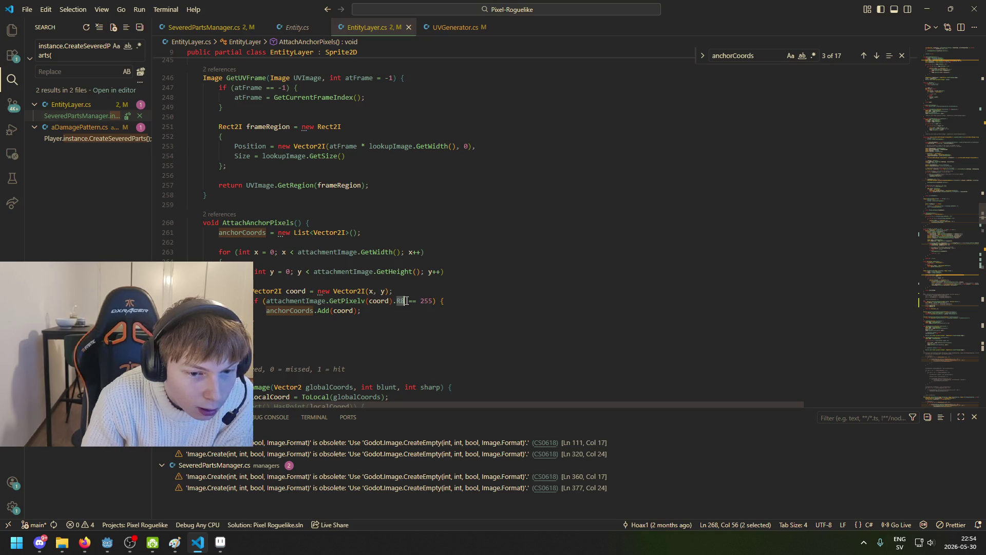
mouse_move(416, 301)
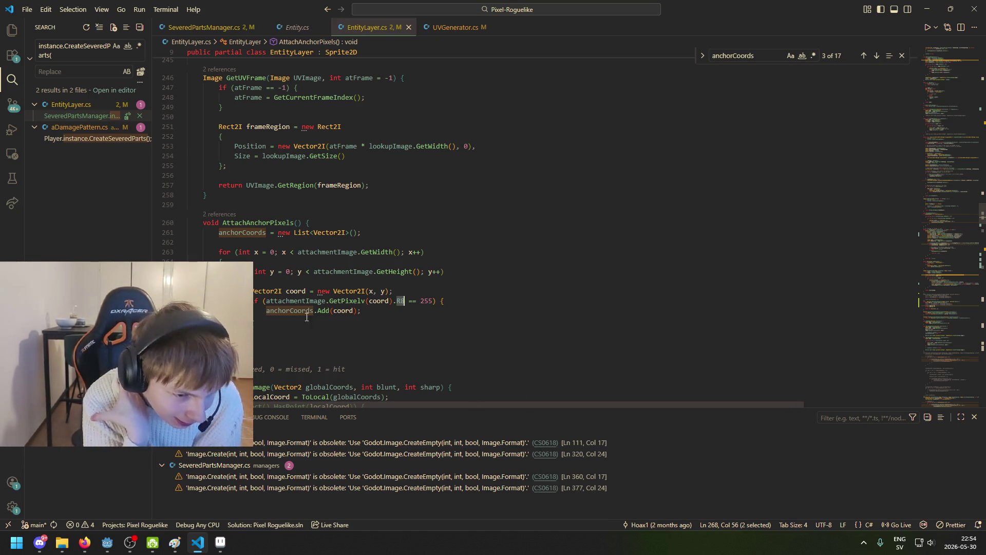
mouse_move(311, 312)
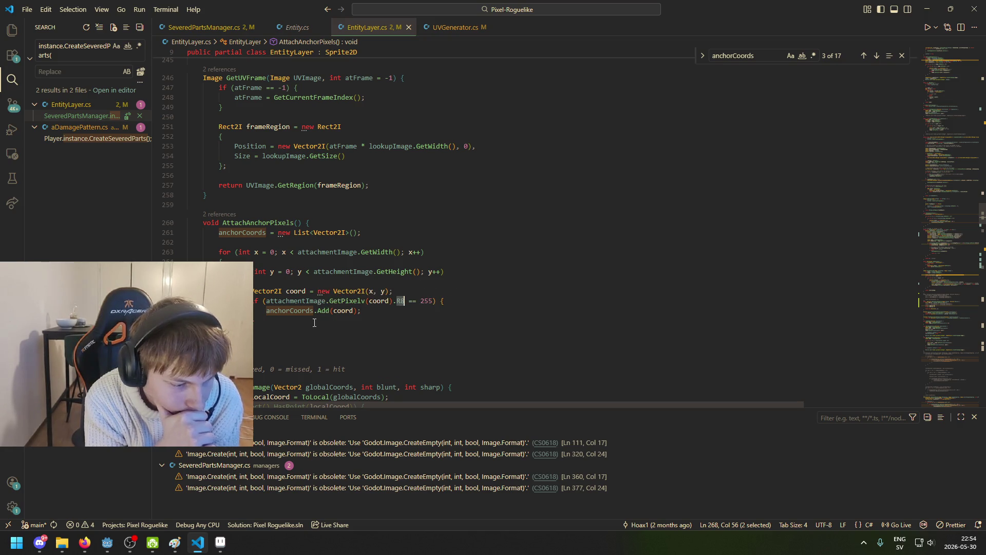
scroll(322, 323, "down", 1)
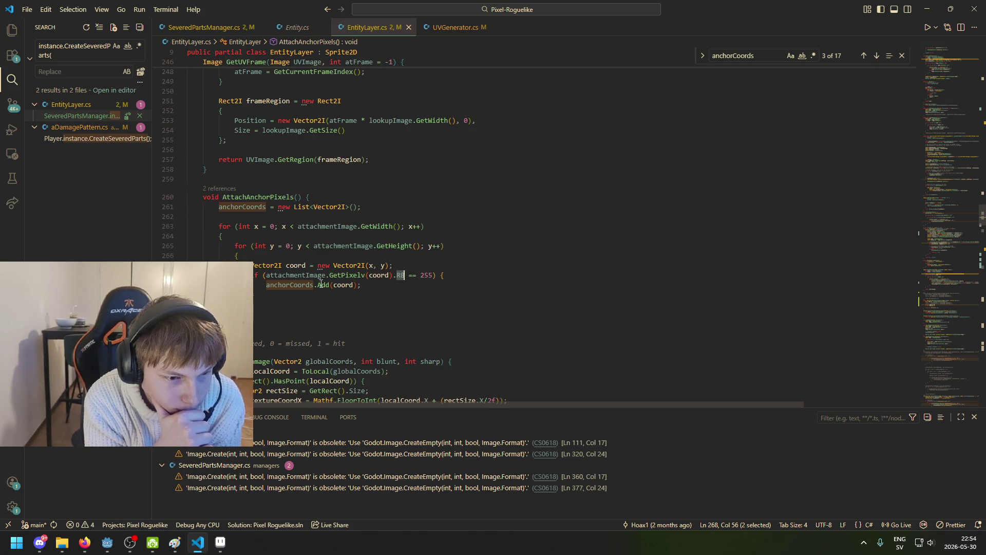
left_click(374, 273)
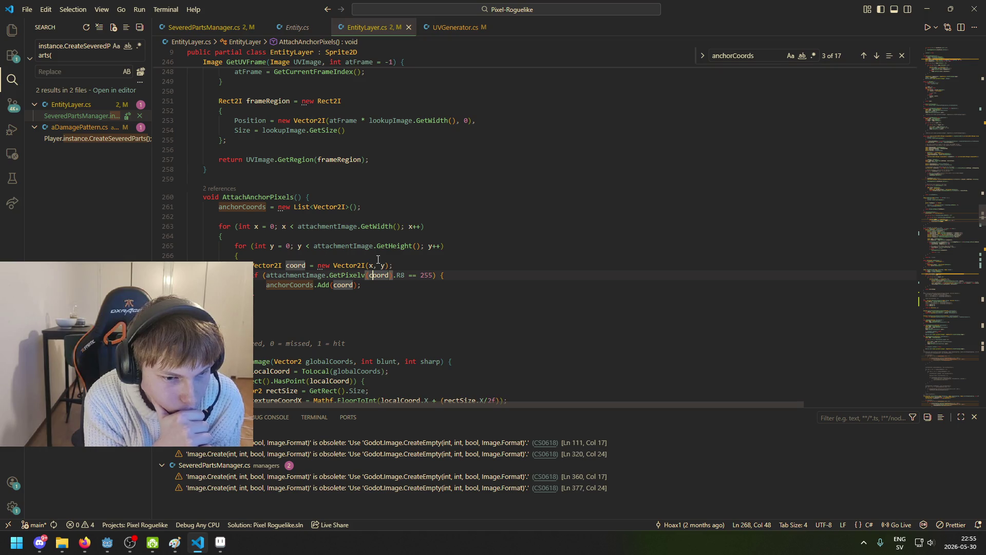
left_click(397, 275)
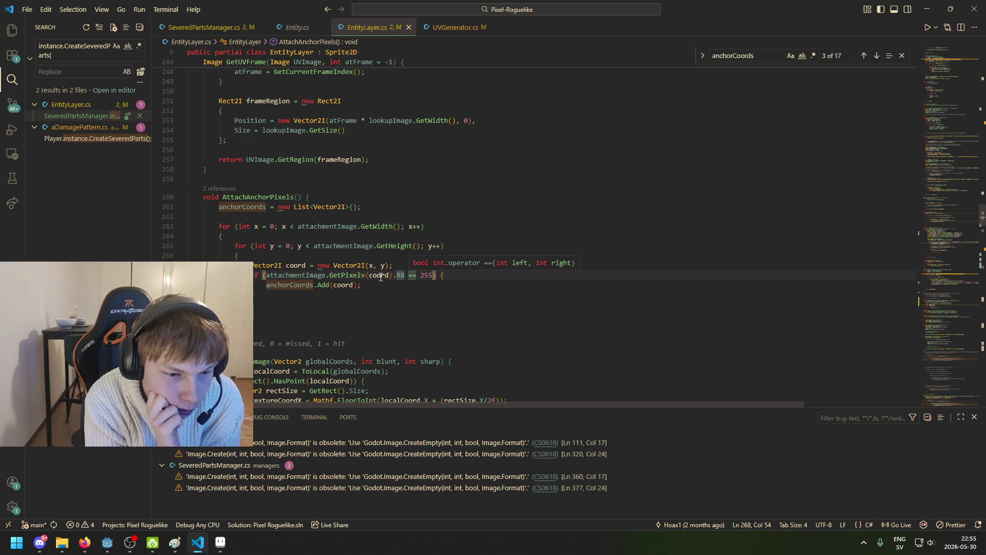
left_click(432, 275)
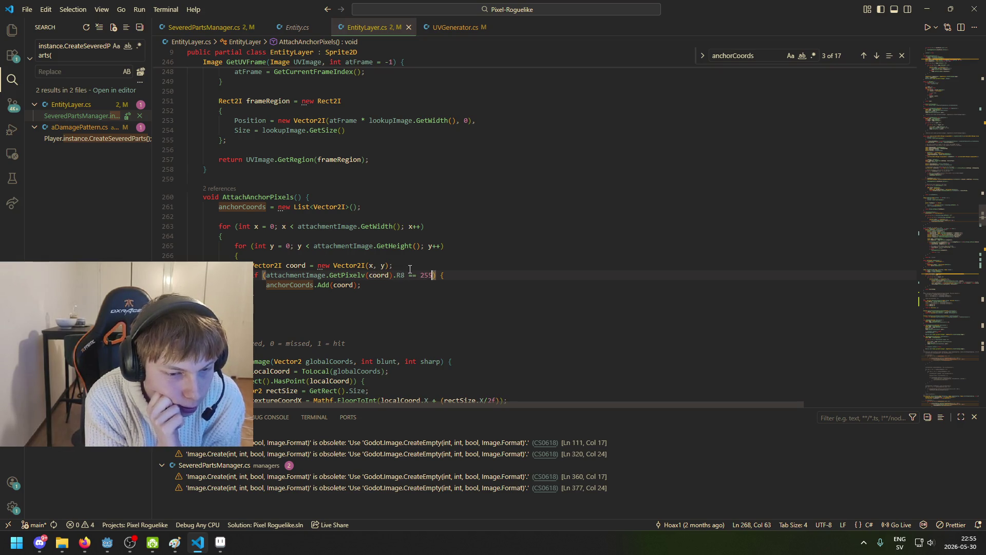
left_click(298, 285)
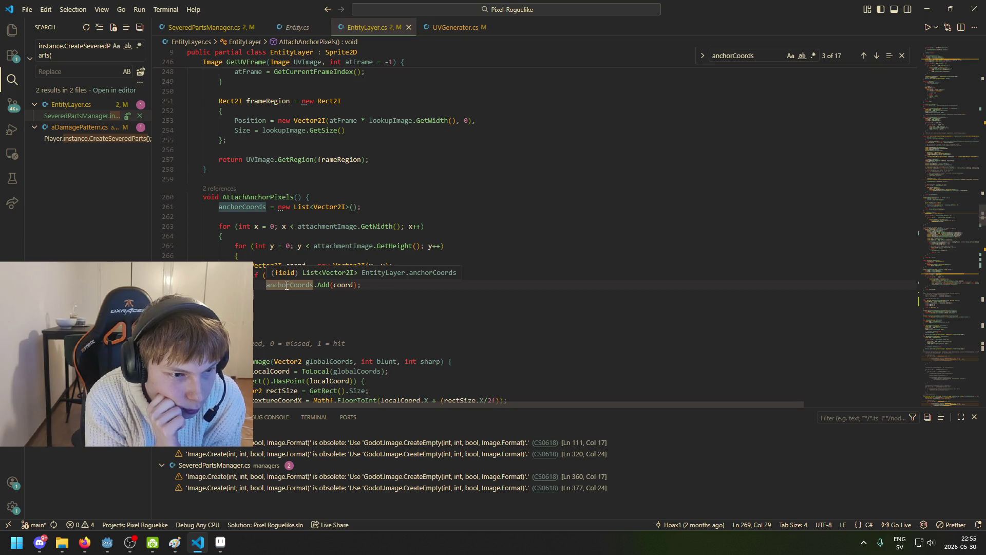
Step through anchorCoords matches and inspect attachedCoords on line 448
left_click(876, 55)
left_click(877, 55)
left_click(877, 55)
left_click(877, 55)
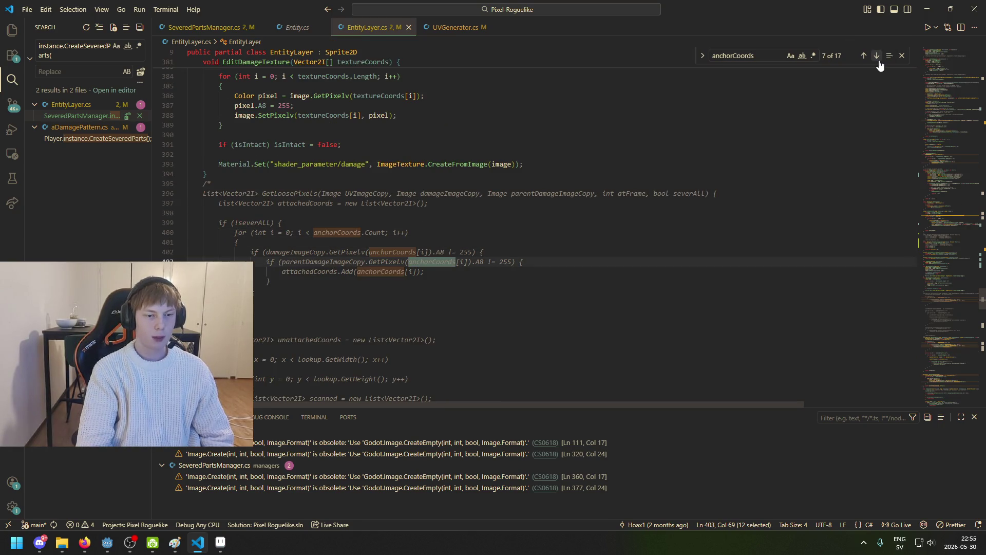
left_click(877, 59)
left_click(877, 60)
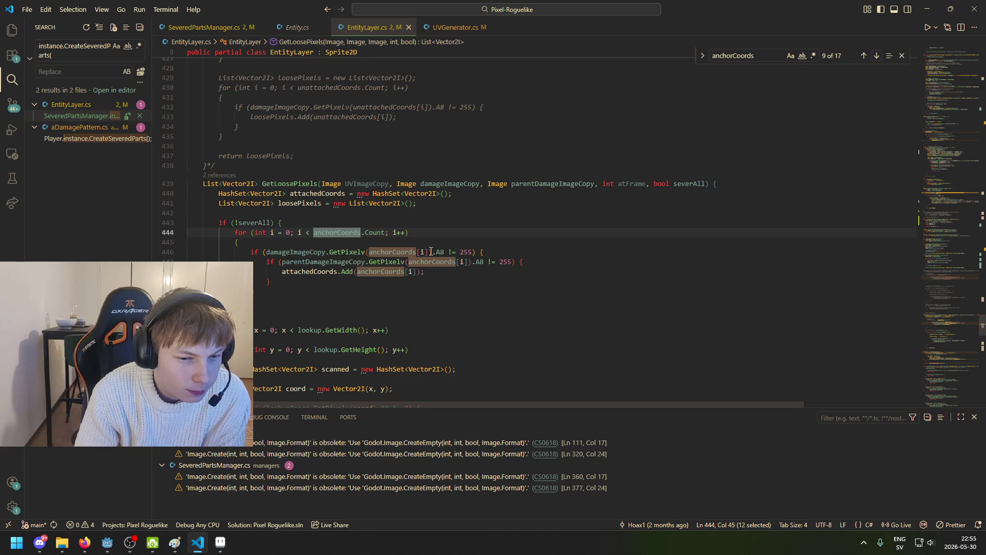
mouse_move(441, 251)
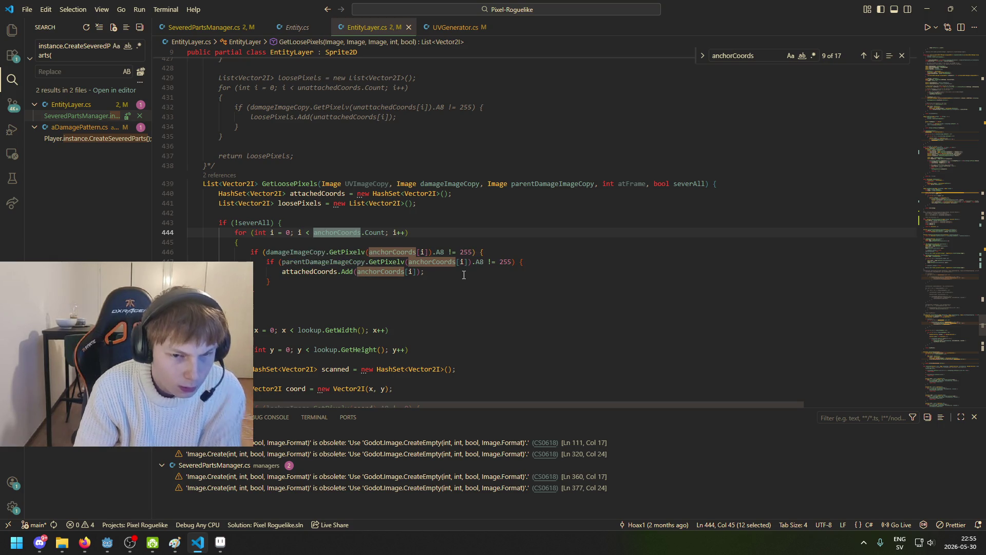
left_click(330, 275)
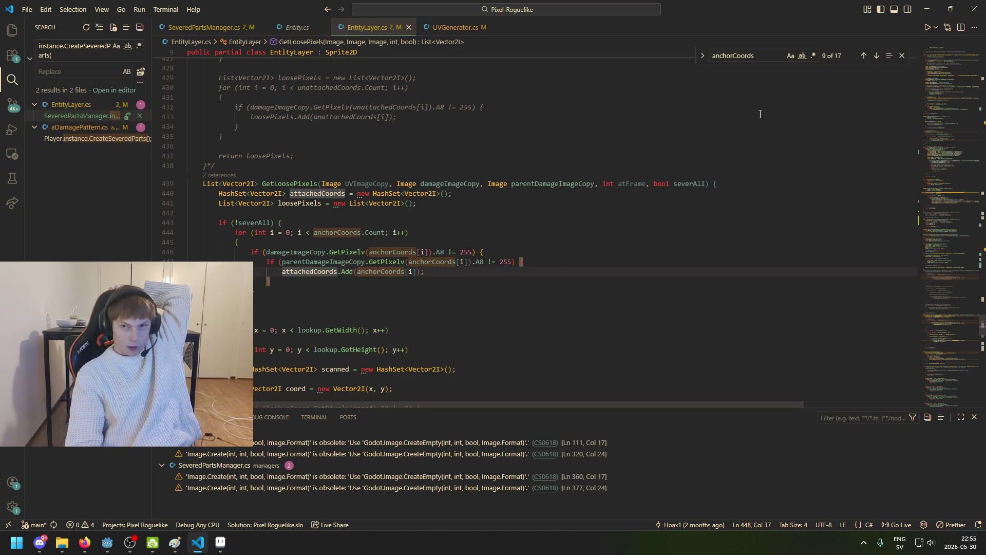
type("}")
Cycle the remaining anchorCoords matches to line 228, then return to SeveredPartsManager.cs
left_click(876, 58)
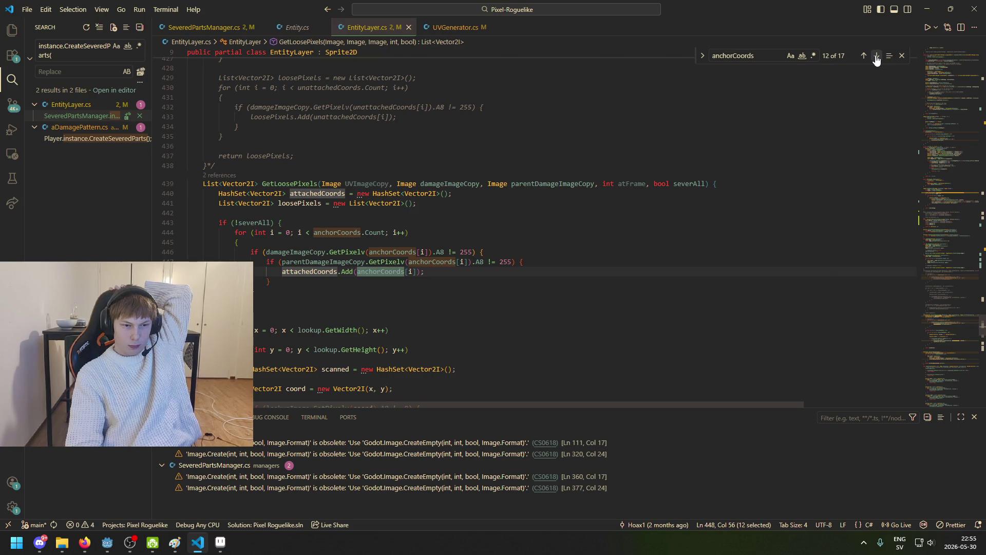
left_click(876, 58)
left_click(876, 58)
left_click(876, 58)
left_click(876, 58)
left_click(876, 58)
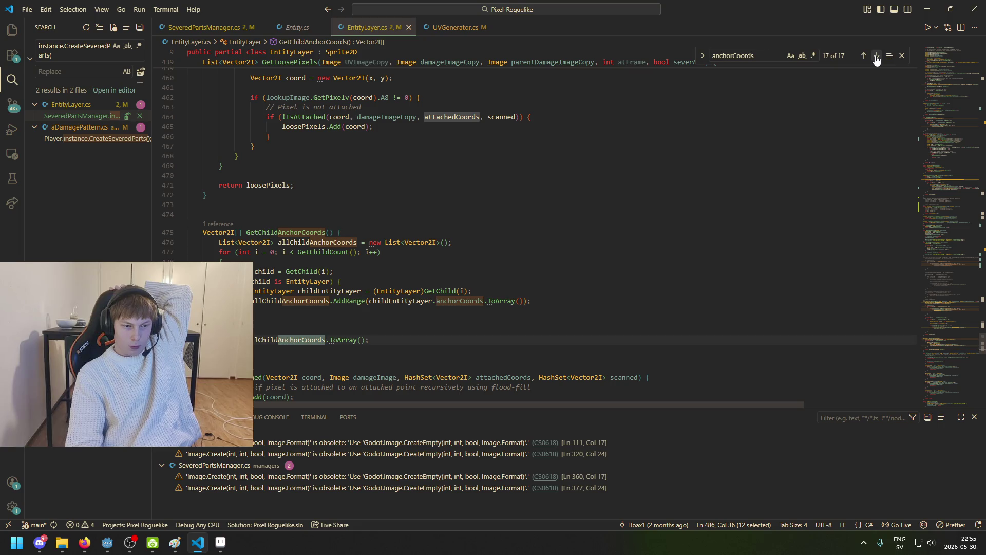
left_click(876, 58)
left_click(876, 58)
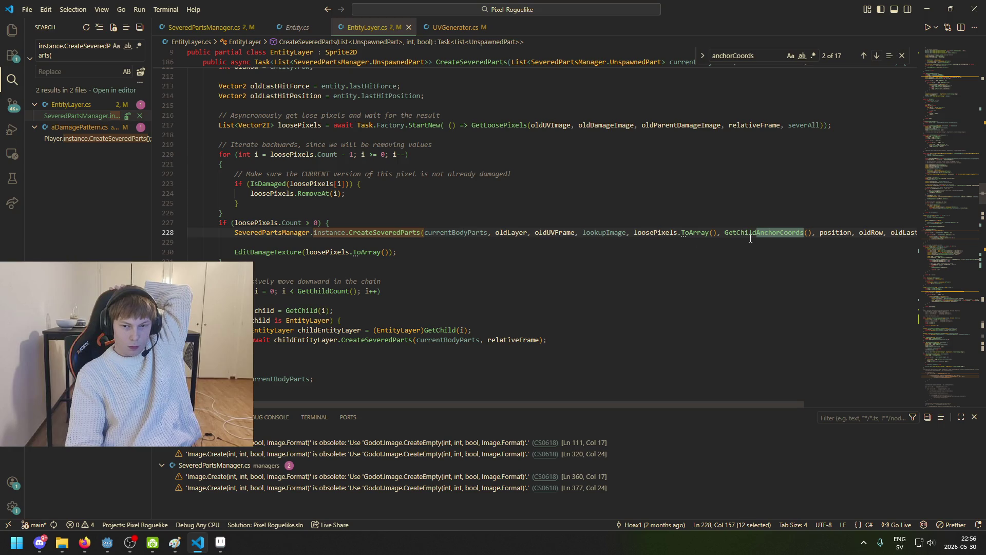
mouse_move(752, 236)
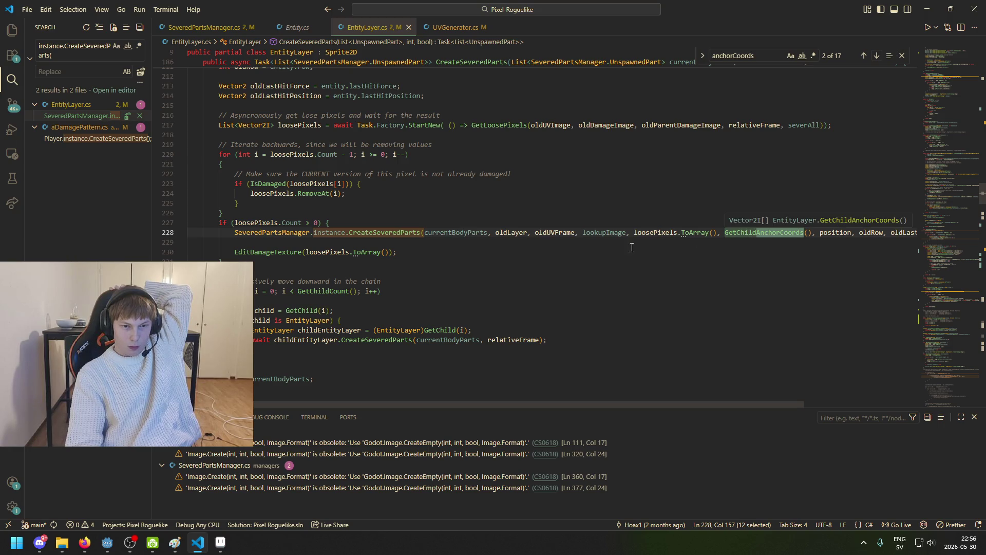
mouse_move(382, 230)
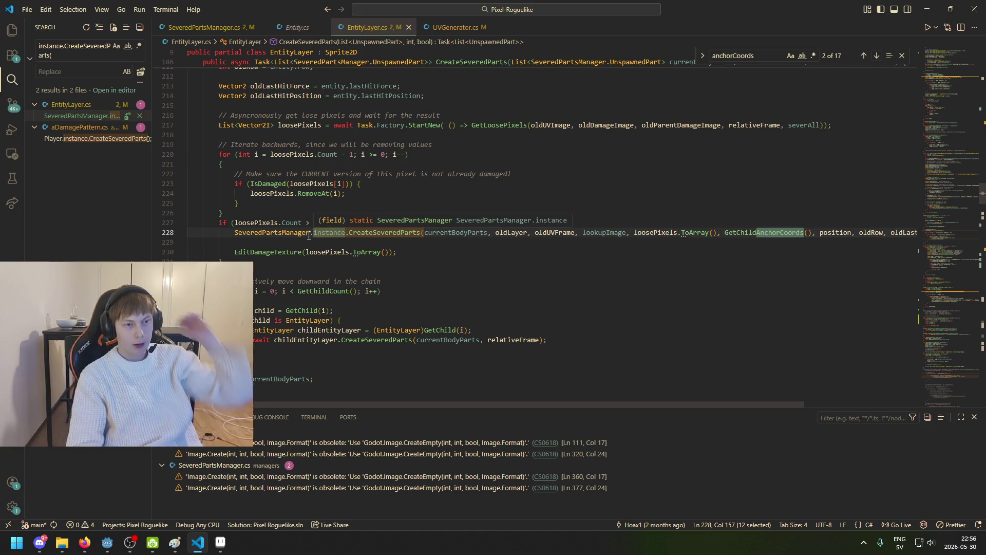
left_click(212, 28)
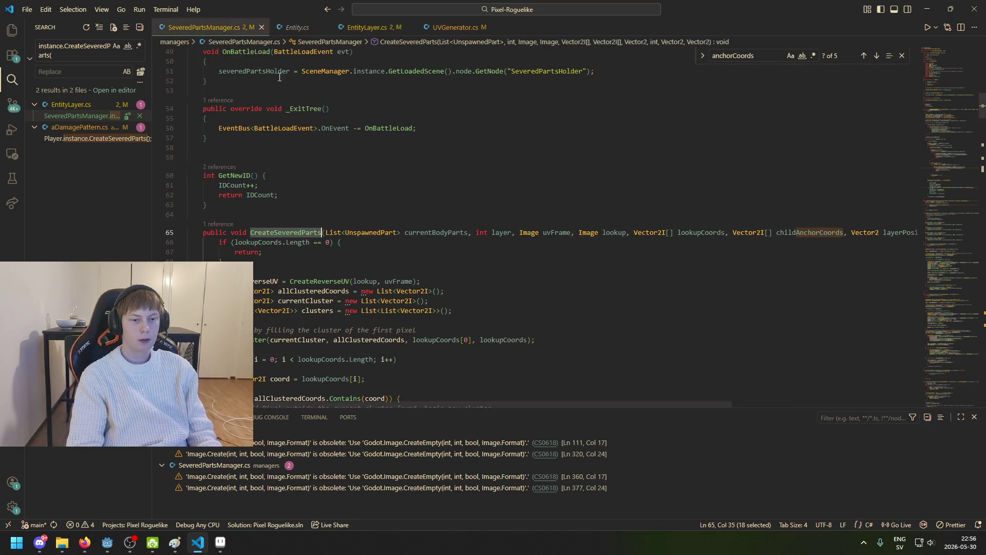
Select the childAnchorCoords parameter name and scroll through the code that uses it
double_click(814, 235)
scroll(401, 273, "down", 5)
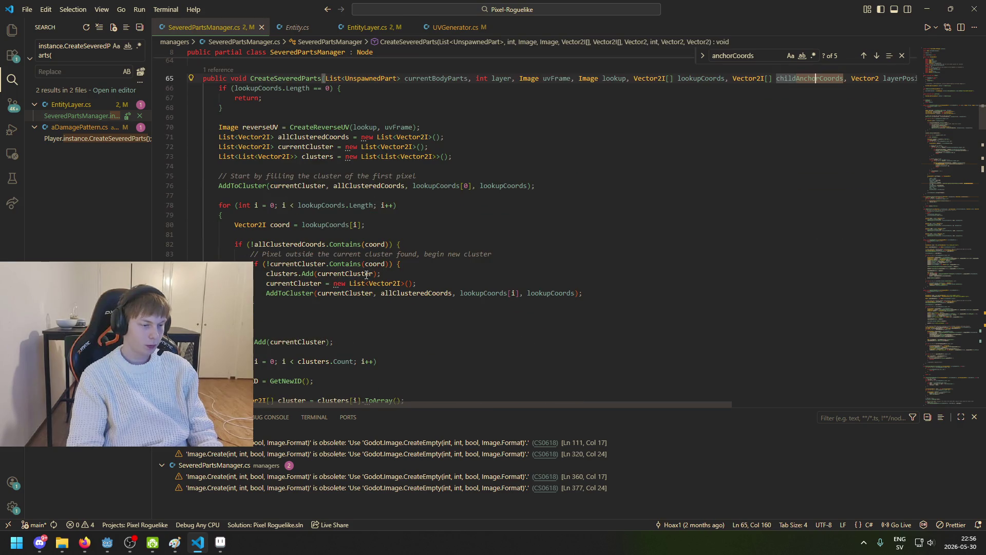
scroll(324, 271, "down", 1)
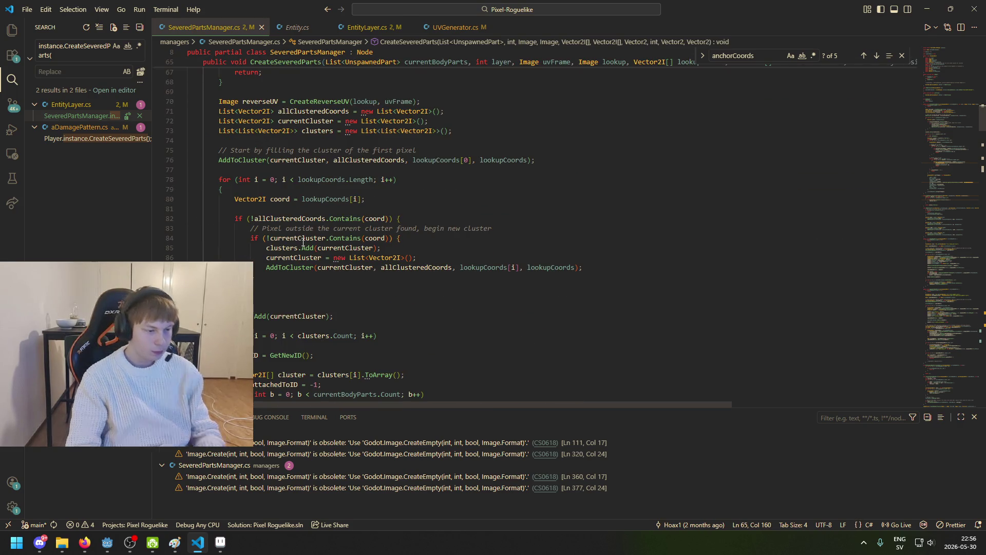
scroll(754, 220, "up", 4)
scroll(430, 227, "down", 12)
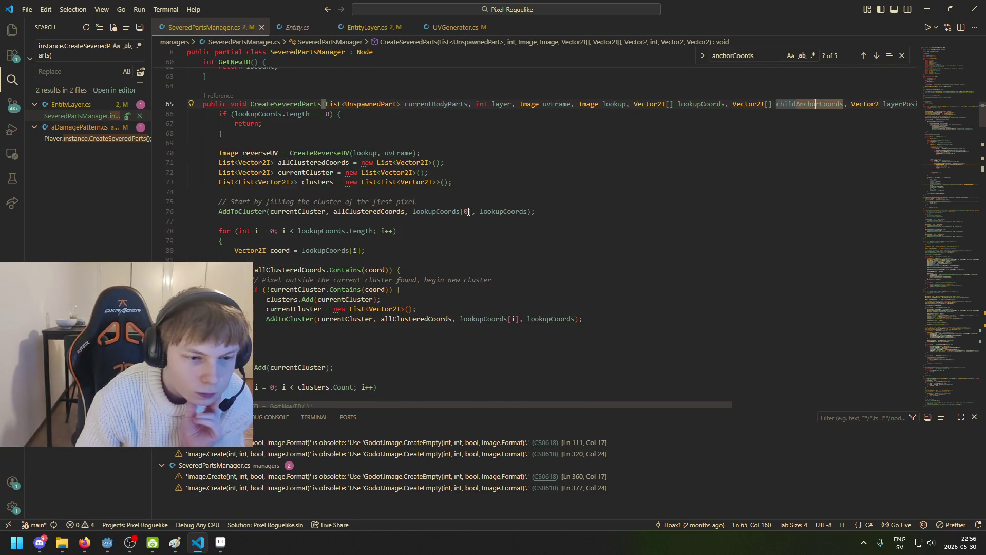
scroll(390, 251, "down", 3)
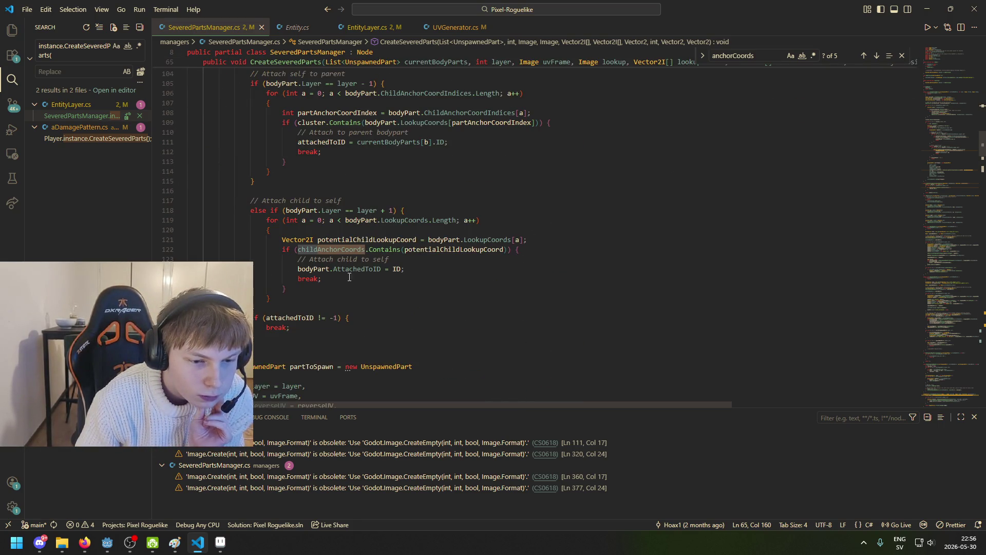
mouse_move(428, 249)
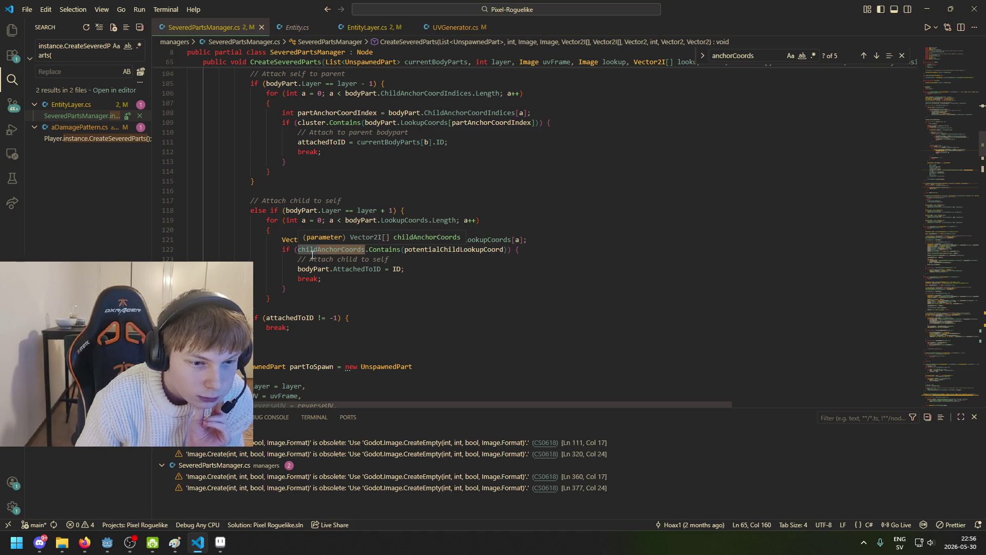
Highlight uses of childAnchorCoords, potentialChildLookupCoord and Contains around line 122
left_click(342, 250)
left_click(440, 250)
scroll(452, 287, "up", 3)
left_click(369, 352)
scroll(411, 328, "up", 10)
scroll(428, 321, "up", 4)
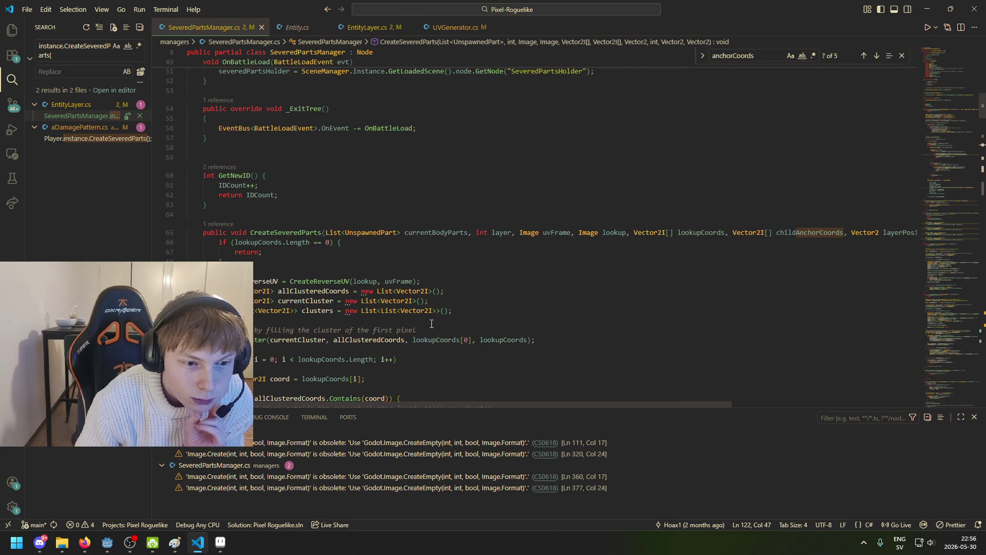
scroll(528, 311, "down", 4)
scroll(483, 307, "down", 2)
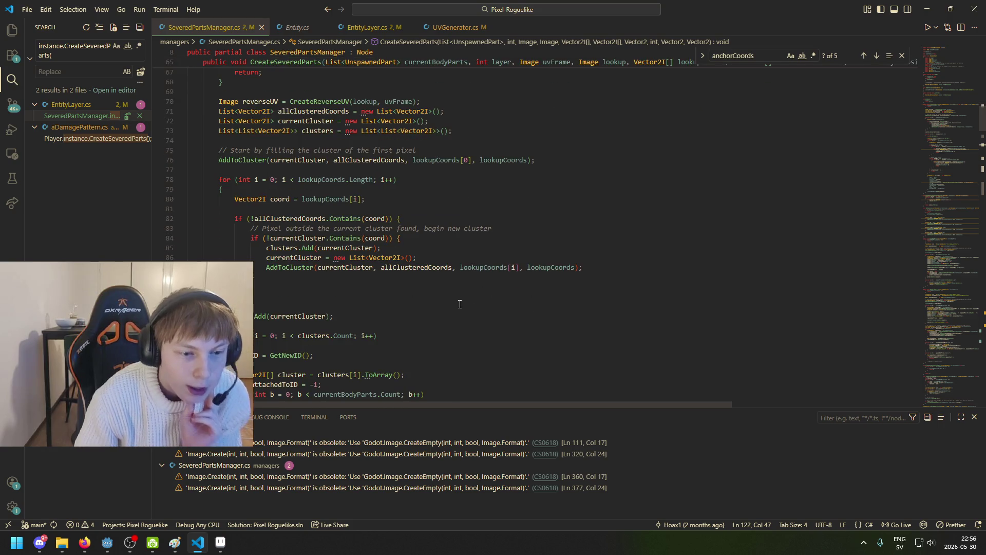
scroll(517, 305, "up", 4)
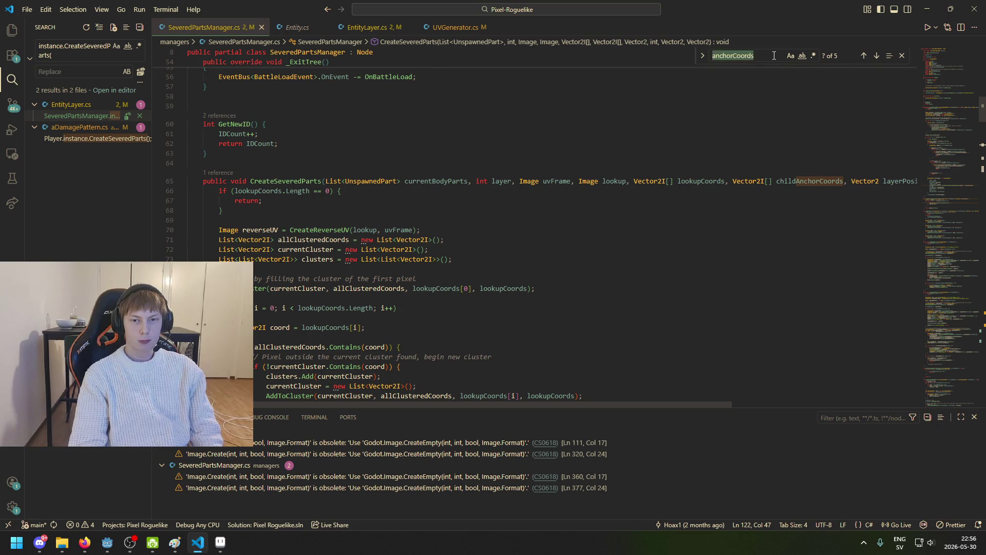
Search for childAnchorCoord and step through matches to the attach-to-parent code on line 106
type("childAnchorC")
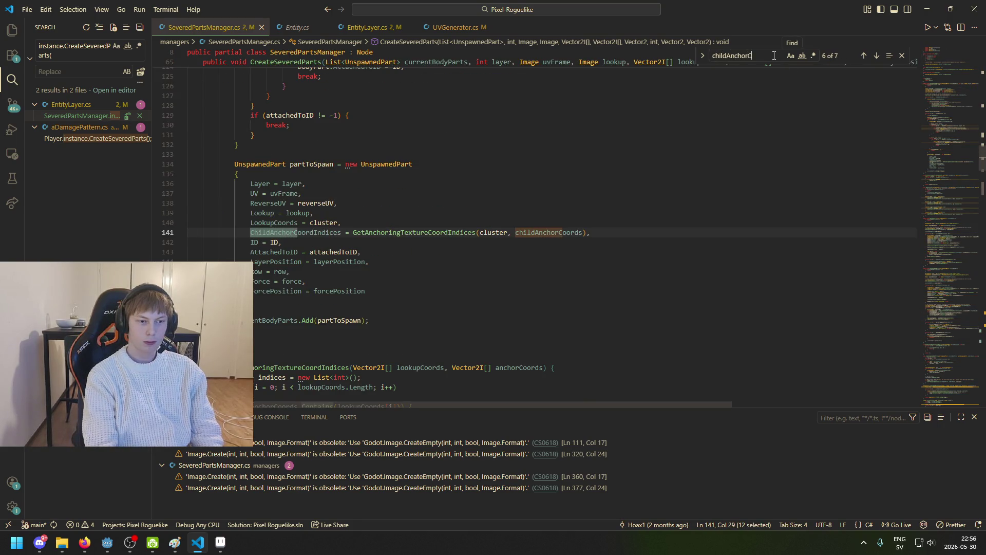
type("oords")
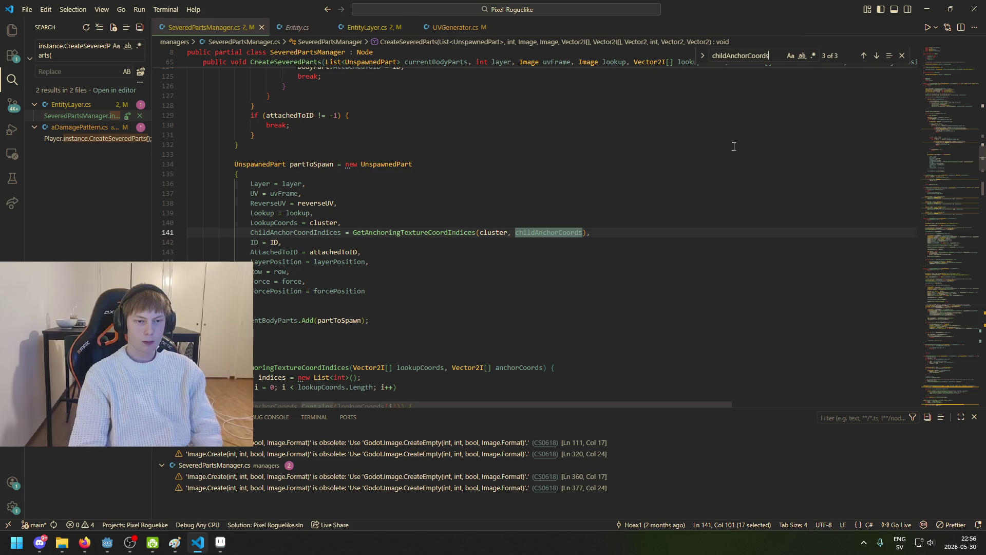
key("BackSpace")
left_click(877, 56)
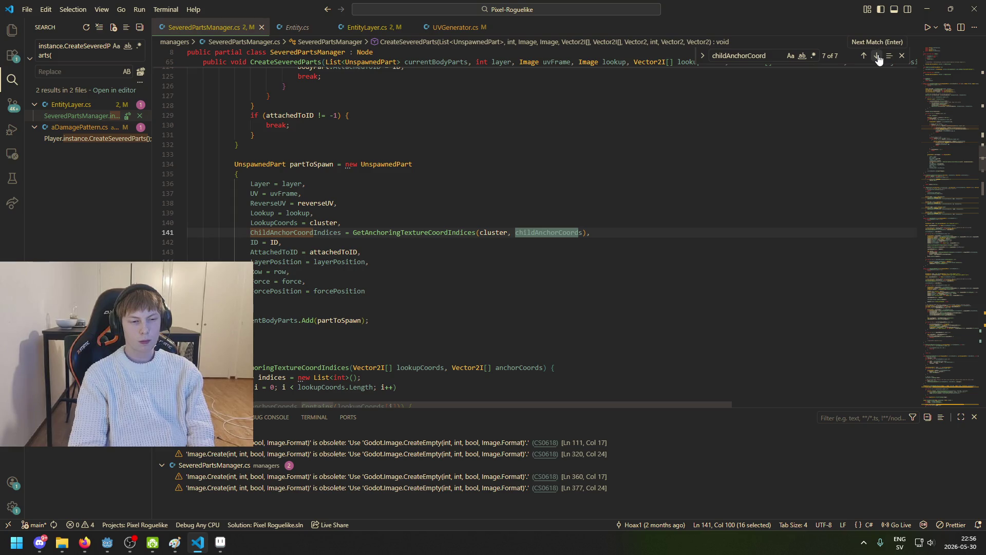
left_click(877, 56)
left_click(877, 57)
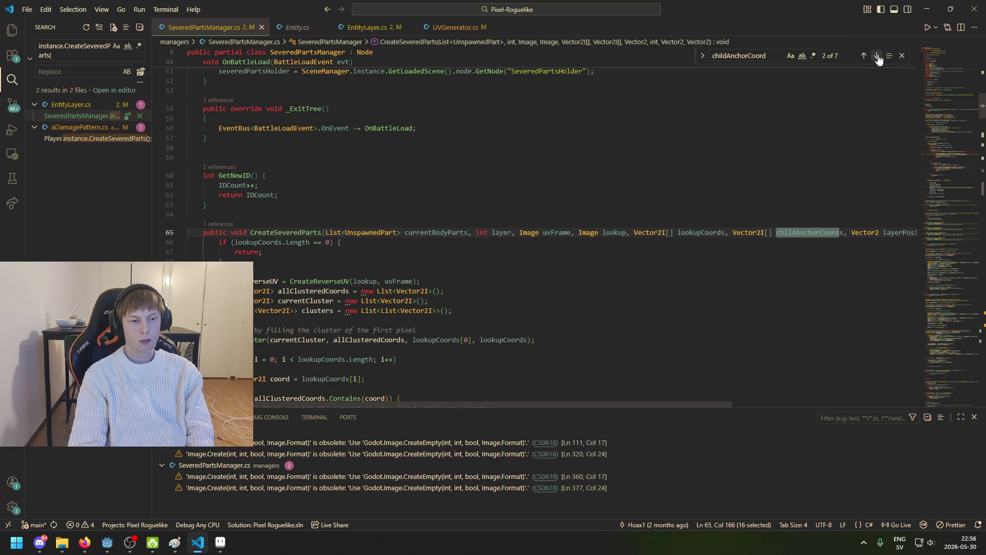
left_click(878, 57)
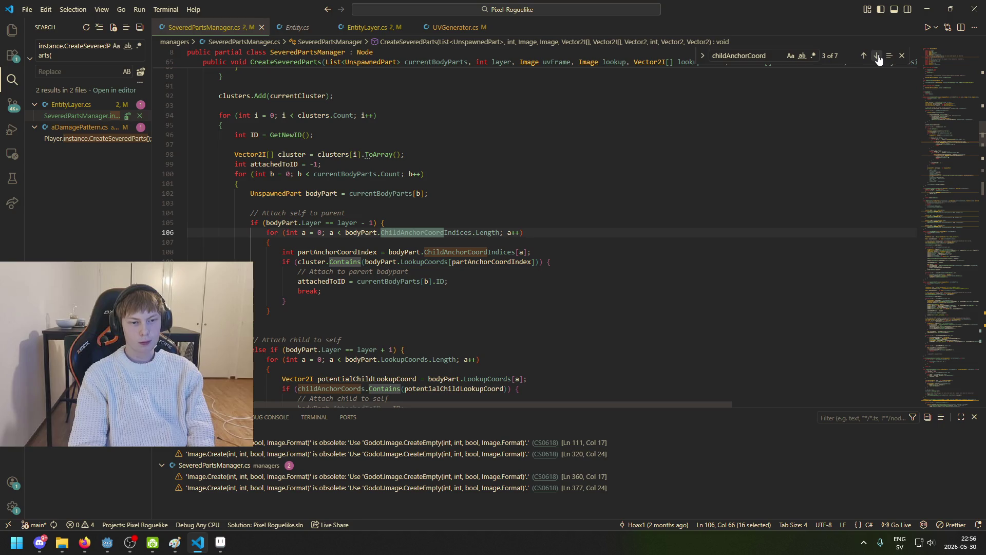
left_click(700, 209)
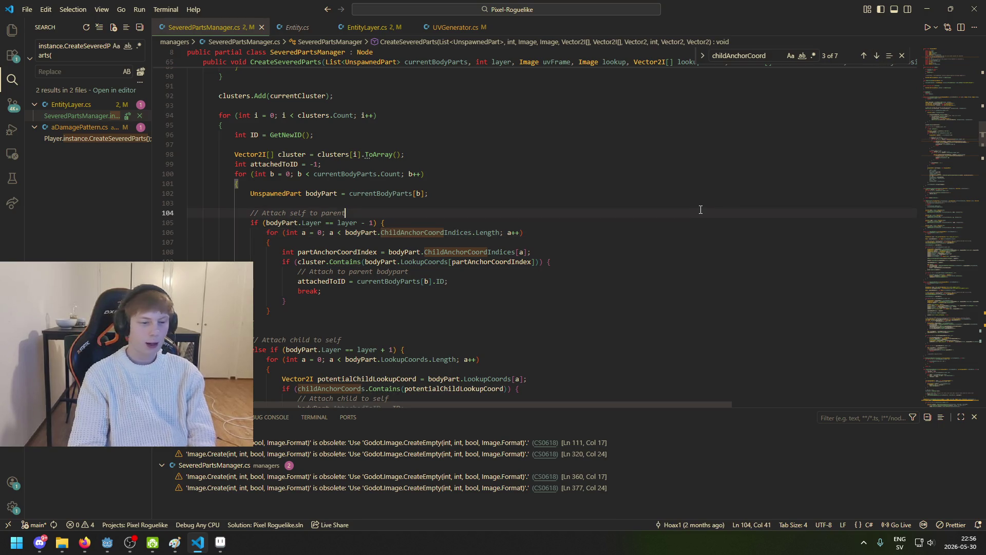
Bring the Firefox window with YouTube to the front from the taskbar
mouse_move(84, 542)
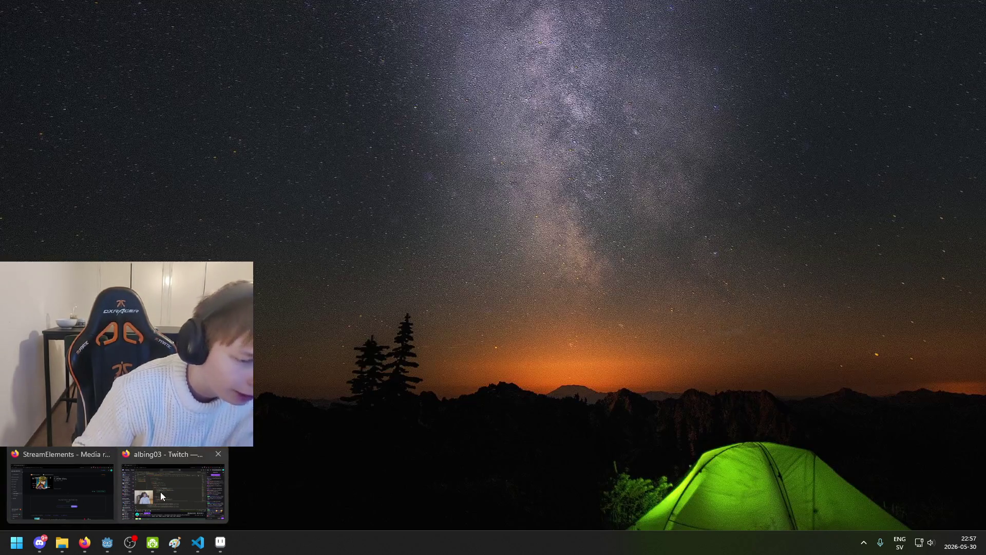
left_click(79, 478)
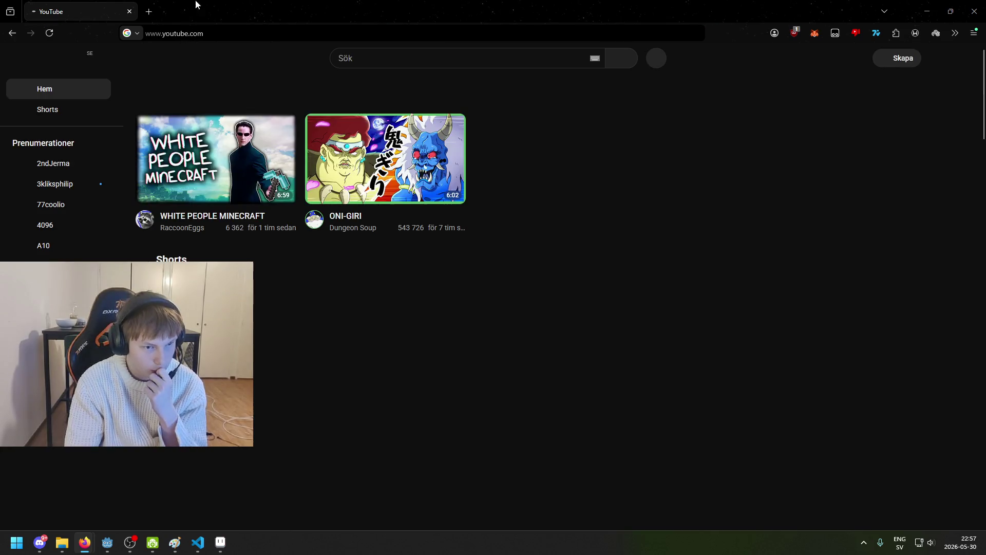
scroll(750, 175, "down", 3)
scroll(749, 172, "down", 6)
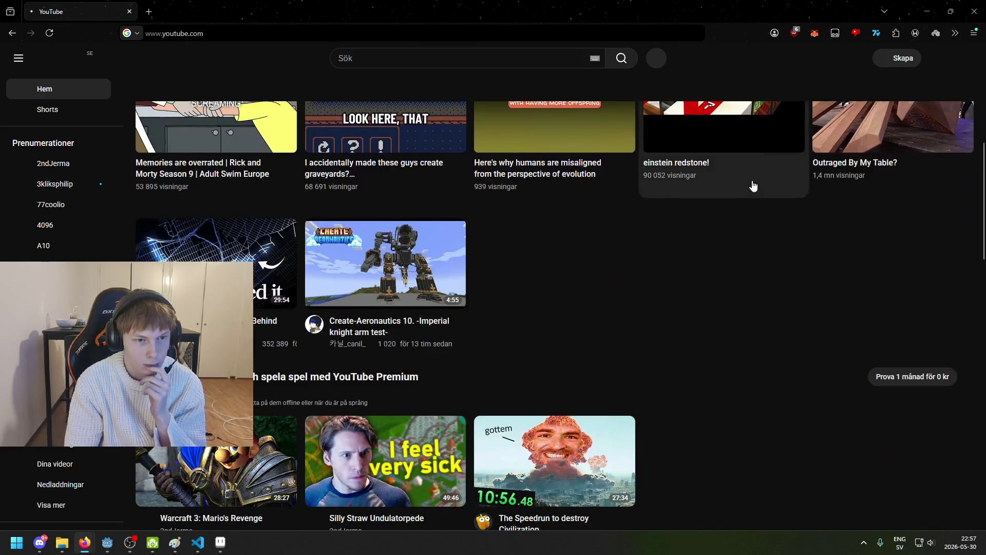
scroll(755, 182, "down", 3)
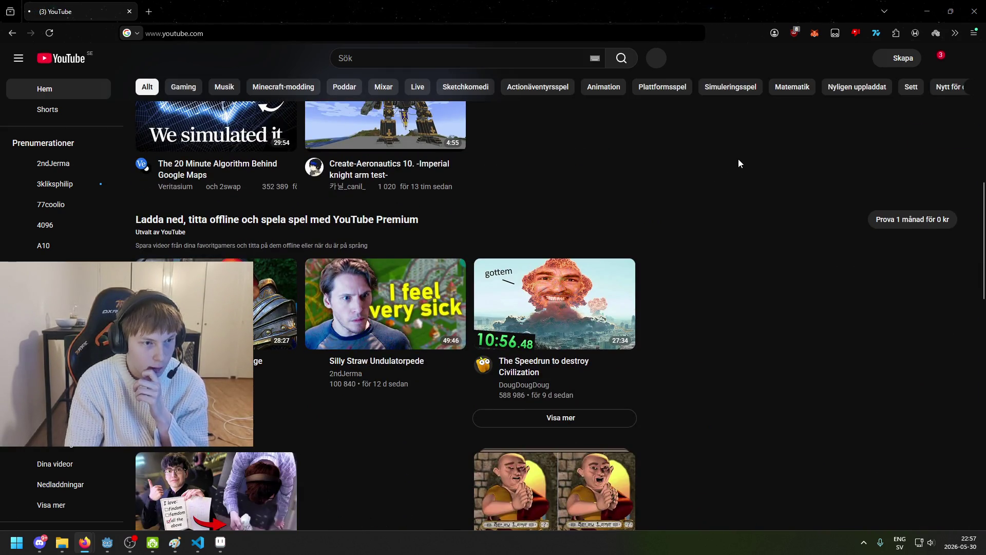
scroll(735, 205, "up", 4)
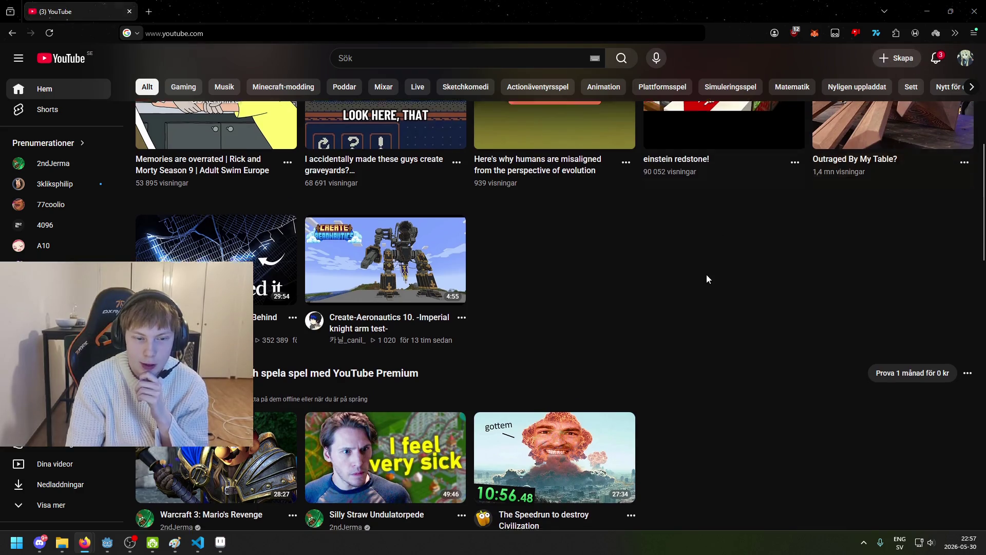
scroll(760, 265, "down", 9)
scroll(750, 268, "up", 5)
scroll(750, 313, "up", 3)
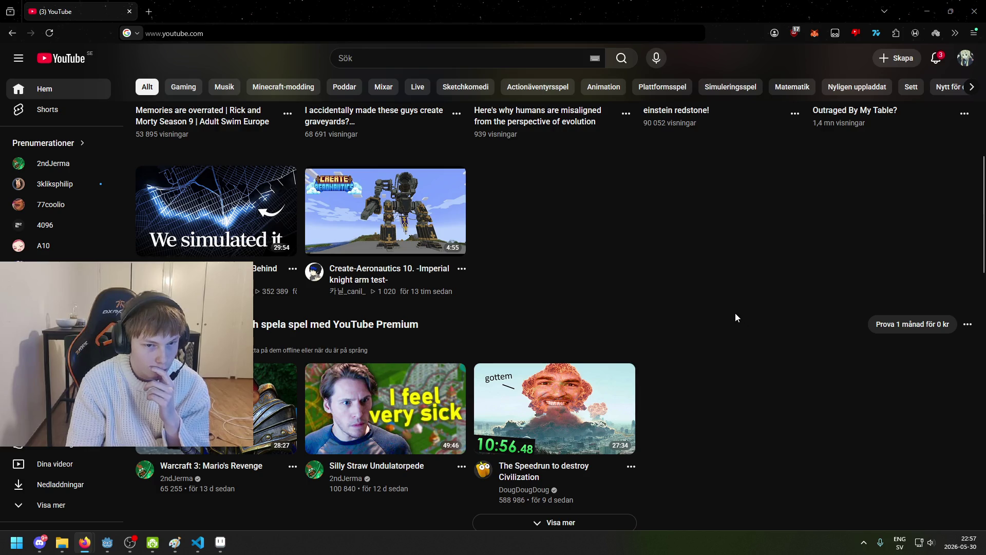
scroll(697, 301, "down", 15)
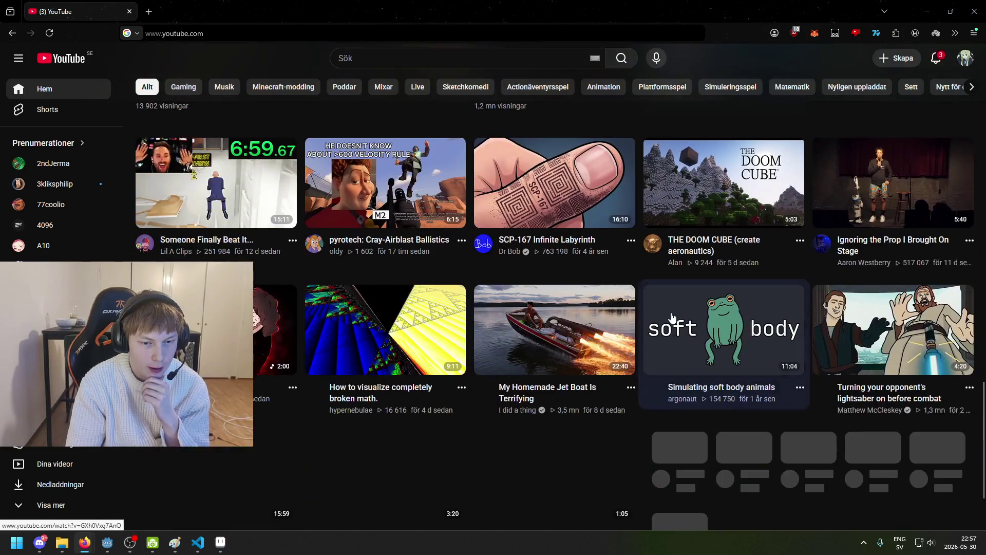
scroll(667, 319, "down", 2)
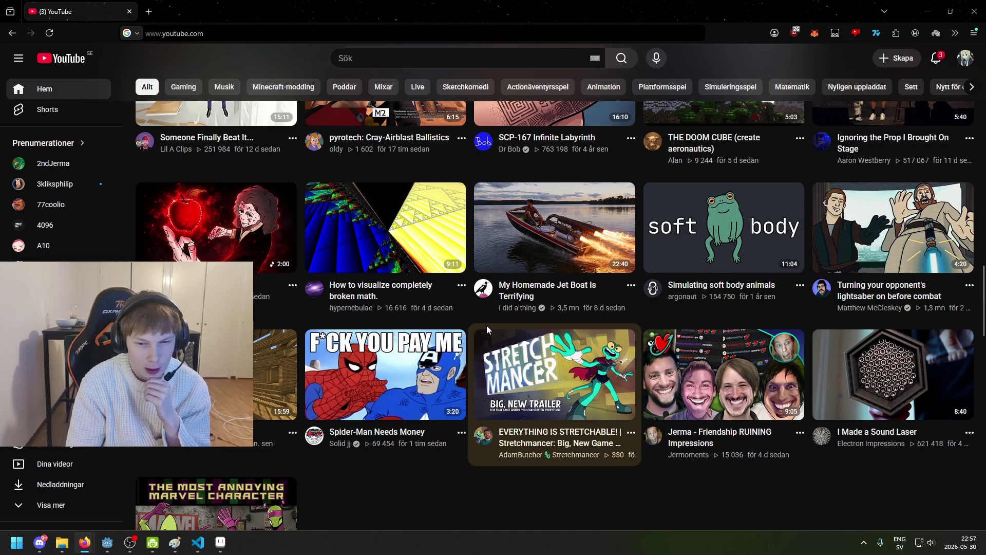
scroll(436, 332, "down", 5)
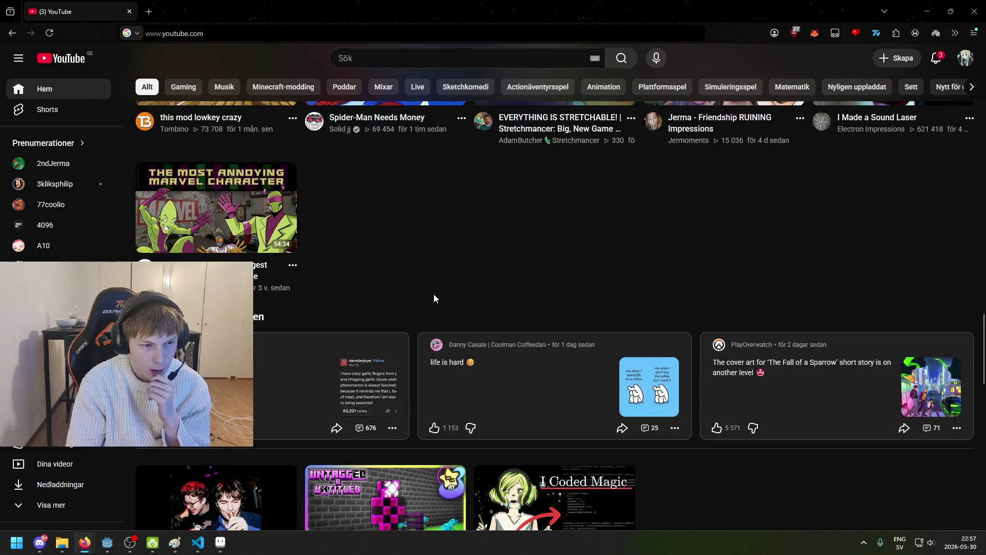
scroll(445, 273, "down", 3)
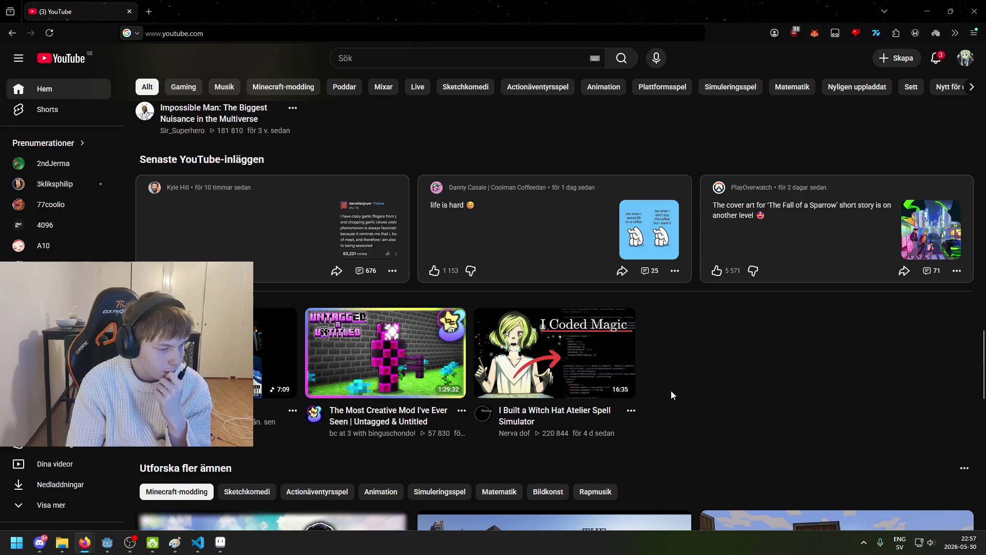
scroll(669, 390, "down", 5)
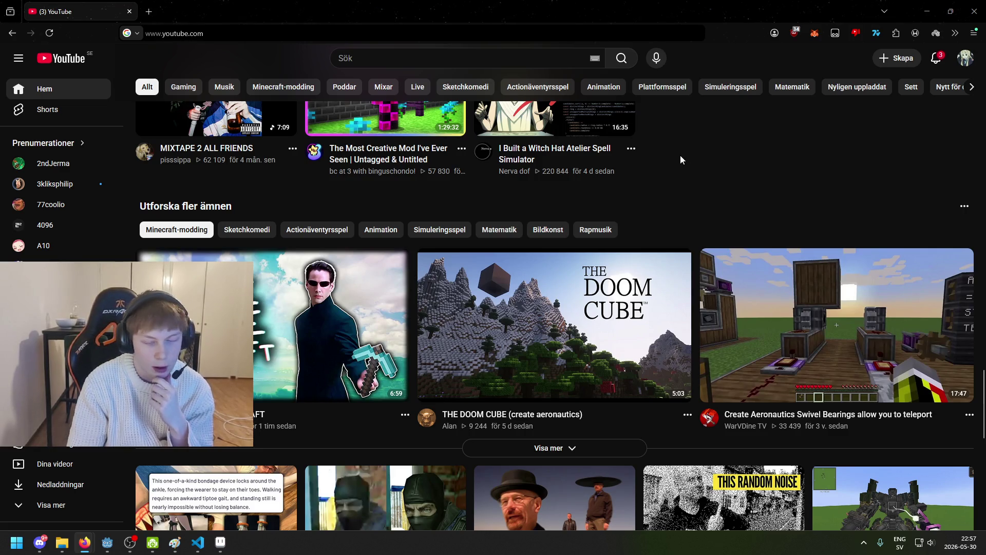
scroll(590, 164, "down", 3)
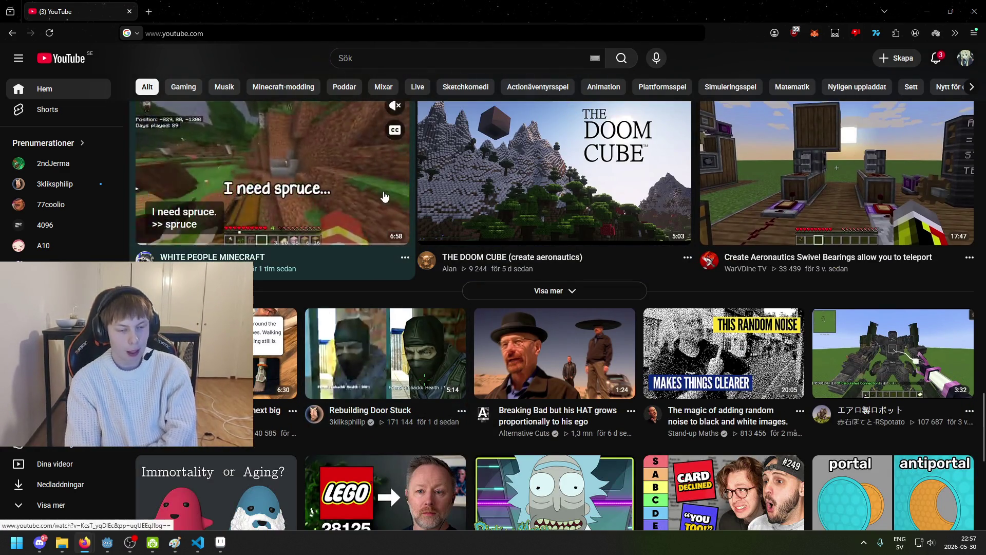
scroll(511, 334, "down", 8)
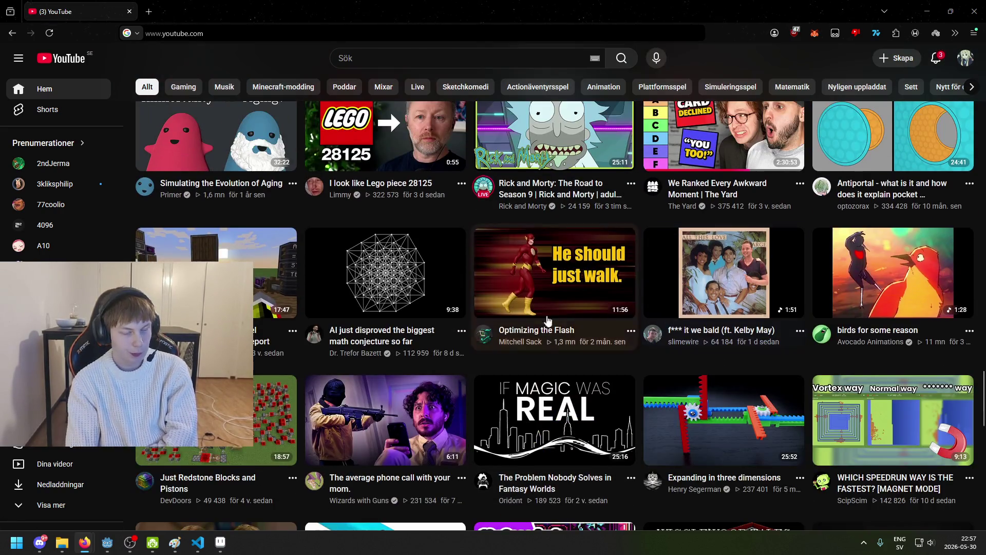
scroll(487, 385, "down", 5)
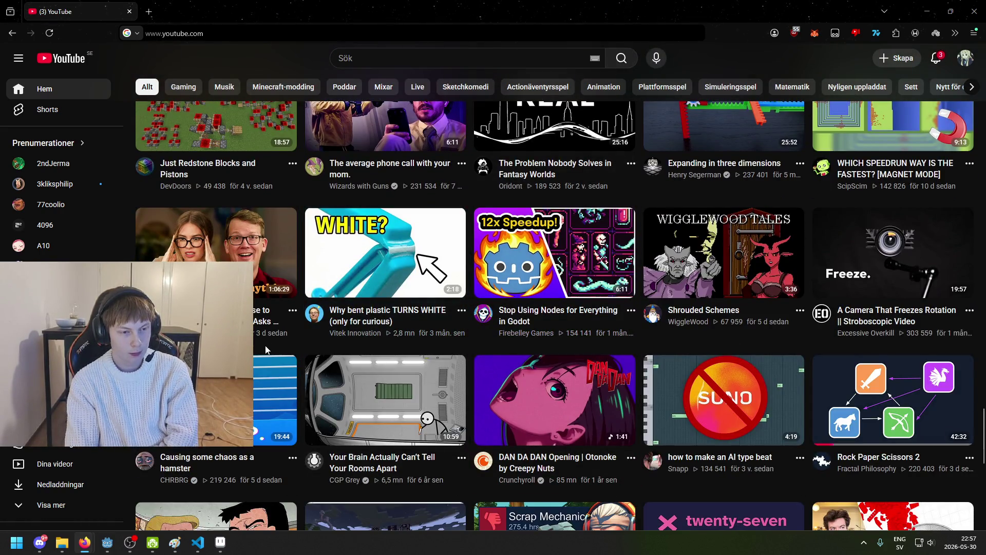
scroll(471, 224, "down", 7)
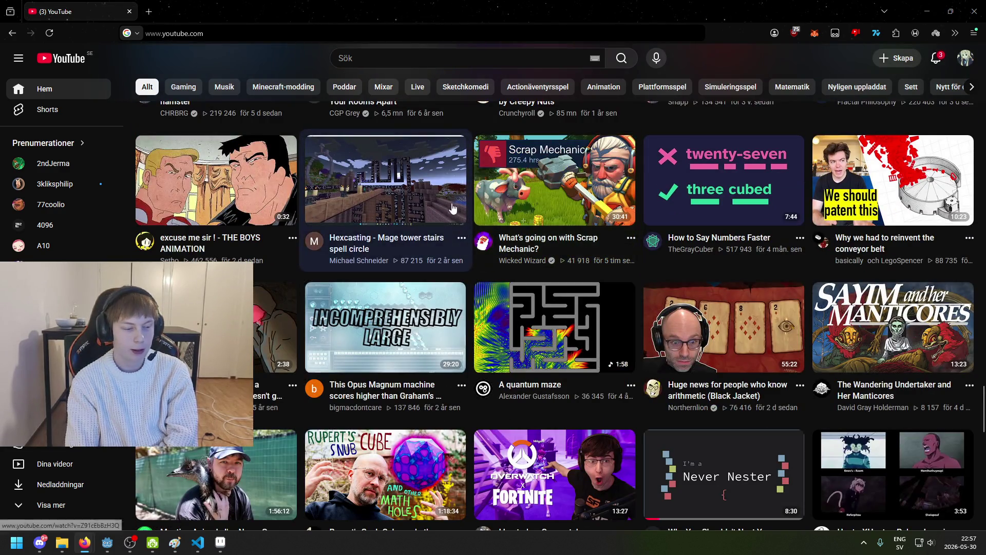
scroll(268, 230, "down", 4)
scroll(268, 229, "down", 6)
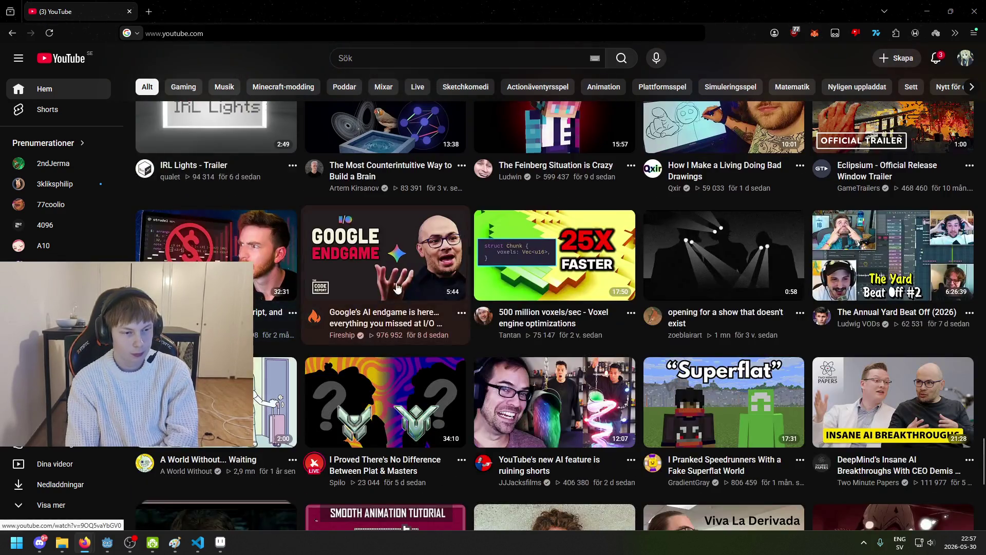
scroll(473, 359, "down", 5)
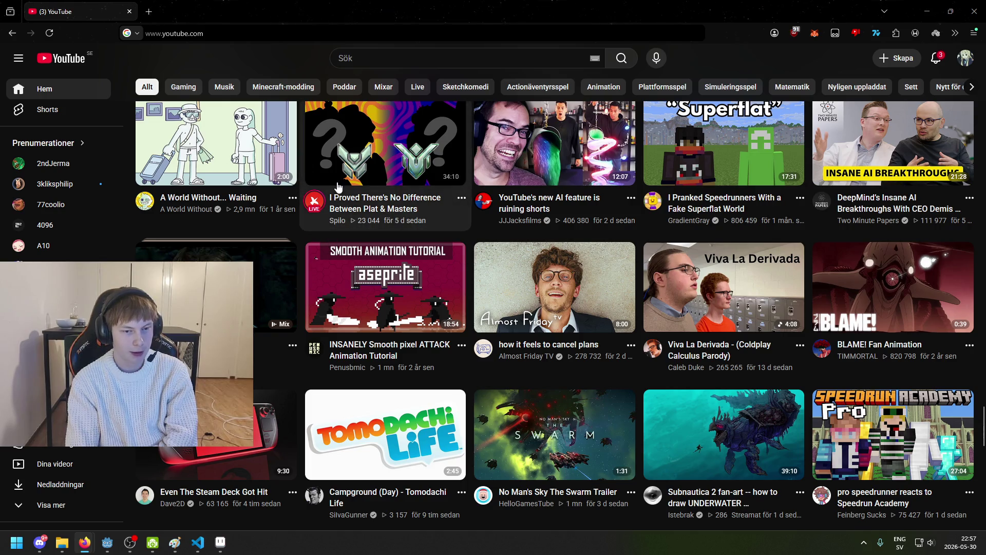
scroll(330, 226, "down", 5)
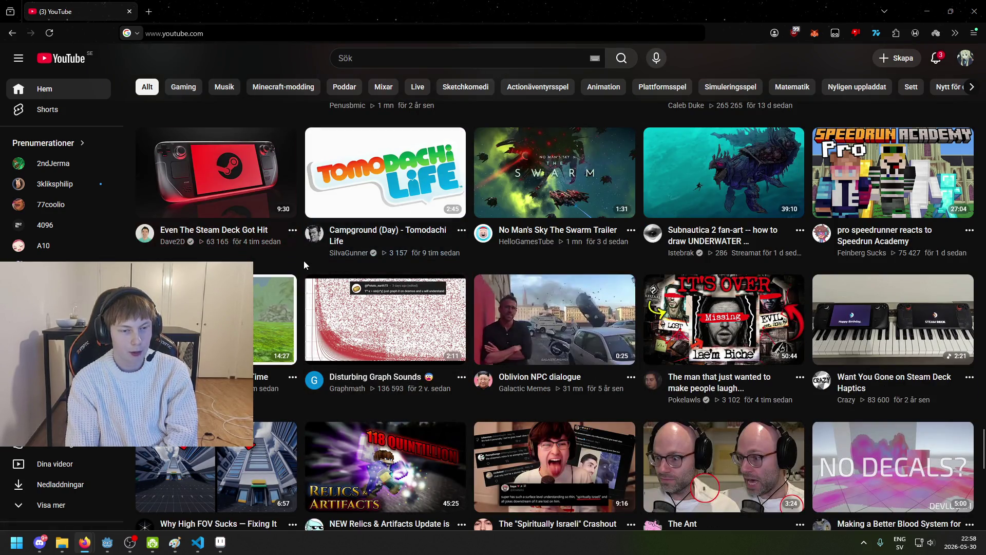
scroll(314, 289, "down", 5)
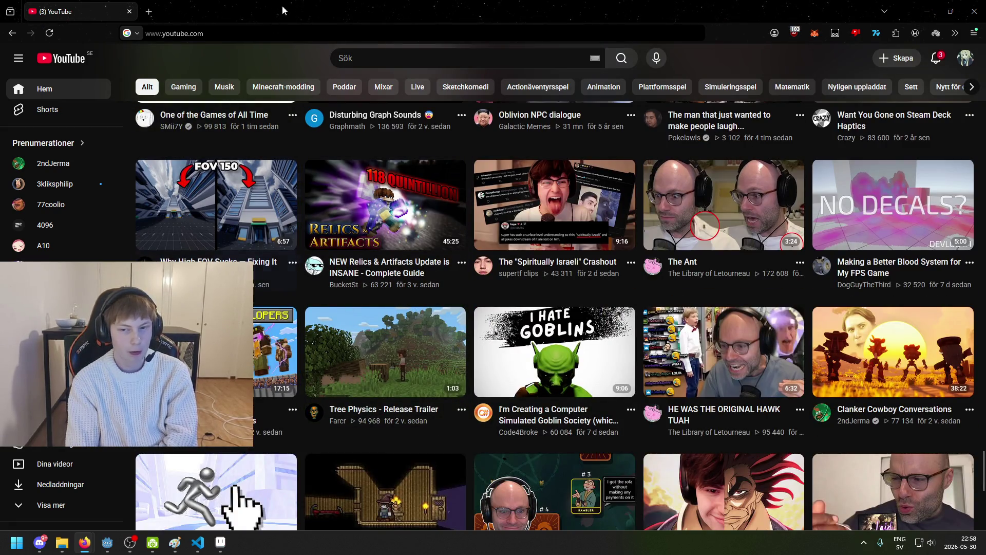
scroll(364, 405, "down", 5)
scroll(364, 405, "up", 3)
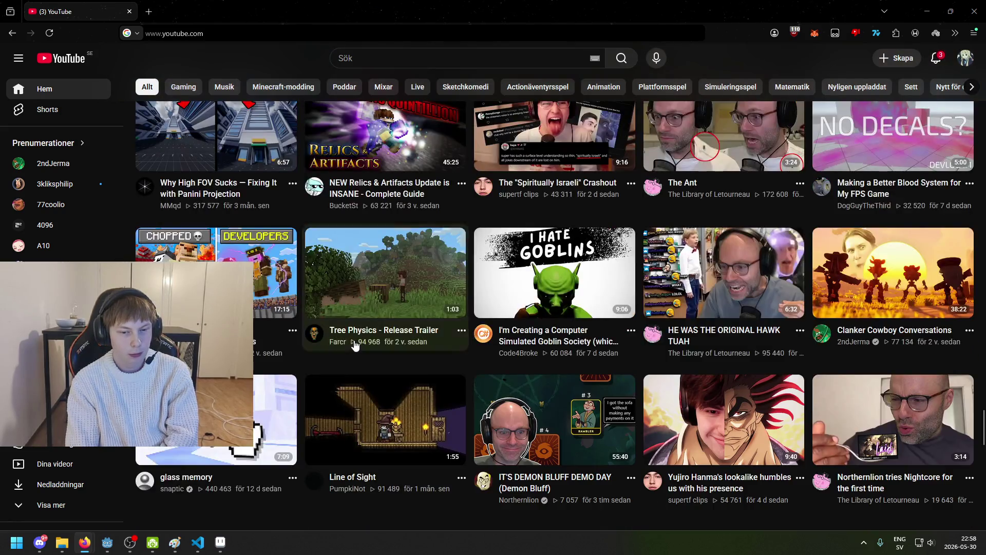
scroll(335, 356, "down", 4)
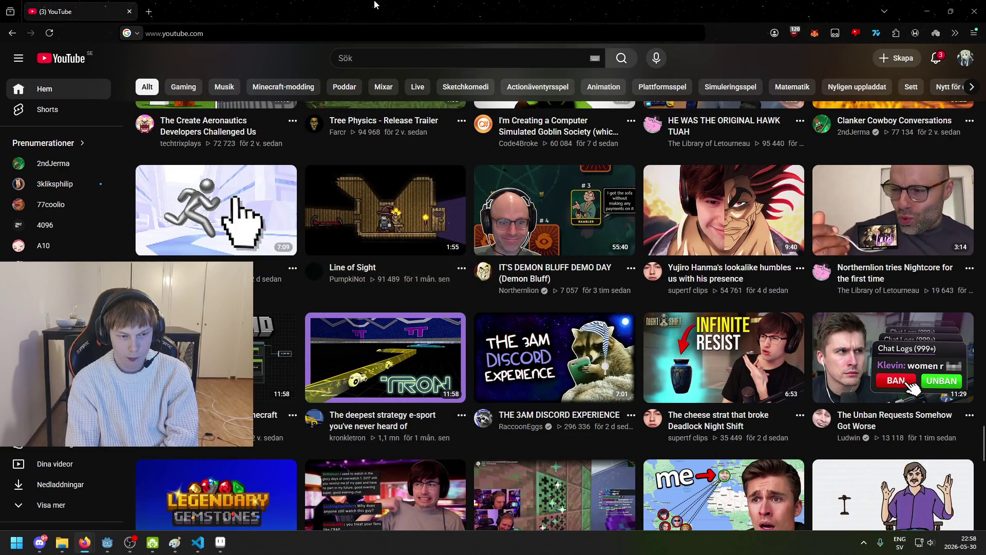
scroll(396, 126, "down", 4)
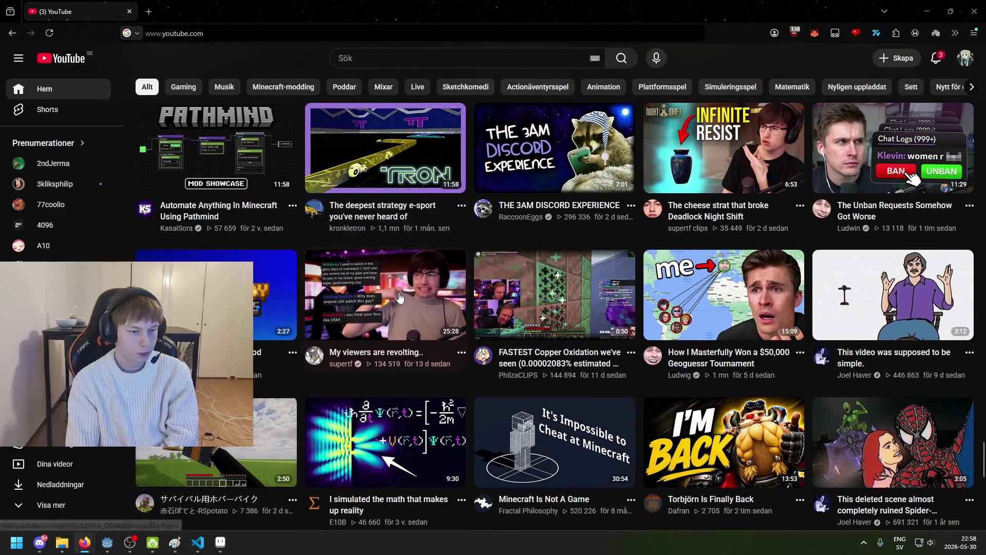
scroll(400, 293, "down", 4)
scroll(564, 297, "down", 4)
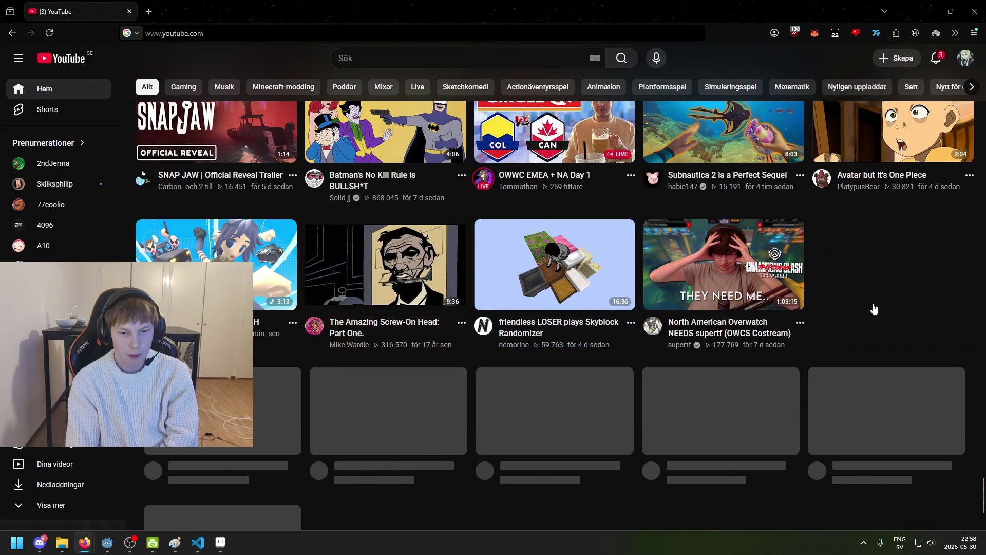
scroll(832, 328, "up", 3)
scroll(806, 351, "down", 4)
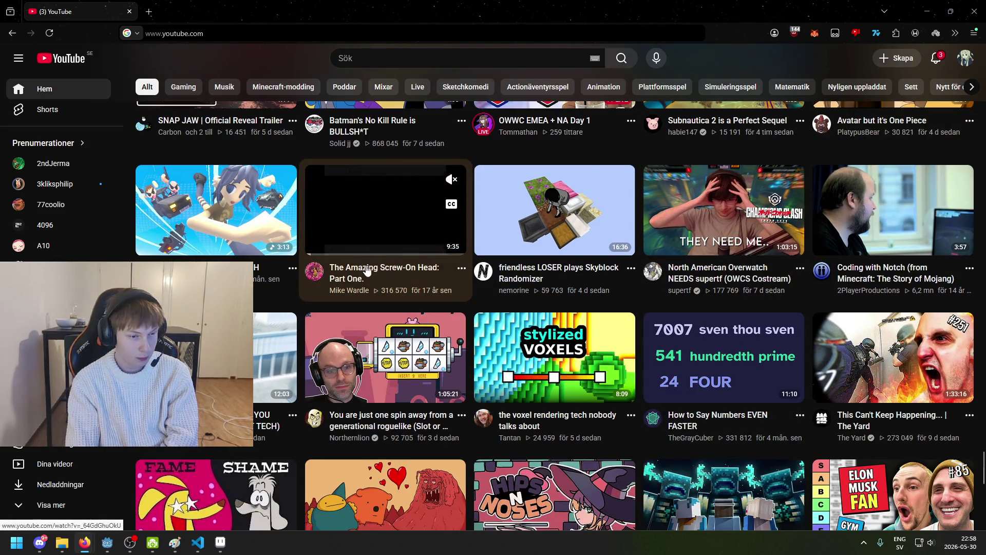
scroll(348, 289, "down", 4)
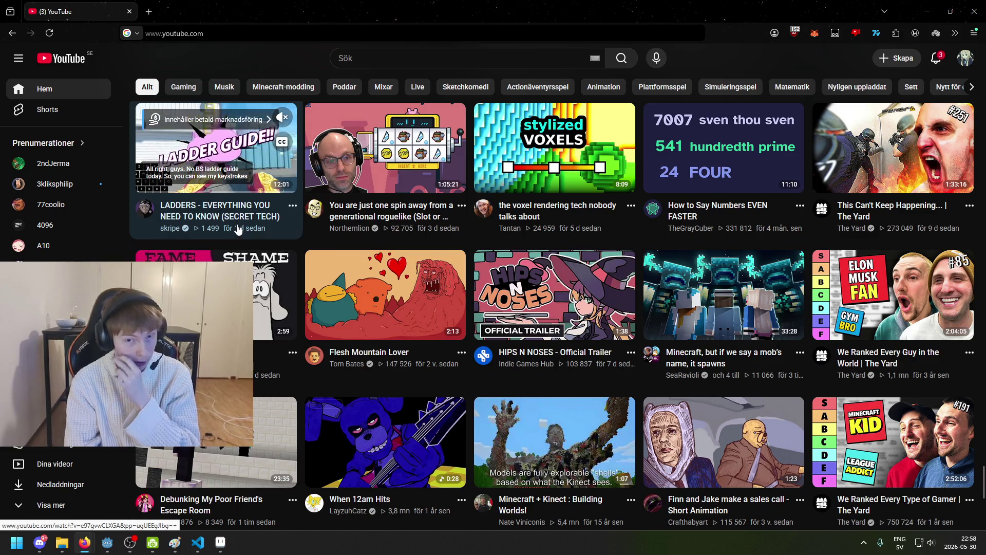
scroll(300, 279, "down", 5)
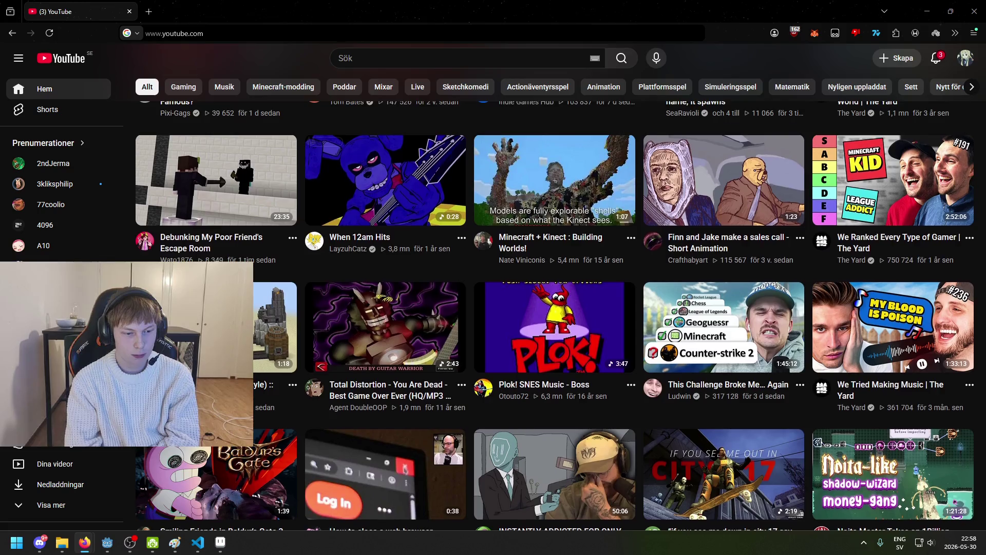
scroll(555, 181, "down", 6)
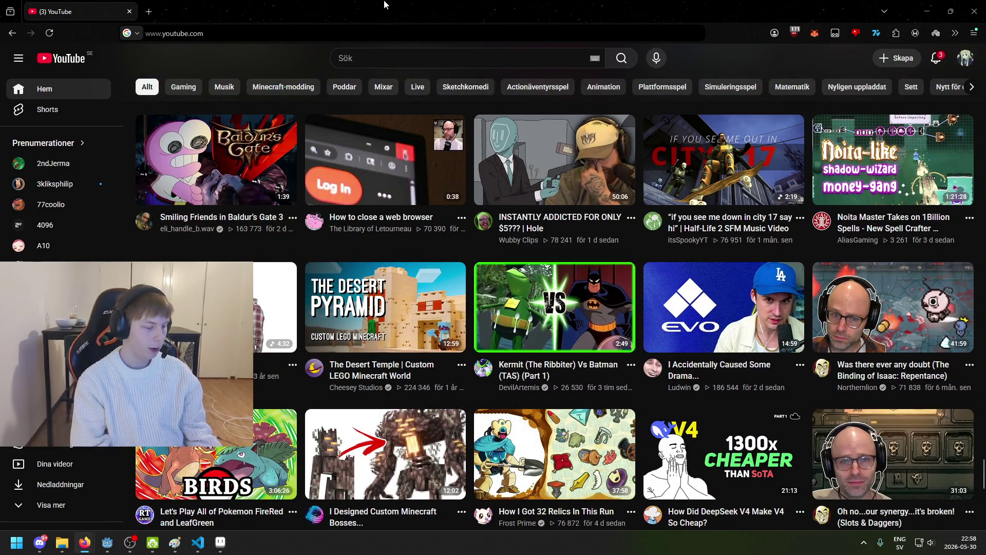
key("ctrl+shift+p")
Load youtube.com in the private window and accept all cookies
type("youtube.com")
key("Return")
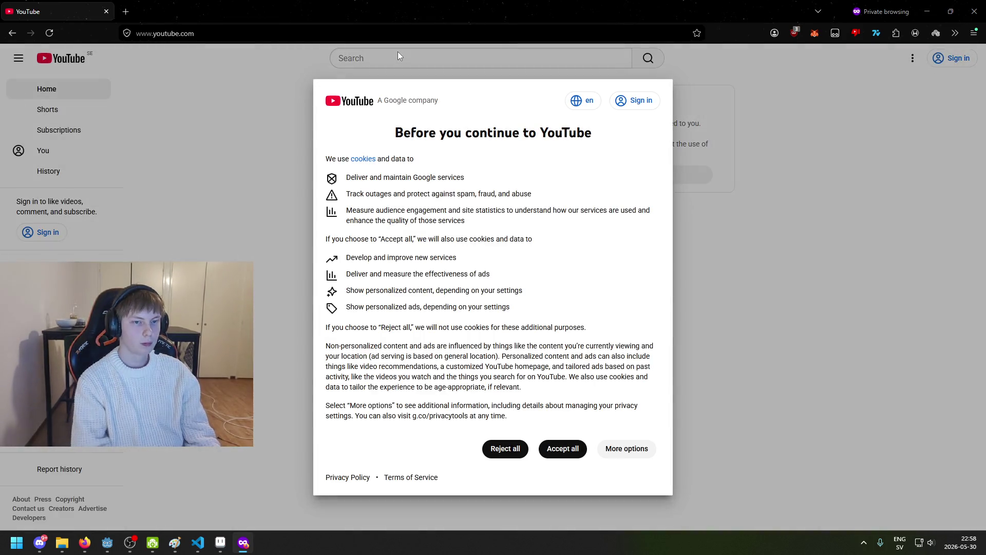
left_click(562, 448)
Search YouTube for shovel241, correcting the mistyped shovel2421 query
left_click(355, 60)
type("shovel2421")
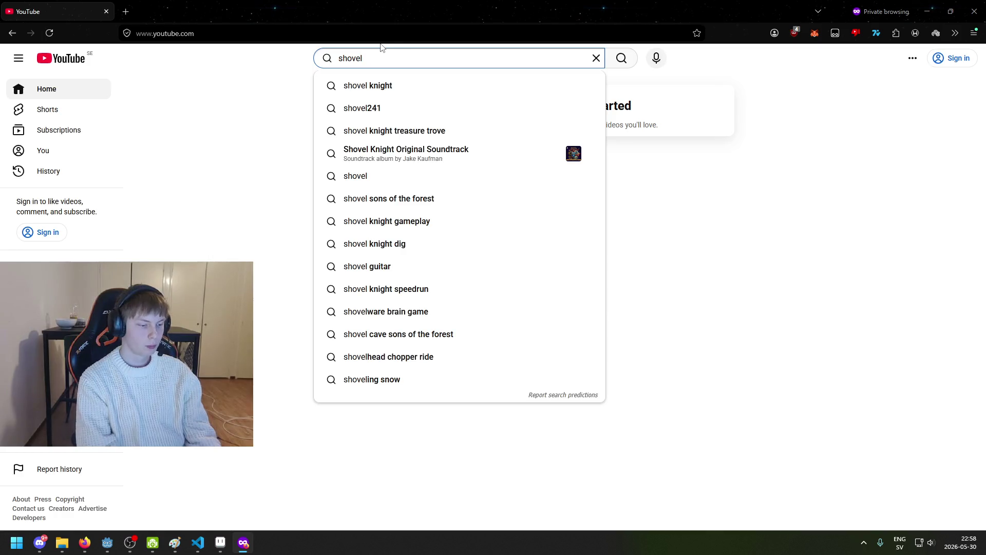
key("Return")
left_click(401, 58)
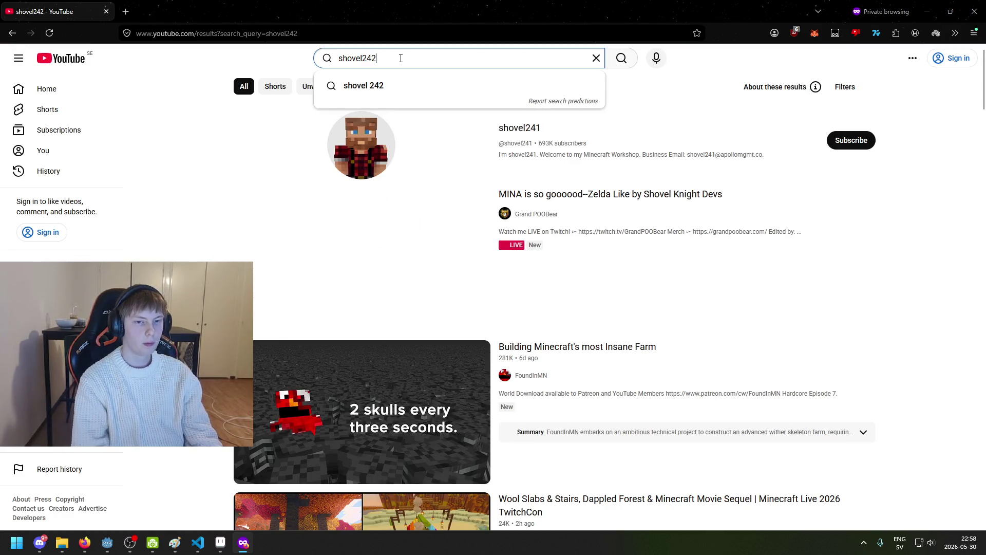
key("BackSpace")
key("BackSpace")
type("1")
key("Return")
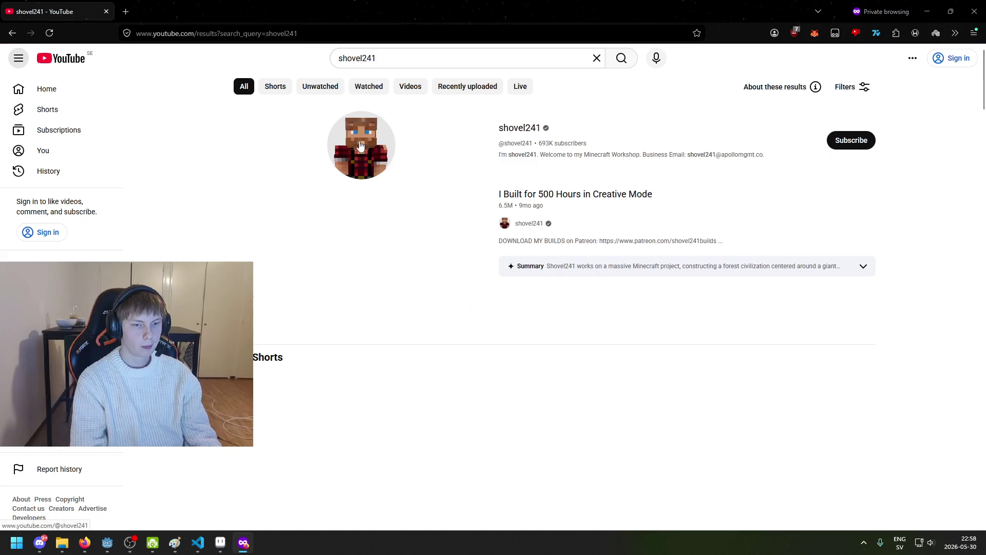
Open the shovel241 channel from the results and show its Videos list
scroll(217, 189, "down", 2)
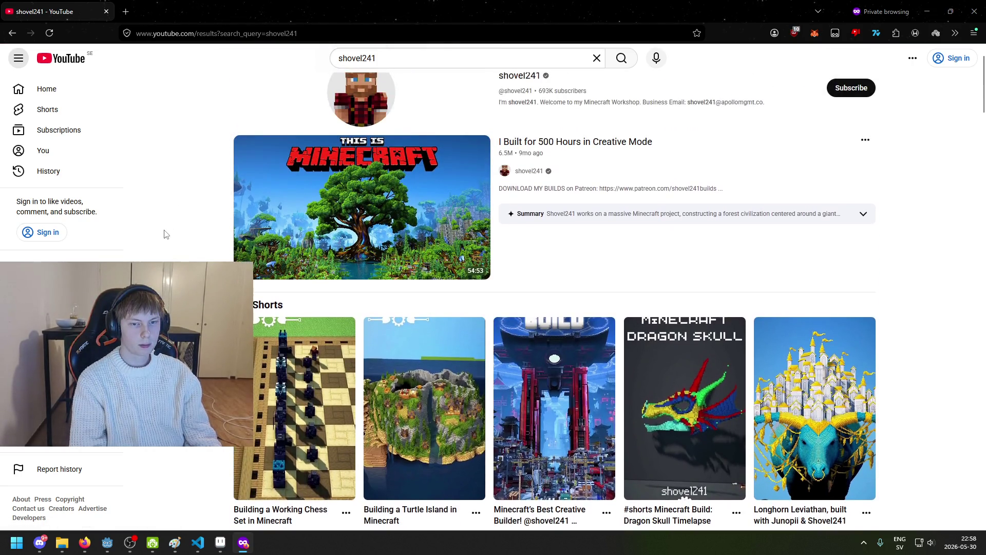
scroll(154, 246, "down", 8)
scroll(154, 246, "up", 9)
left_click(261, 245)
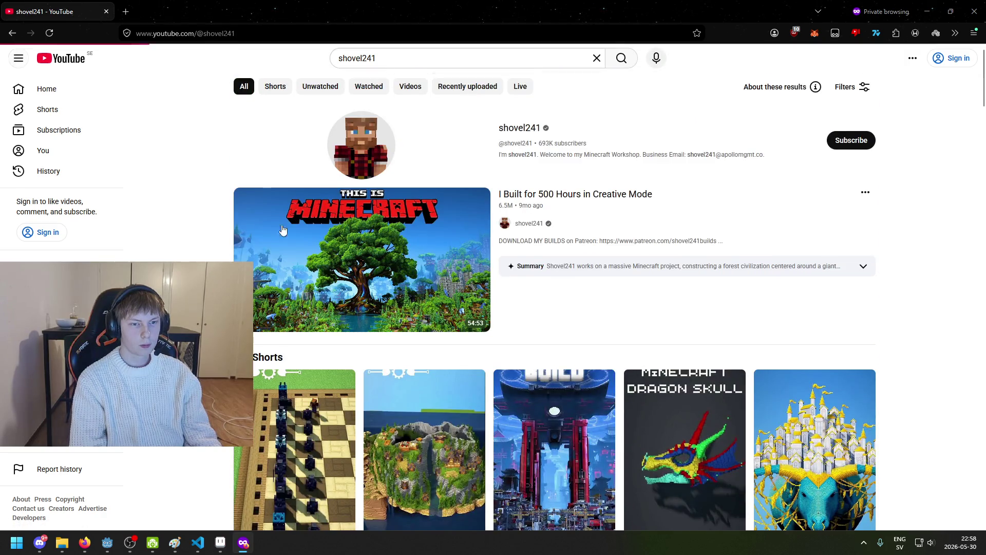
left_click(286, 301)
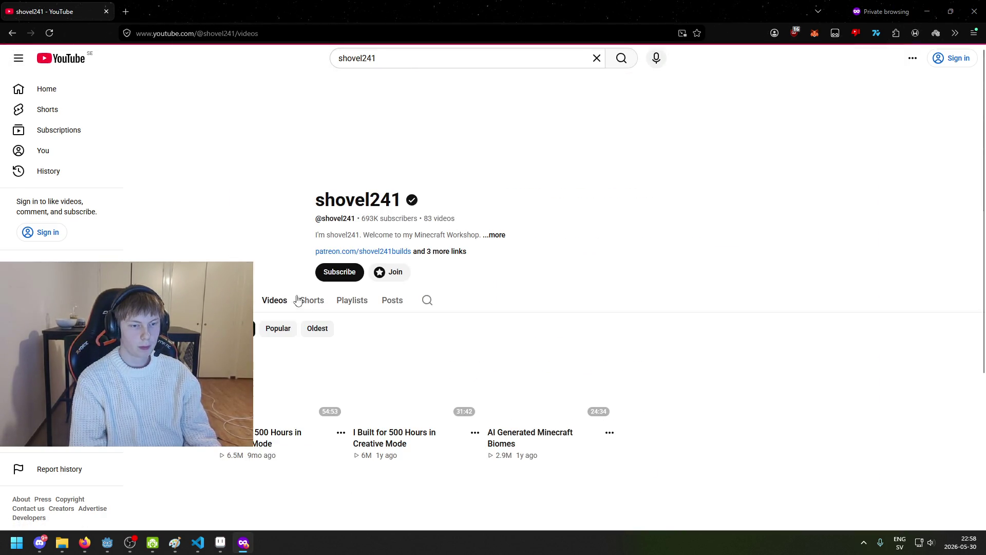
scroll(381, 276, "down", 5)
scroll(152, 239, "up", 2)
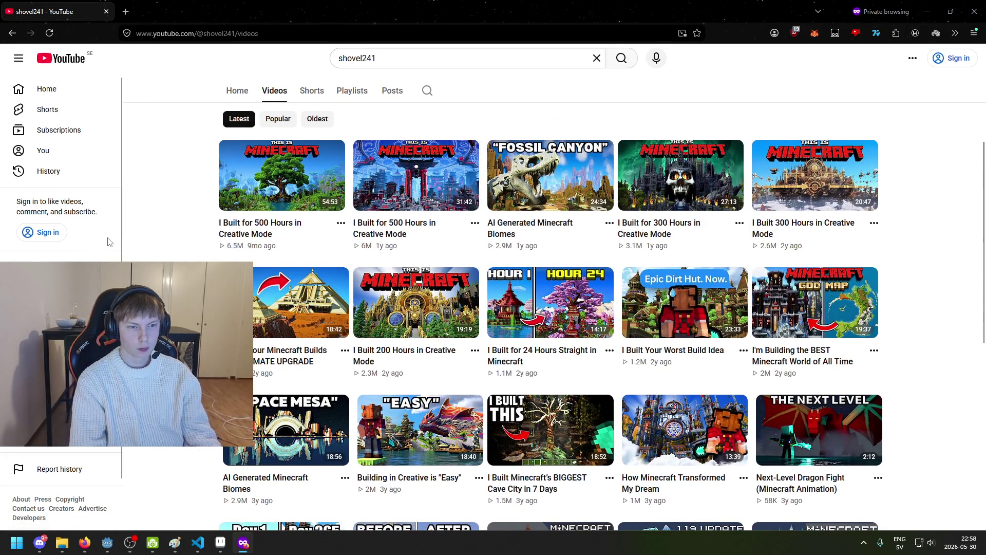
scroll(105, 243, "down", 1)
scroll(195, 308, "down", 1)
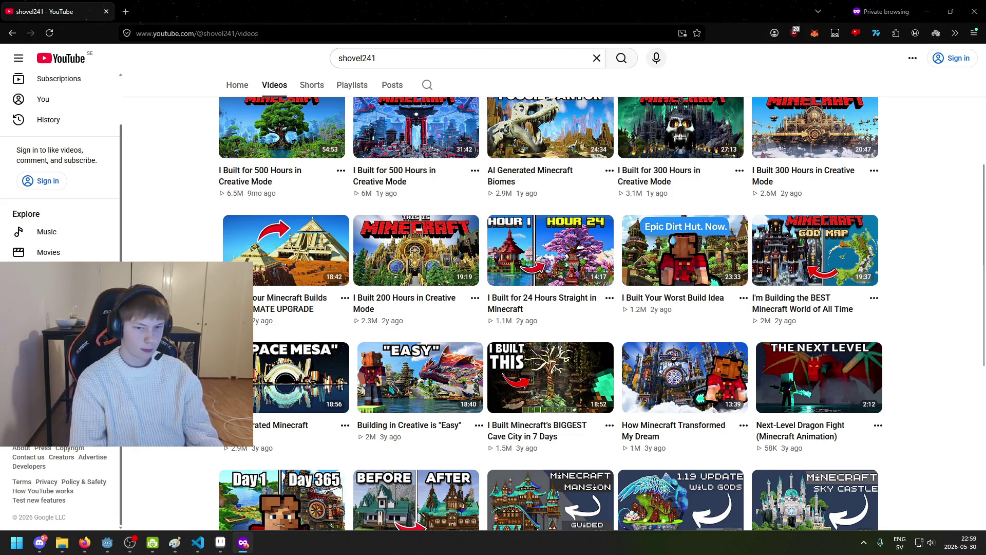
key("alt+Tab")
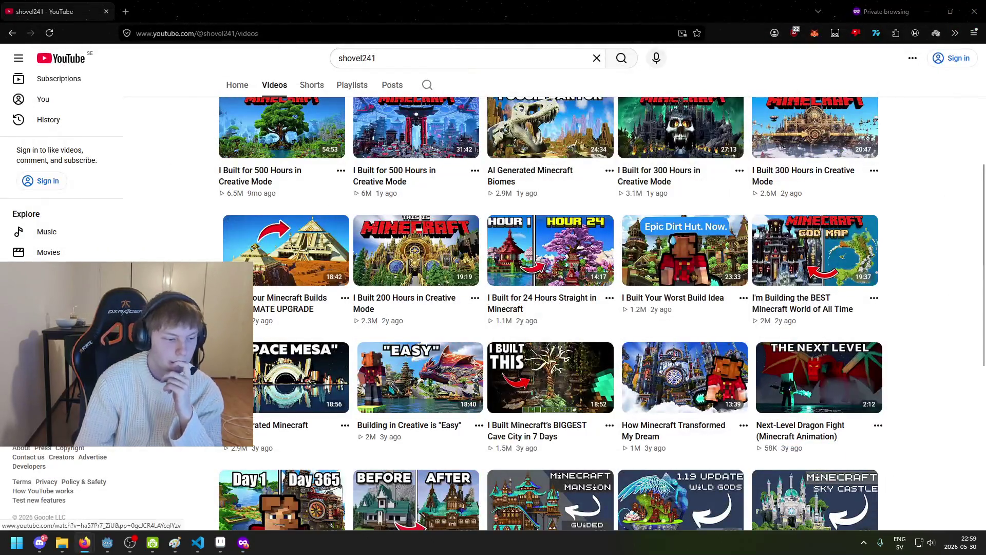
key("alt+Tab")
scroll(549, 308, "down", 2)
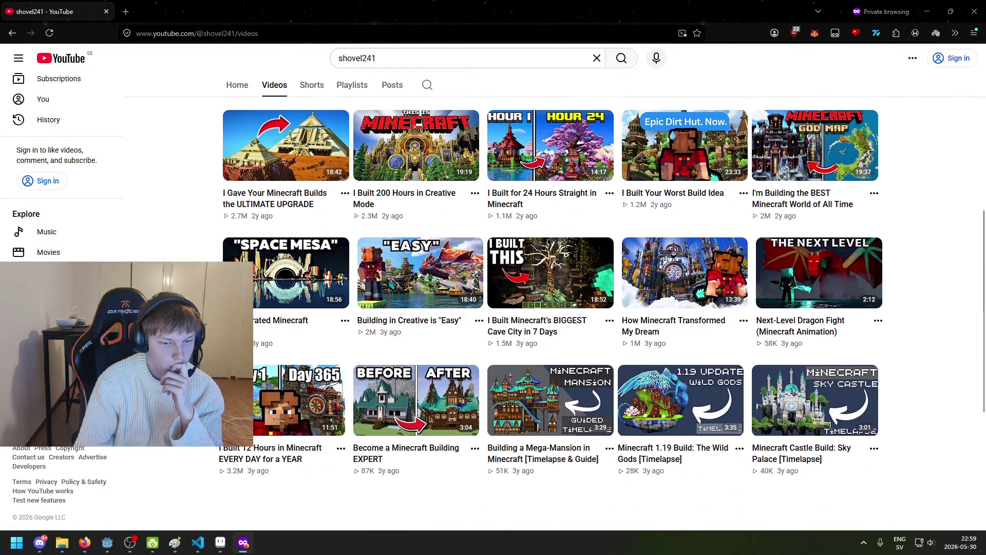
scroll(549, 308, "down", 4)
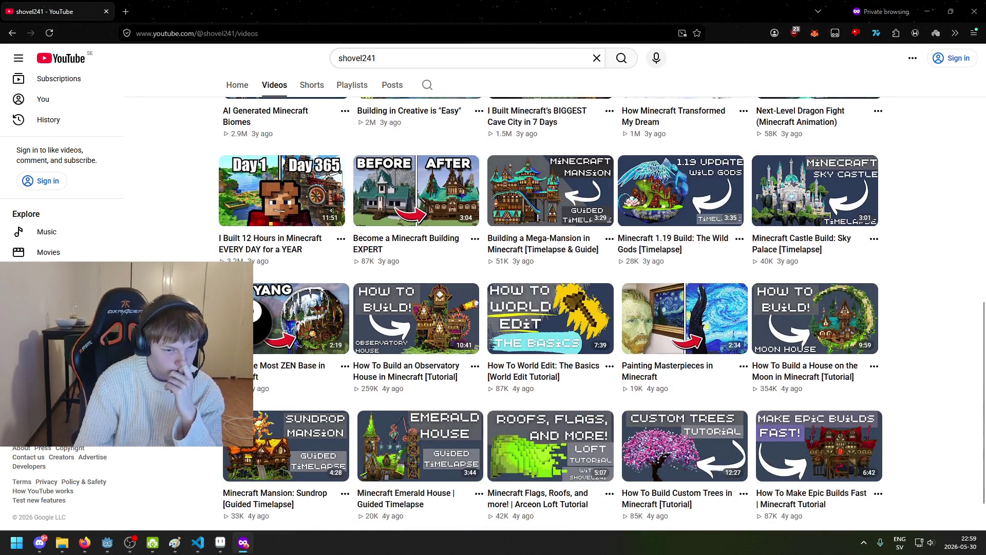
scroll(549, 308, "up", 10)
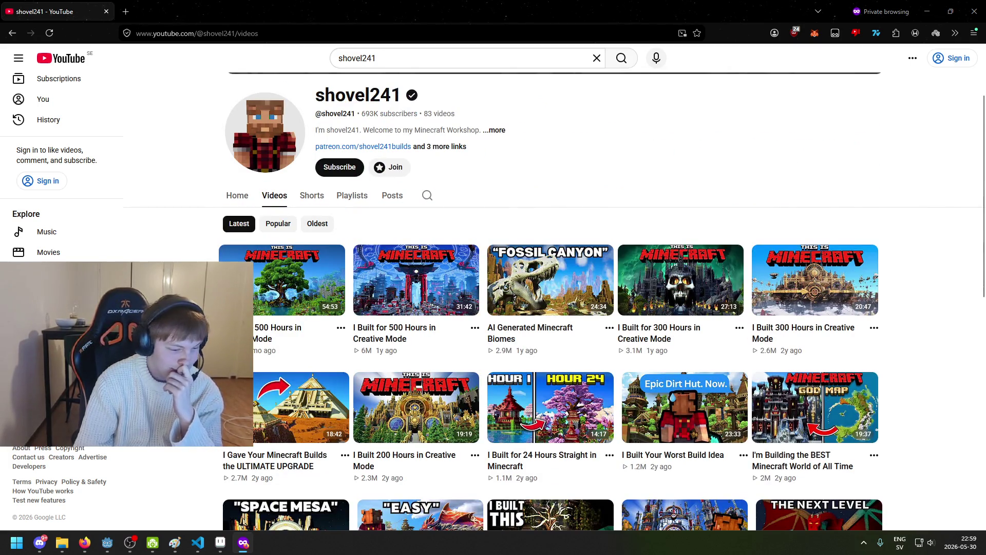
left_click(85, 543)
left_click(178, 127)
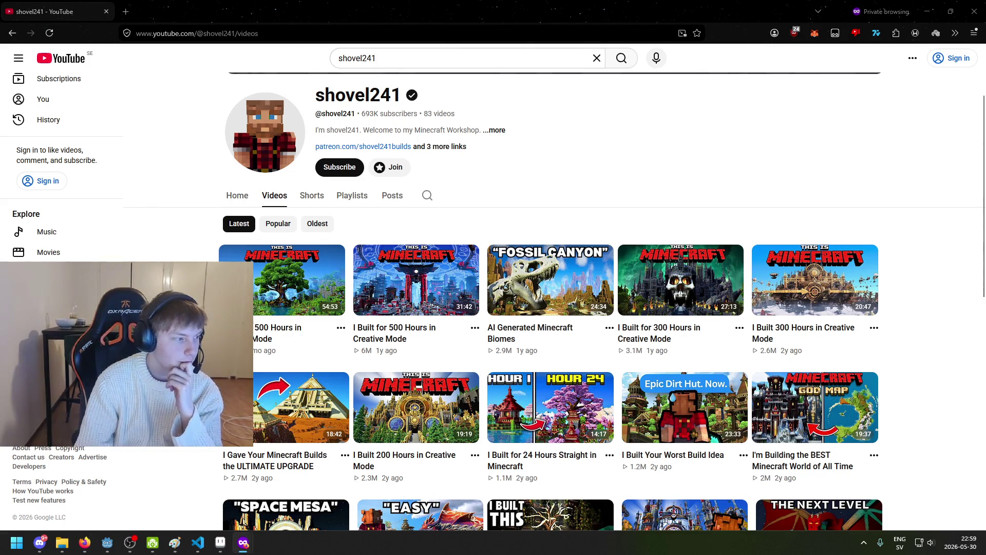
key("ctrl+l")
key("ctrl+v")
key("Return")
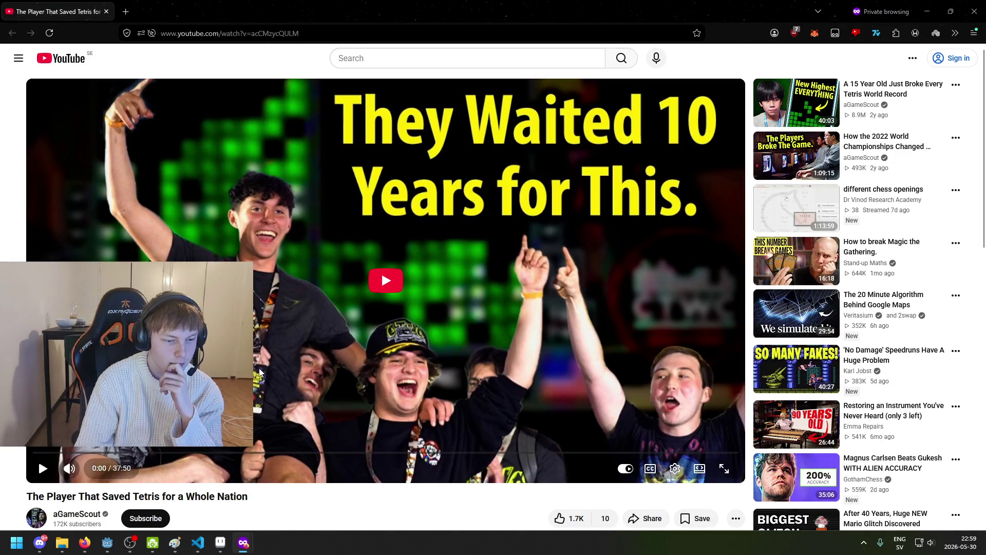
scroll(259, 368, "down", 1)
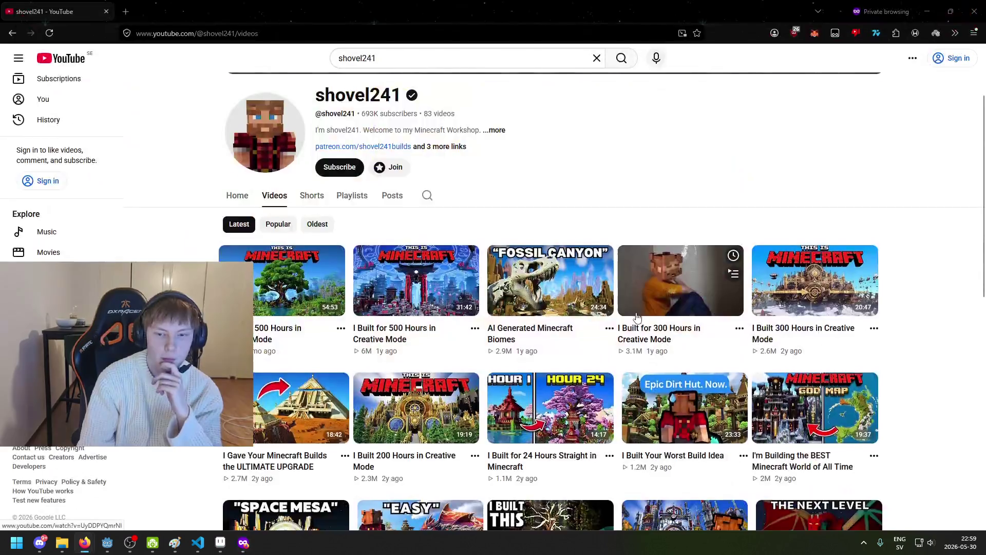
scroll(694, 366, "down", 2)
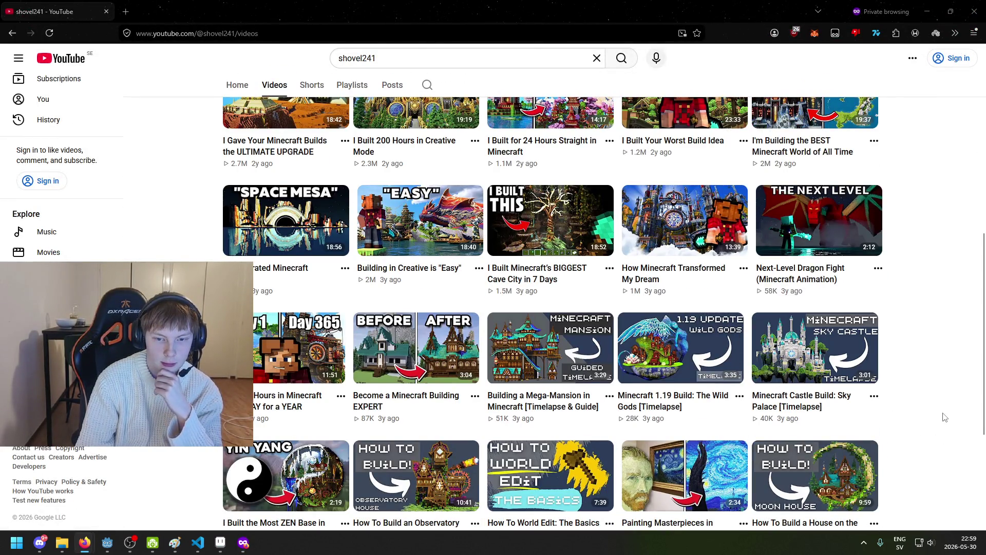
scroll(937, 414, "up", 4)
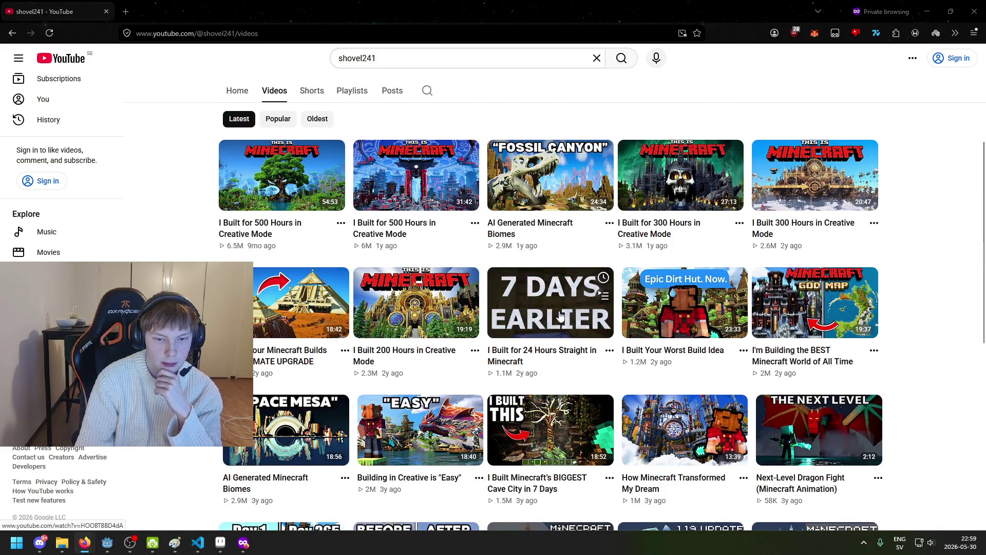
Open 'I Built for 24 Hours Straight in Minecraft', start playback and go full screen
left_click(532, 325)
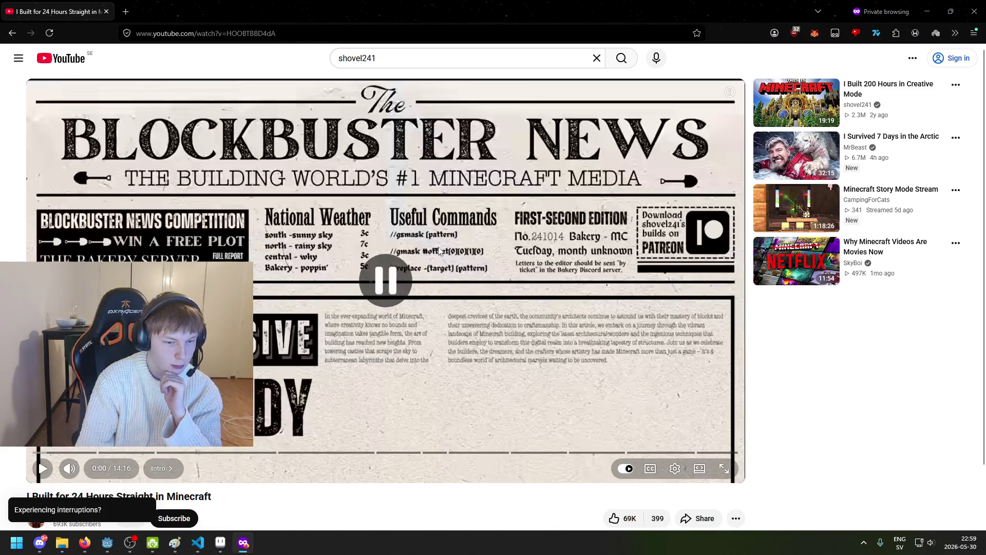
scroll(439, 251, "down", 3)
scroll(385, 277, "up", 3)
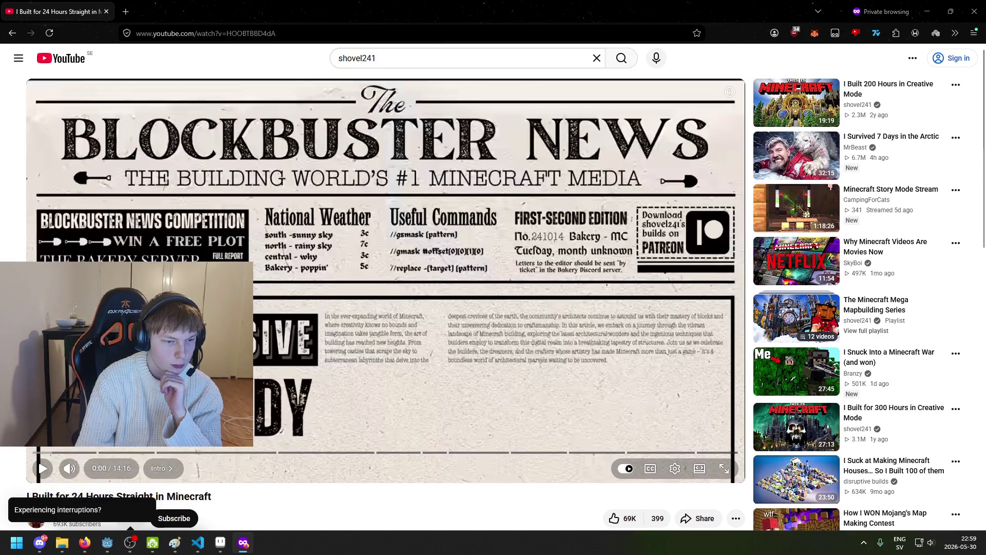
left_click(84, 541)
left_click(85, 542)
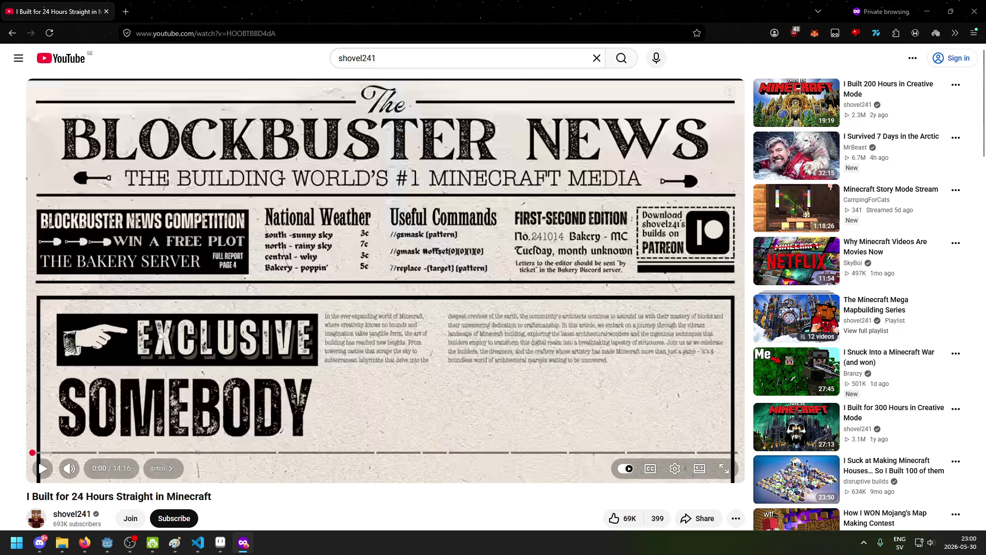
left_click(119, 377)
double_click(166, 372)
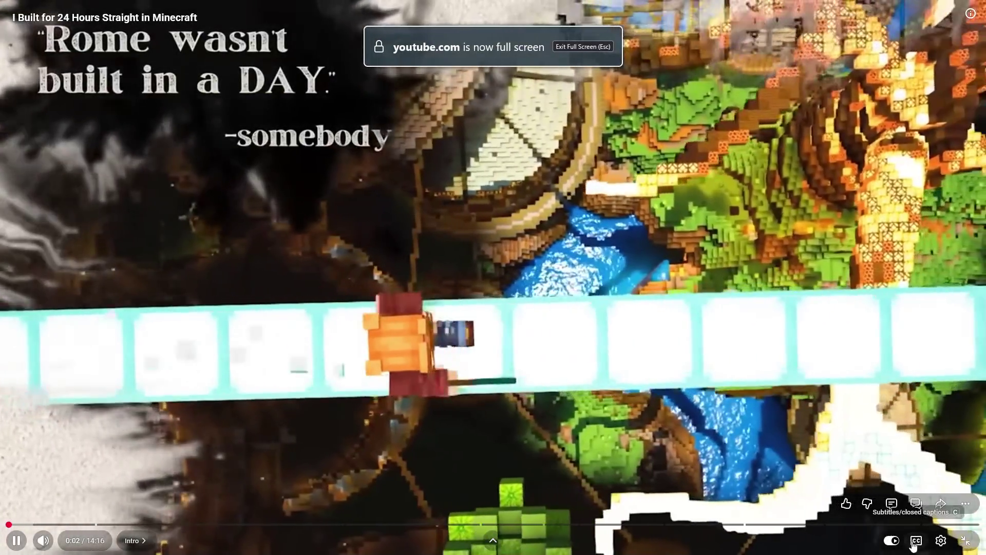
left_click(941, 540)
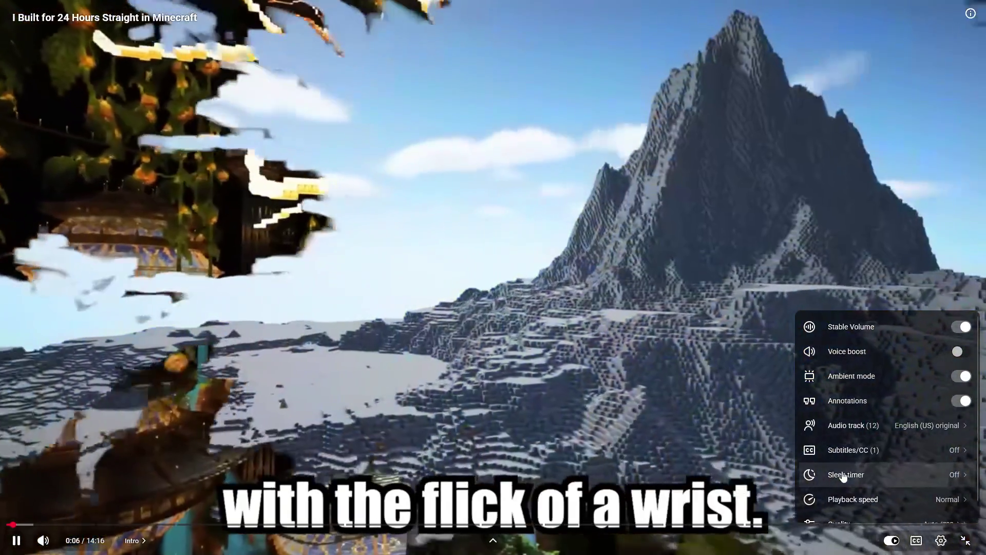
scroll(831, 462, "down", 1)
left_click(852, 499)
left_click(872, 358)
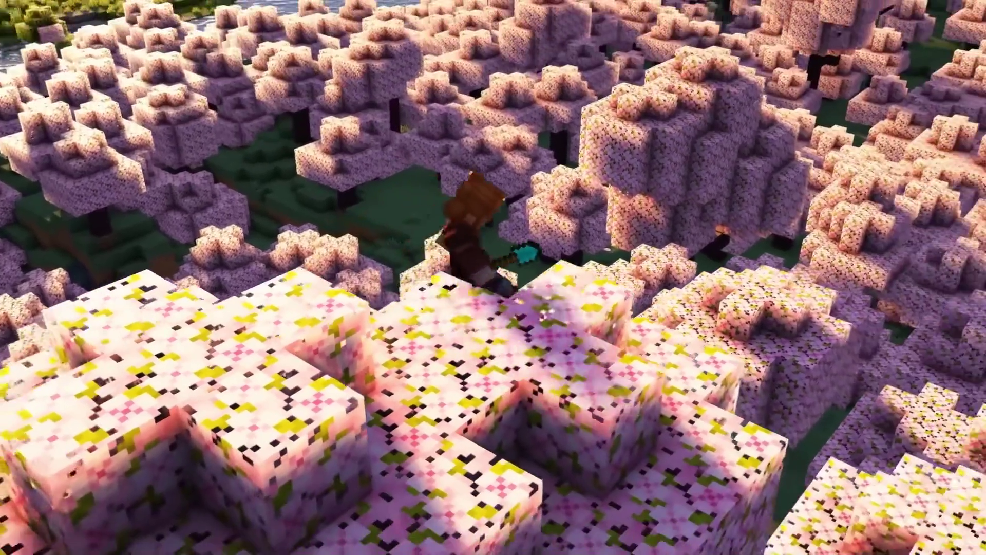
mouse_move(529, 317)
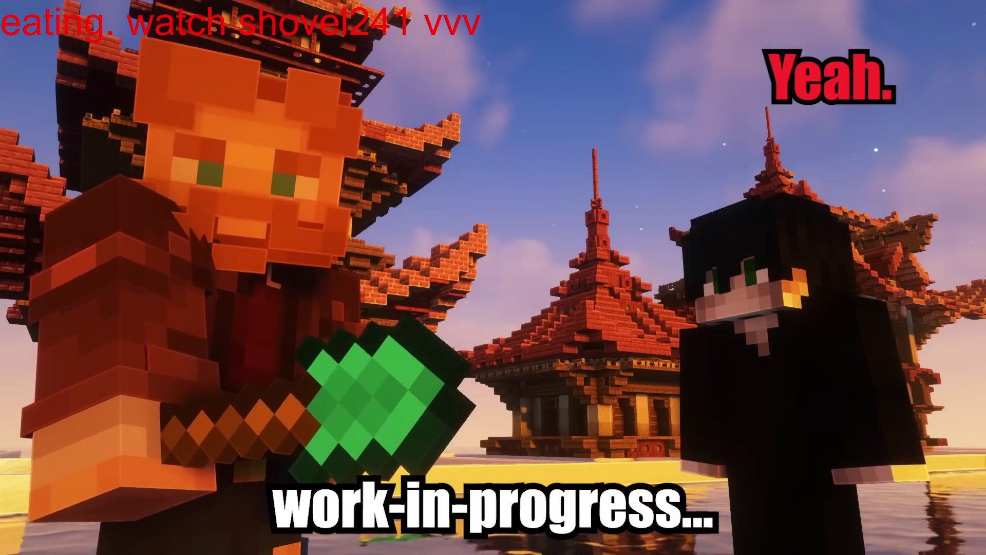
mouse_move(183, 316)
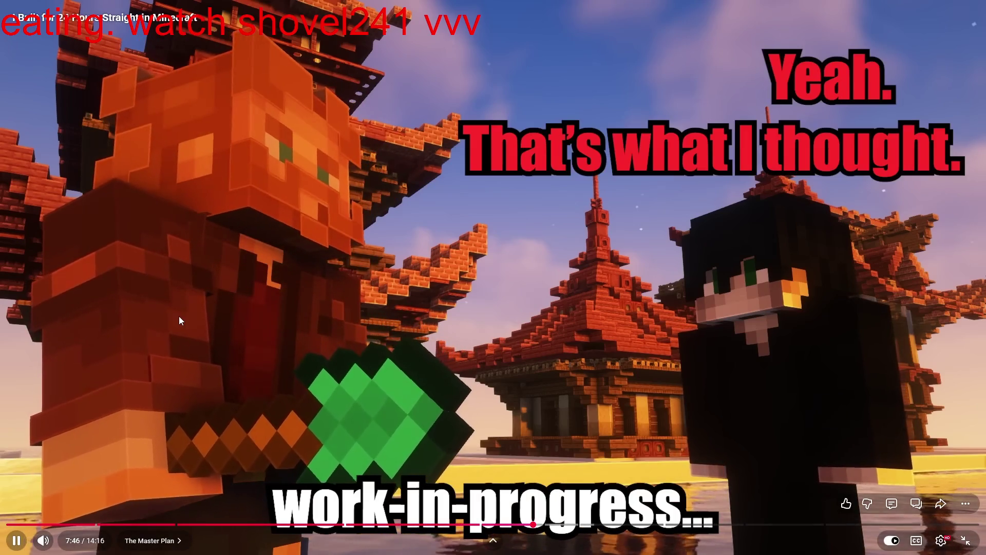
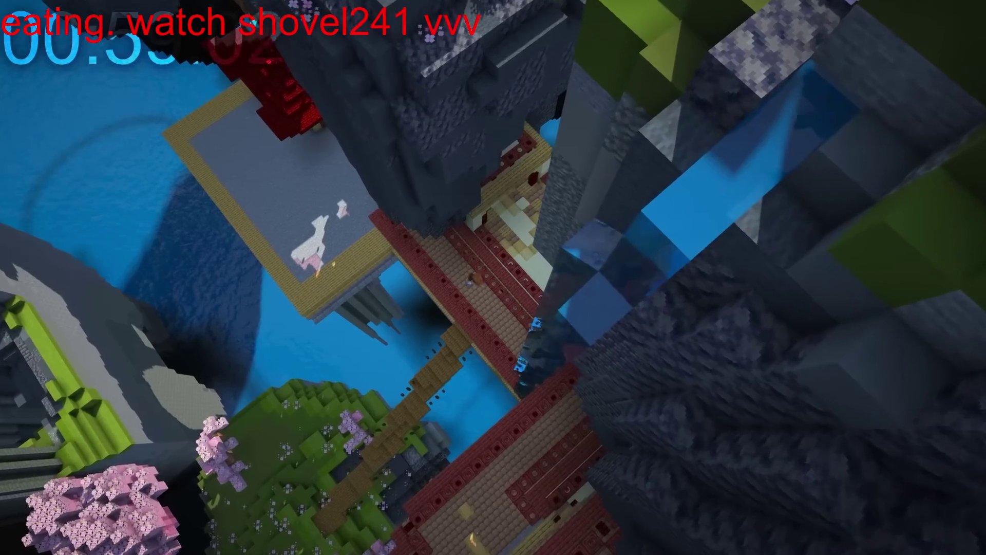
Exit fullscreen on the YouTube video and pause it
mouse_move(608, 268)
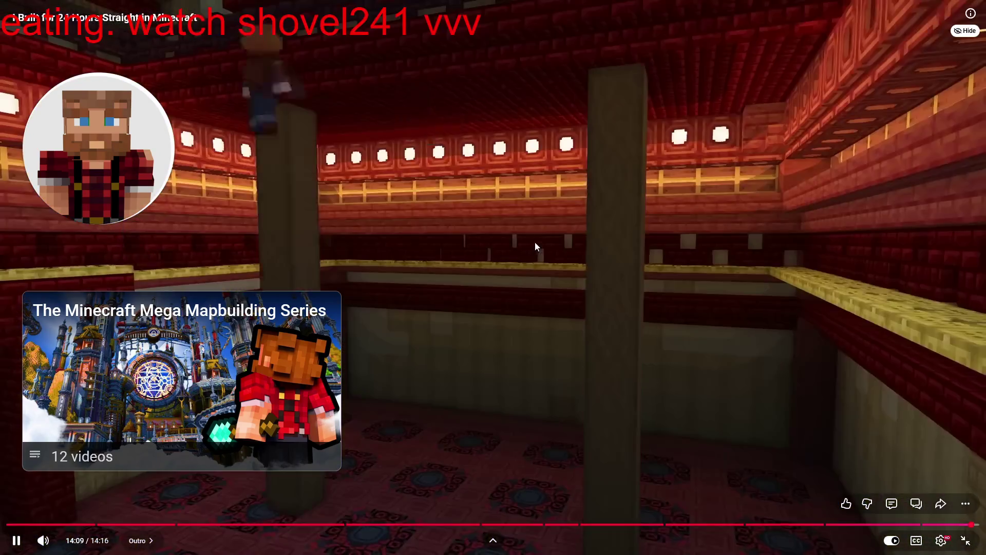
double_click(541, 245)
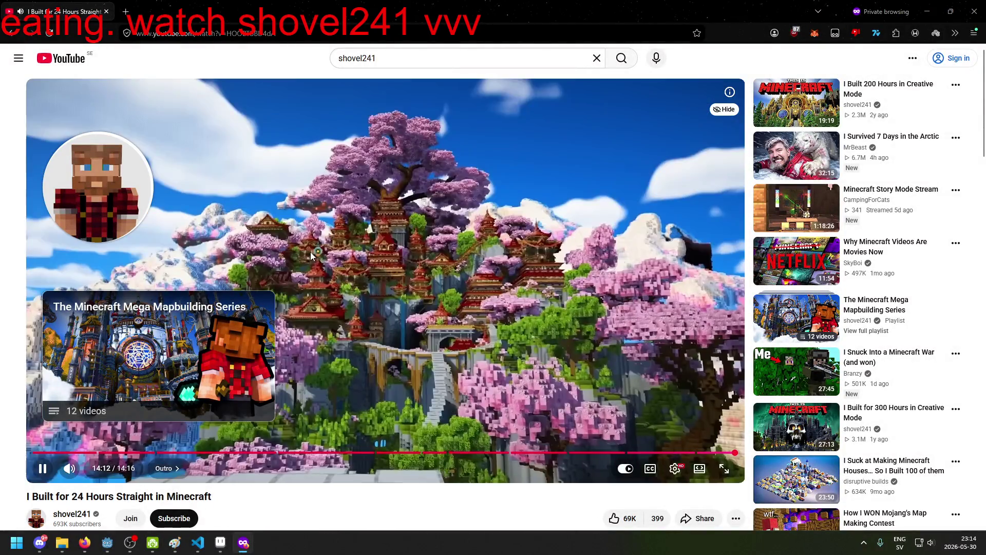
mouse_move(130, 542)
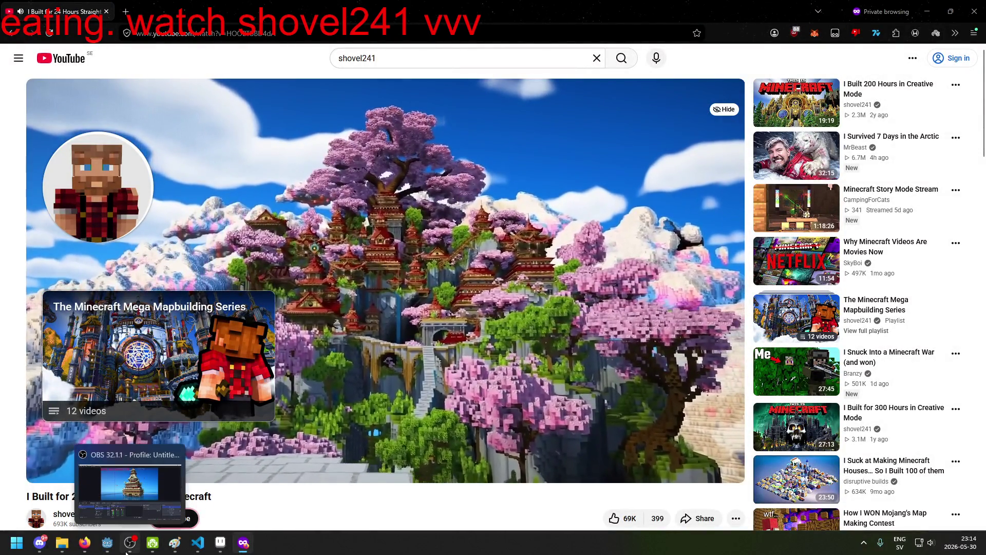
key("space")
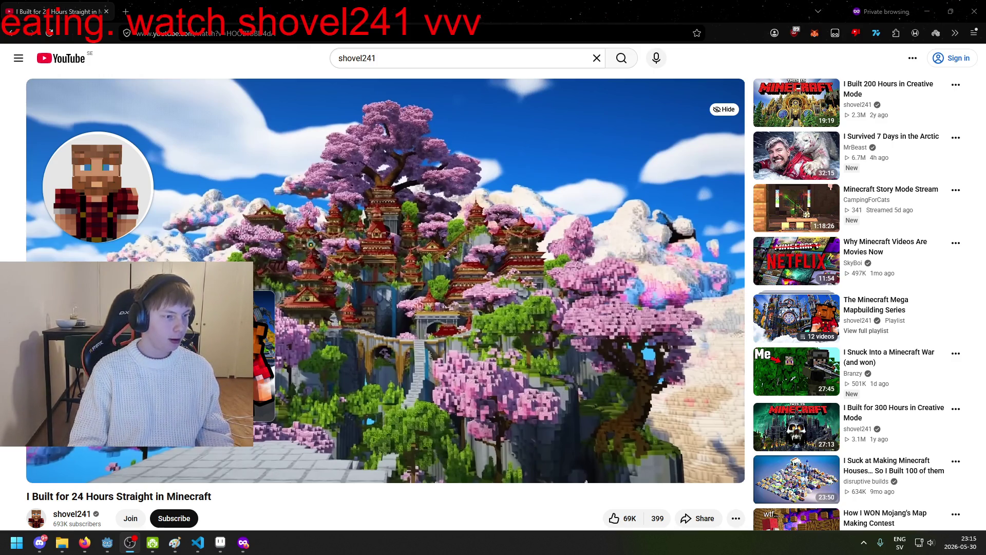
Close the private Firefox browsing window, leaving the YouTube home feed
key("ctrl+l")
key("Escape")
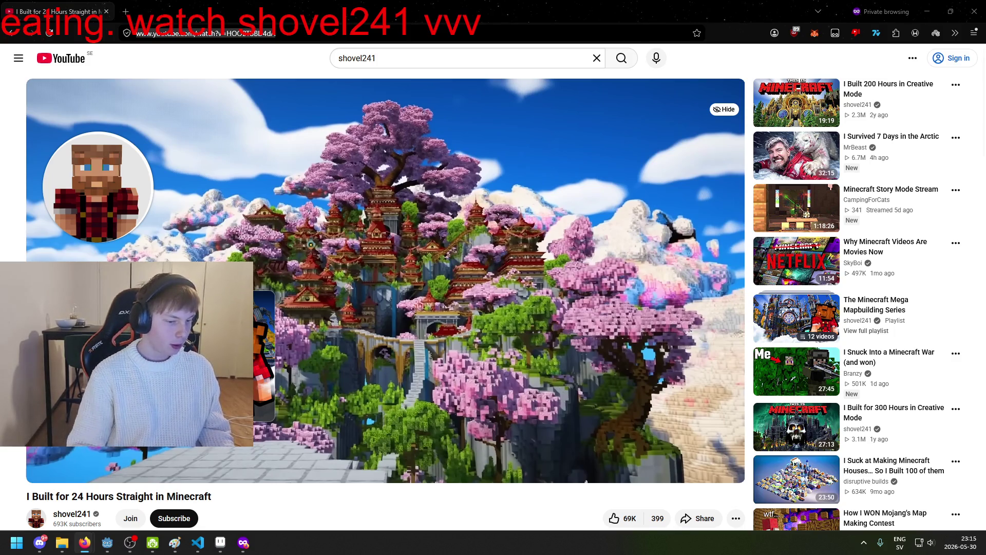
scroll(385, 277, "down", 2)
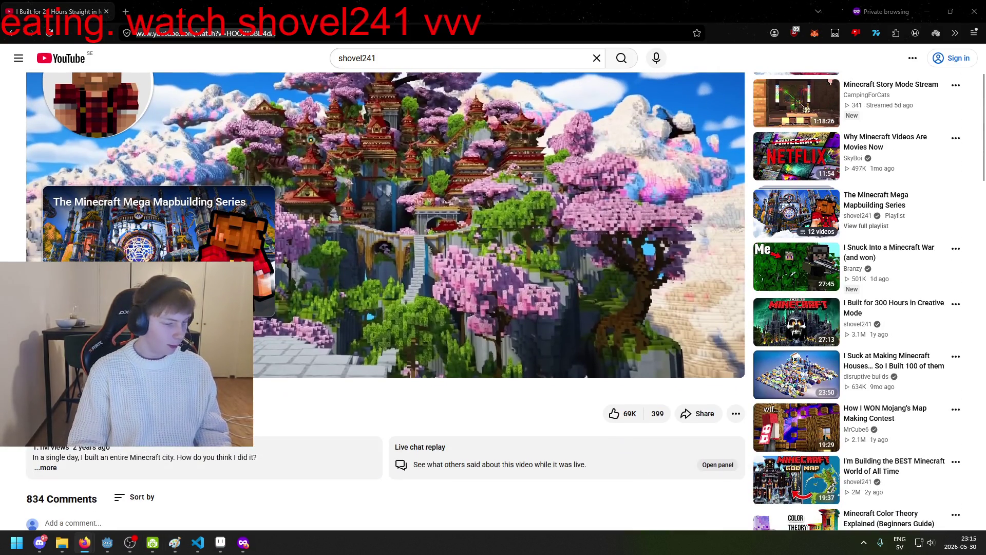
key("alt+Tab")
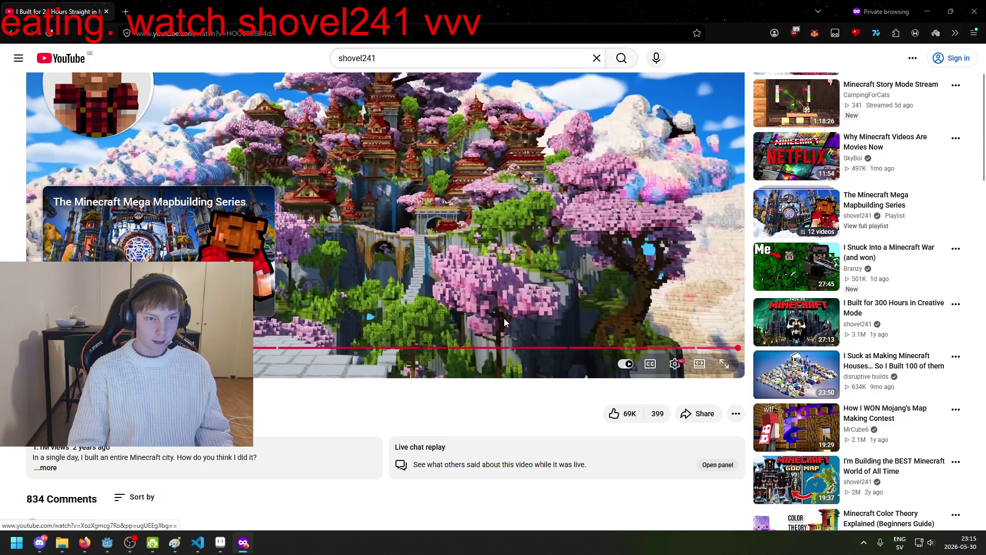
scroll(600, 220, "up", 2)
left_click(984, 4)
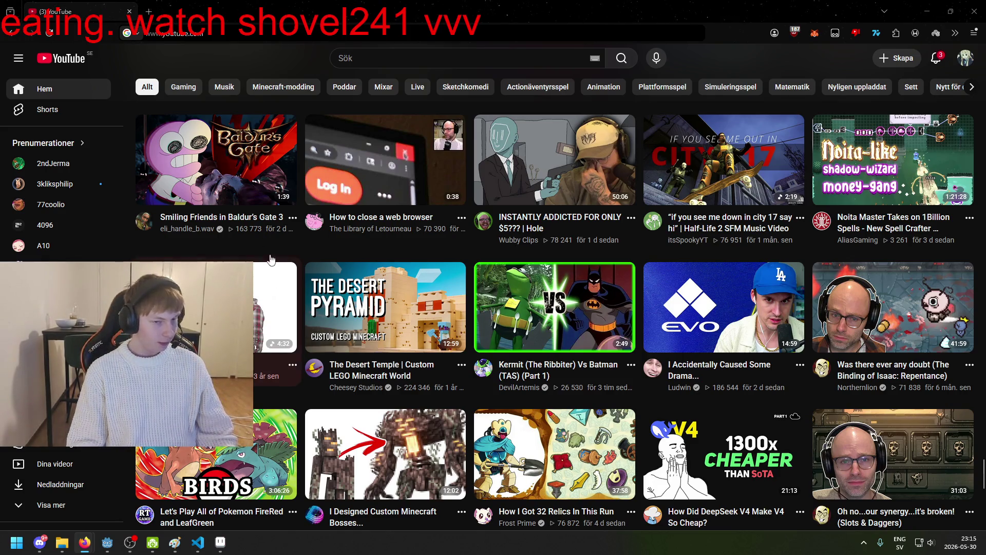
Bring up Godot's brawler.tscn and zoom out to see the whole Brawler sprite
left_click(974, 11)
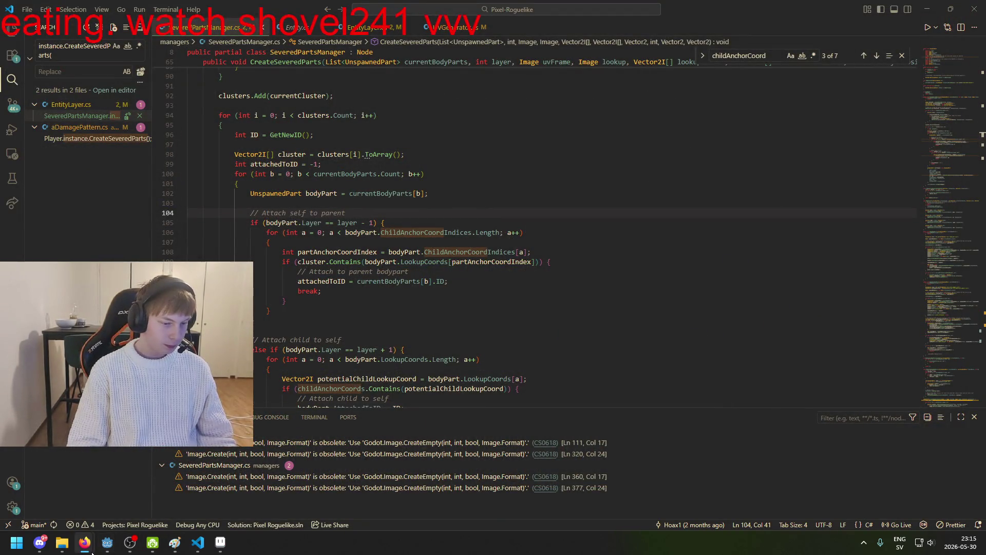
left_click(86, 506)
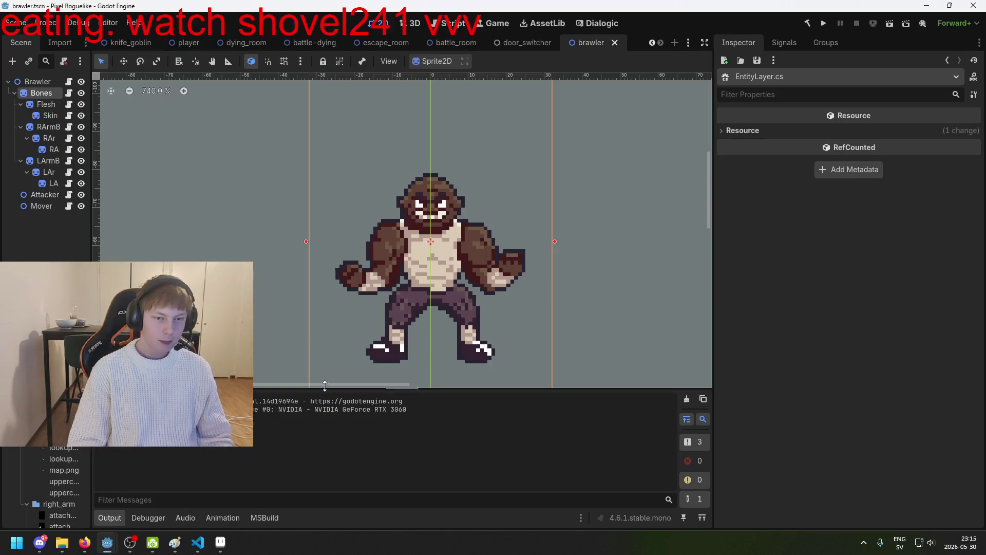
scroll(312, 336, "down", 1)
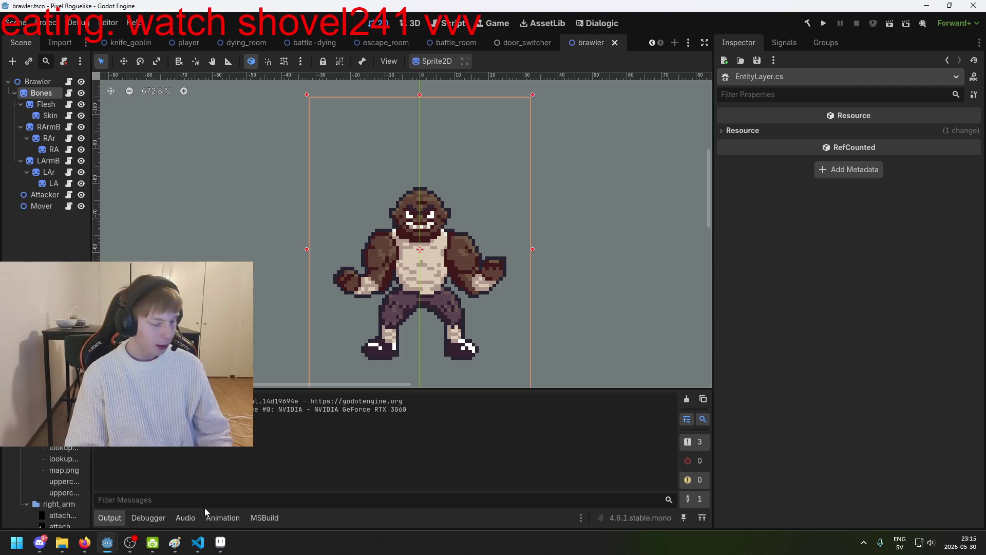
key("alt+Tab")
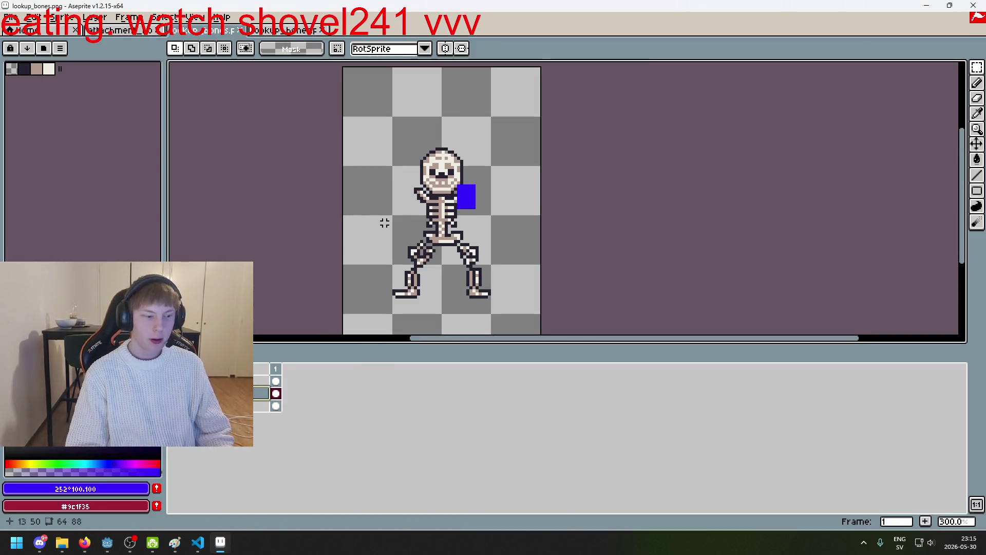
Zoom into lookup_bones.png and marquee-select an area beside the skeleton's chest
scroll(432, 230, "up", 3)
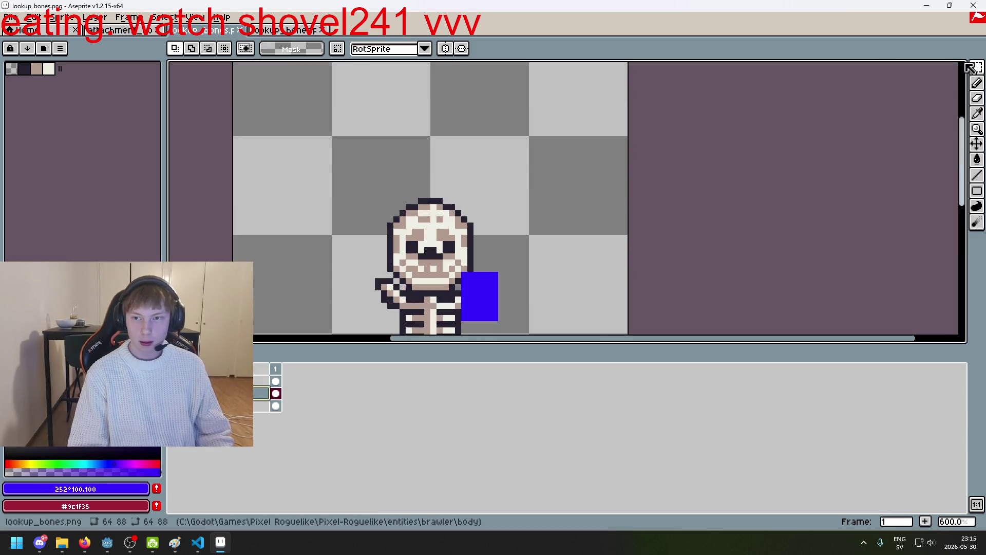
scroll(570, 164, "down", 3)
scroll(466, 203, "right", 2)
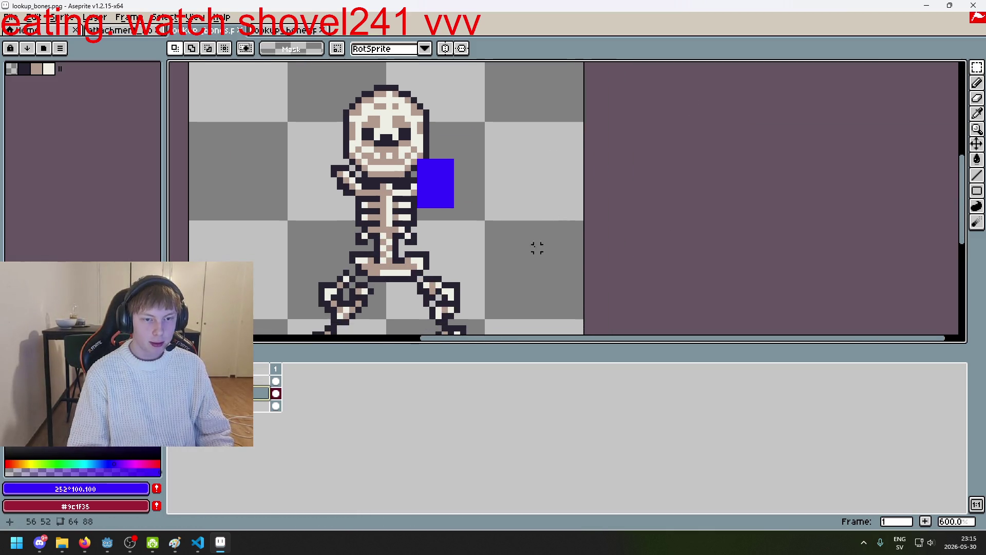
left_click_drag(433, 173, 396, 138)
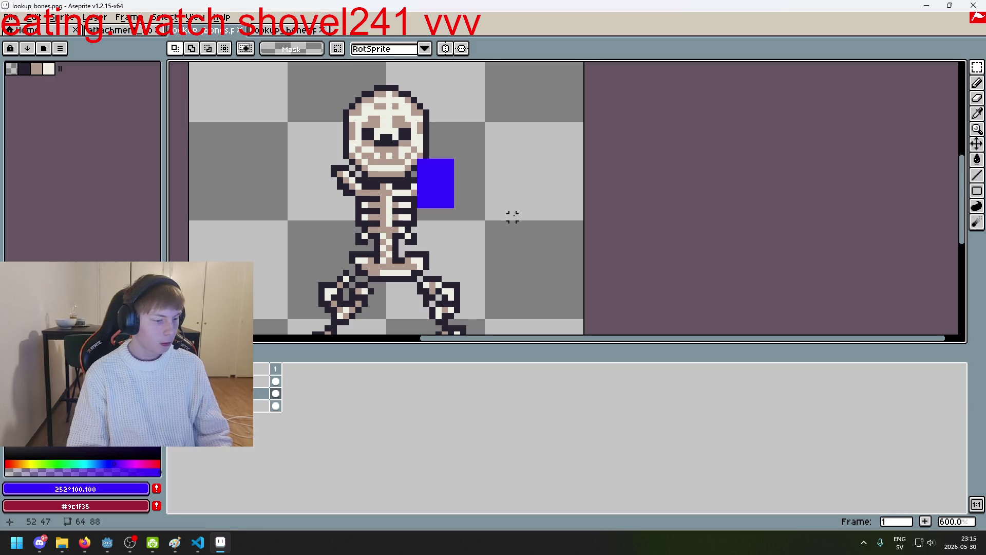
scroll(499, 216, "down", 1)
scroll(471, 249, "up", 1)
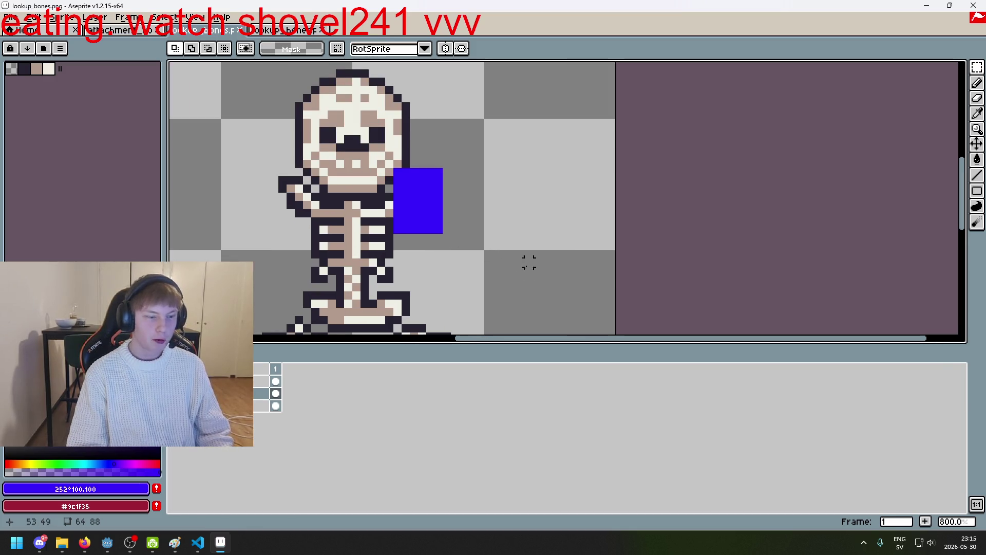
scroll(519, 262, "right", 1)
scroll(403, 219, "down", 3)
scroll(412, 213, "up", 1)
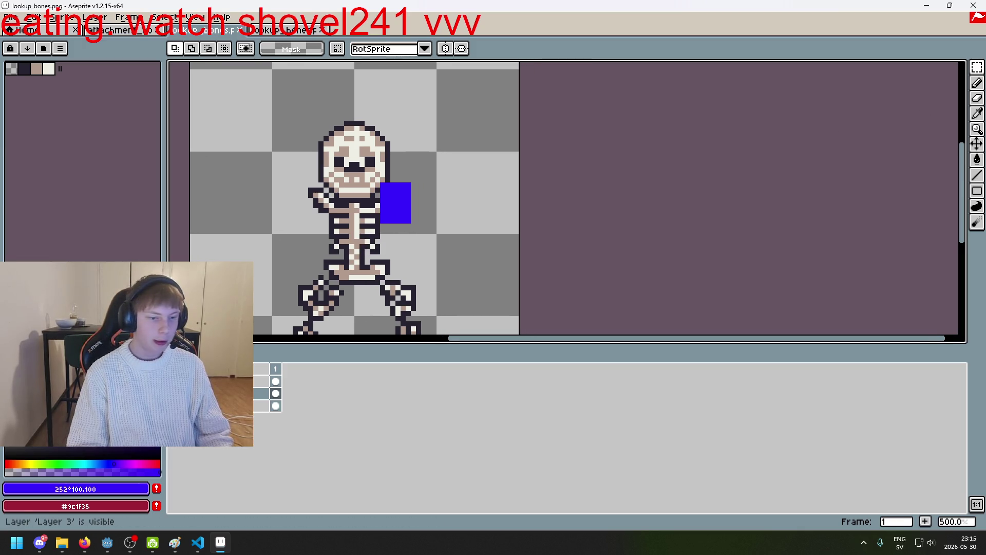
Make Layer 3's blue rectangle visible, then return to the Godot editor
left_click(8, 393)
scroll(484, 229, "up", 2)
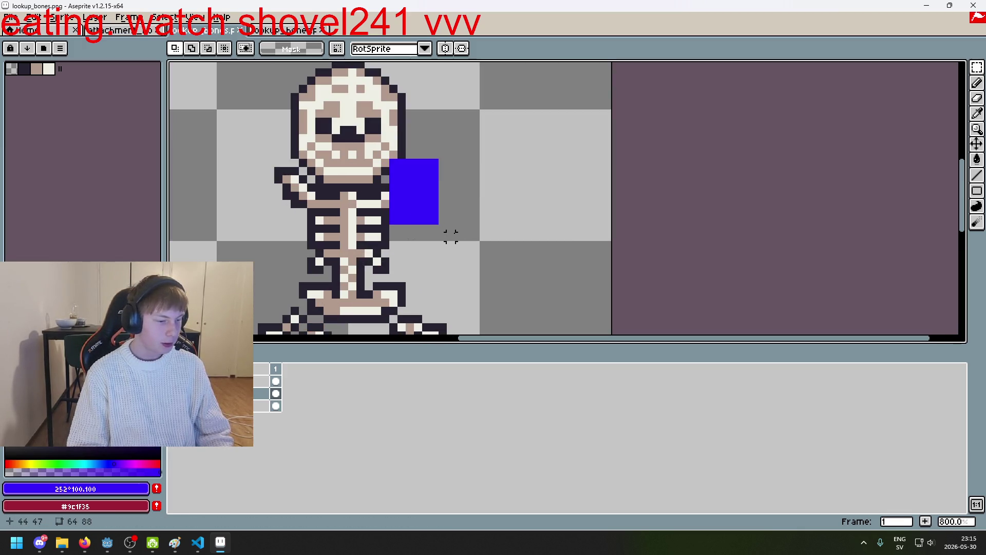
scroll(451, 236, "down", 1)
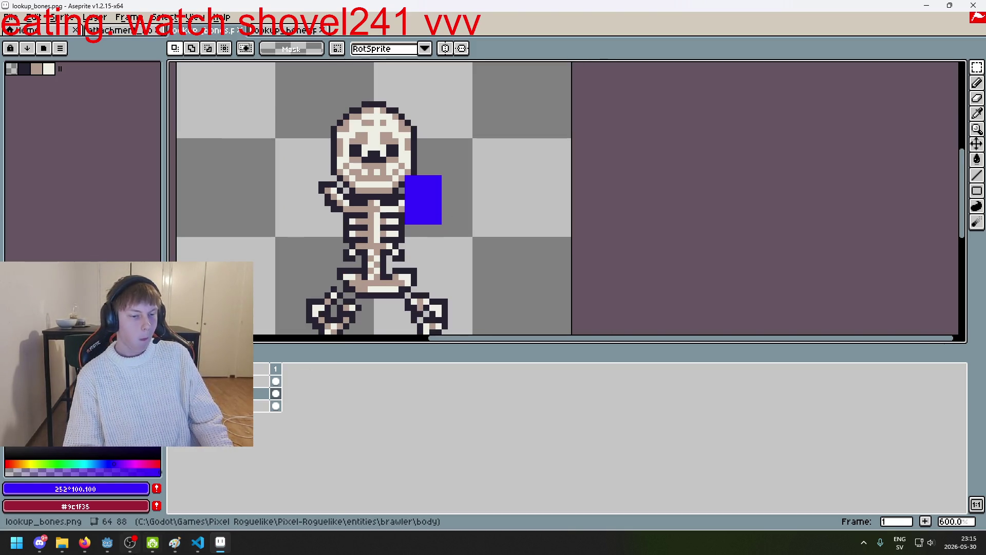
left_click(107, 544)
key("F5")
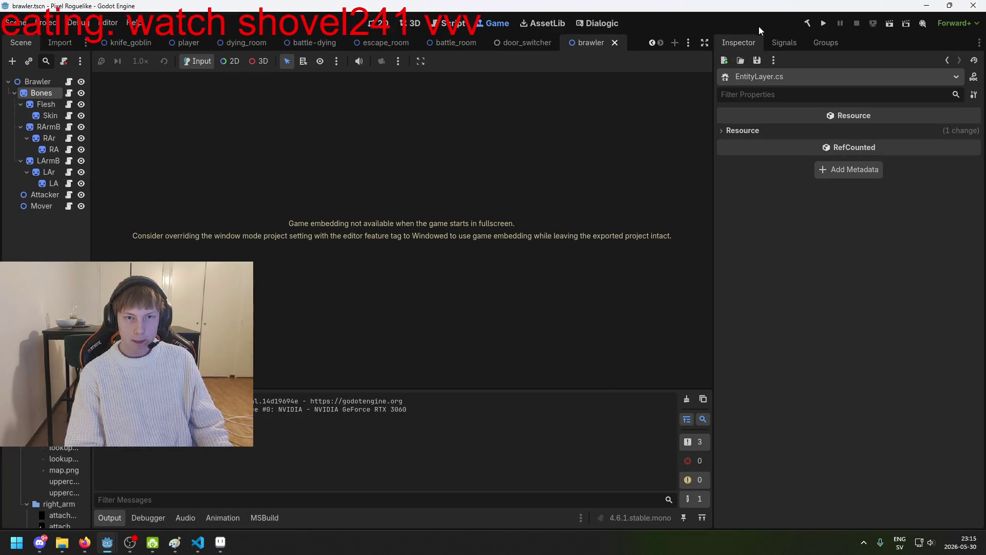
Test-run the project from a new game up the path to the brawler, then quit
left_click(380, 22)
left_click(823, 24)
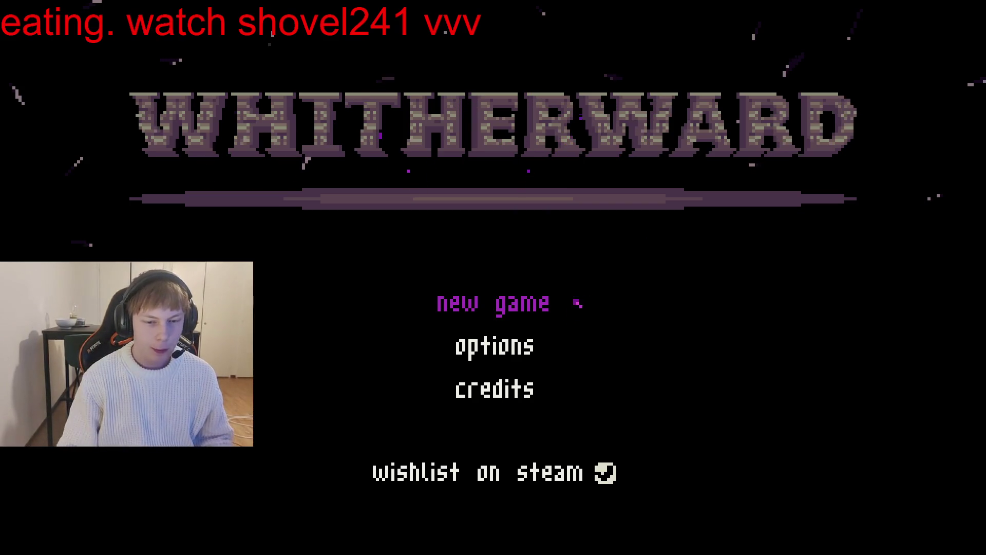
left_click(558, 307)
key("Up")
key("Up")
key("Up")
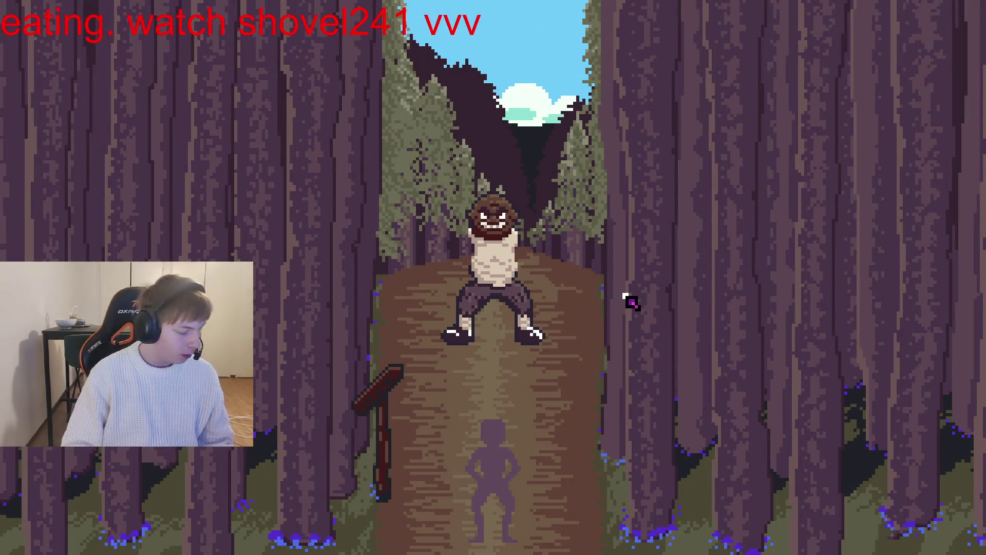
key("F8")
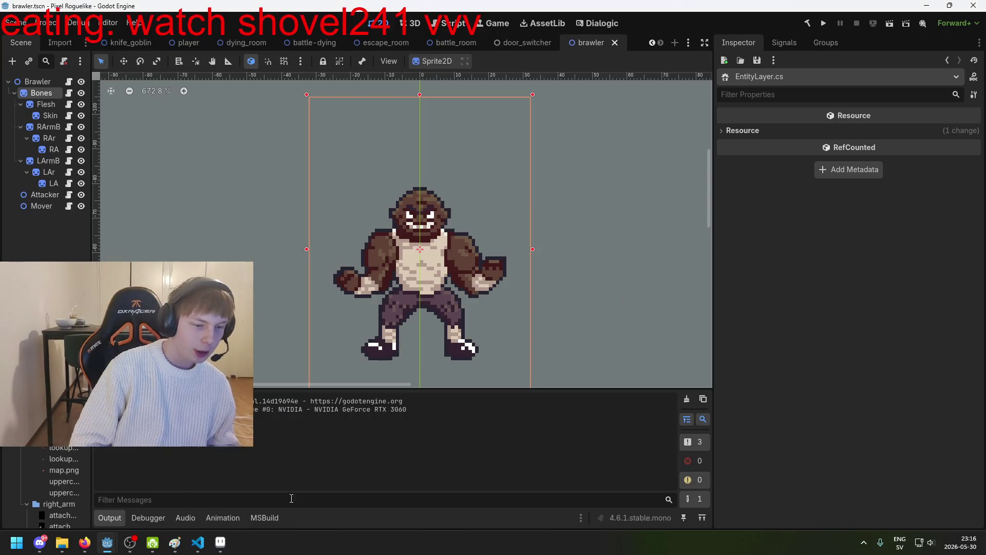
left_click(199, 545)
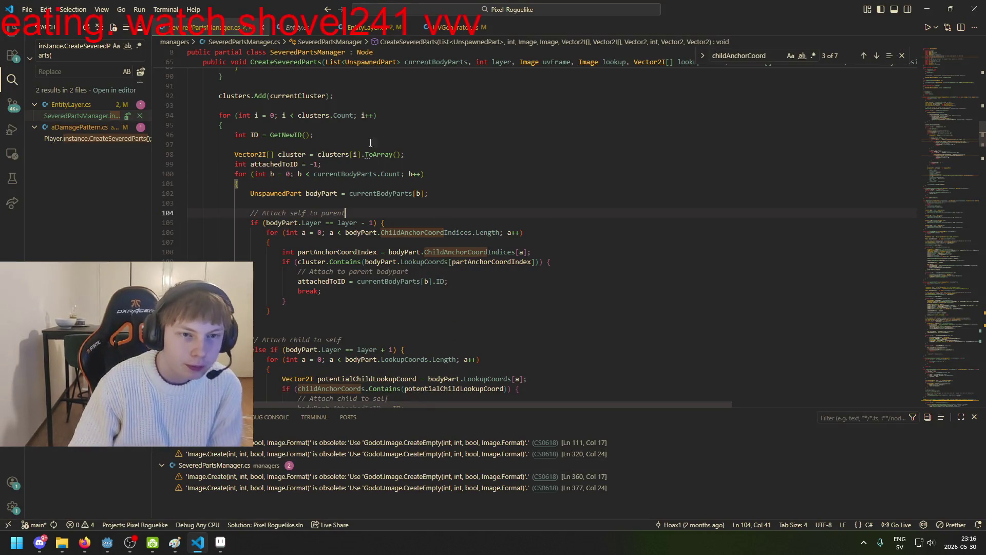
Glance at Entity.cs, then scroll through SeveredPartsManager.cs again
left_click(301, 30)
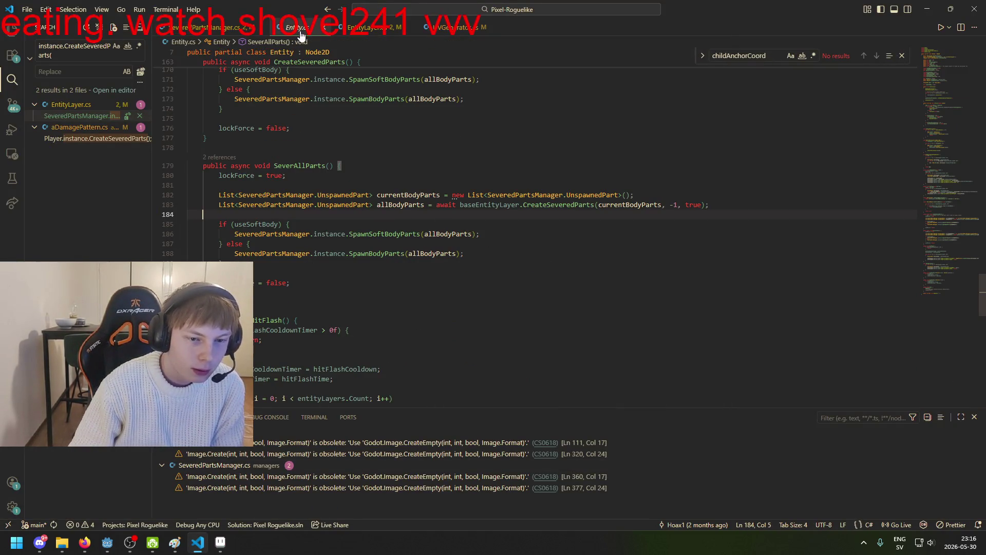
left_click(216, 30)
scroll(326, 249, "up", 3)
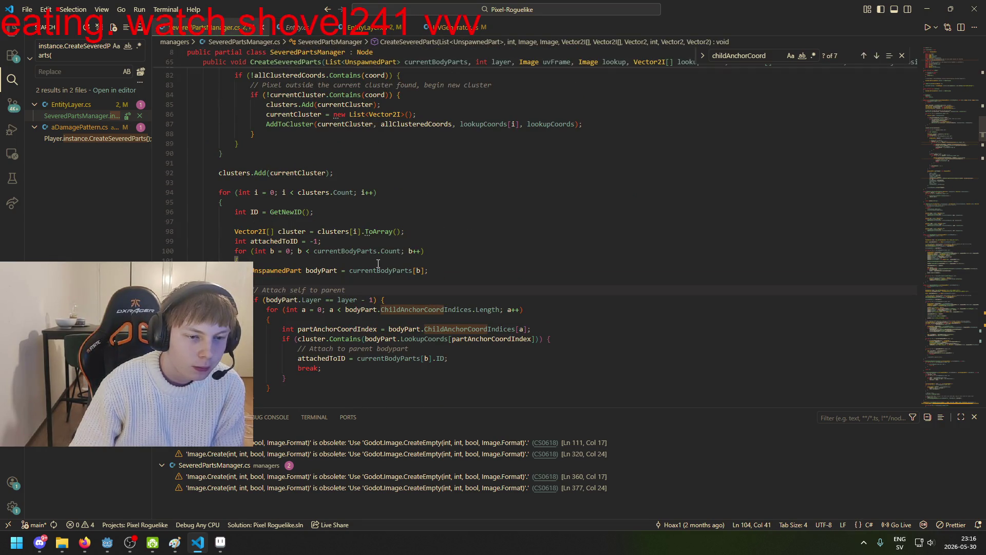
scroll(439, 279, "down", 2)
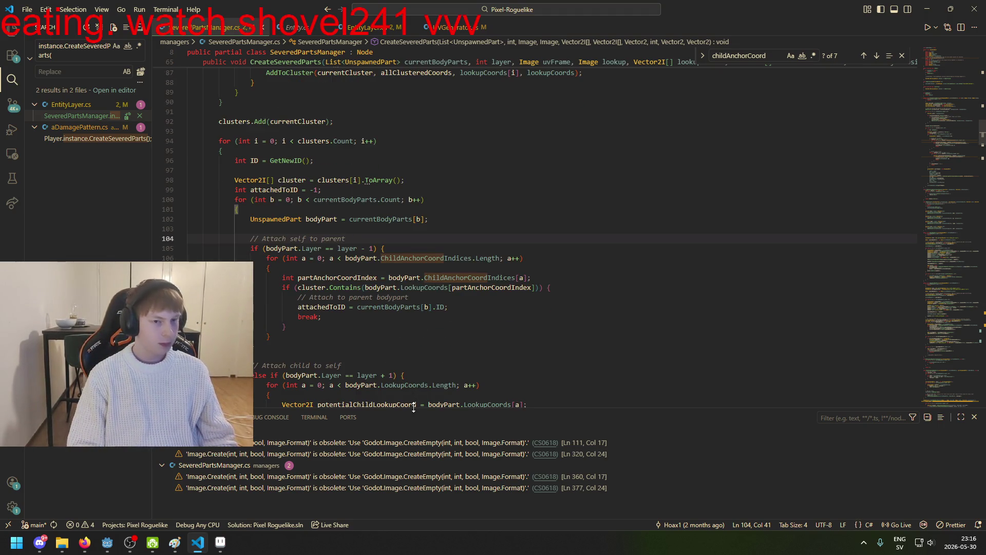
scroll(319, 286, "down", 1)
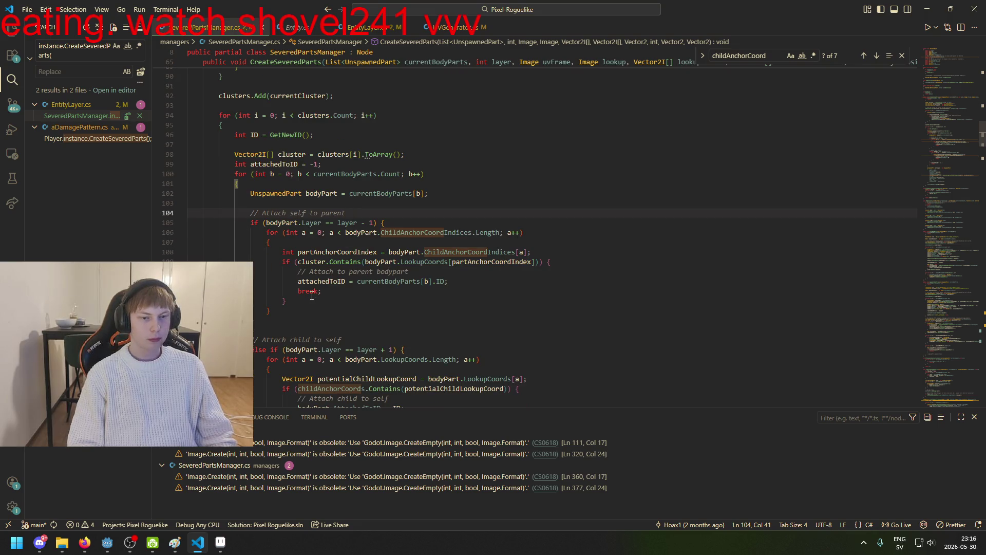
scroll(357, 133, "down", 3)
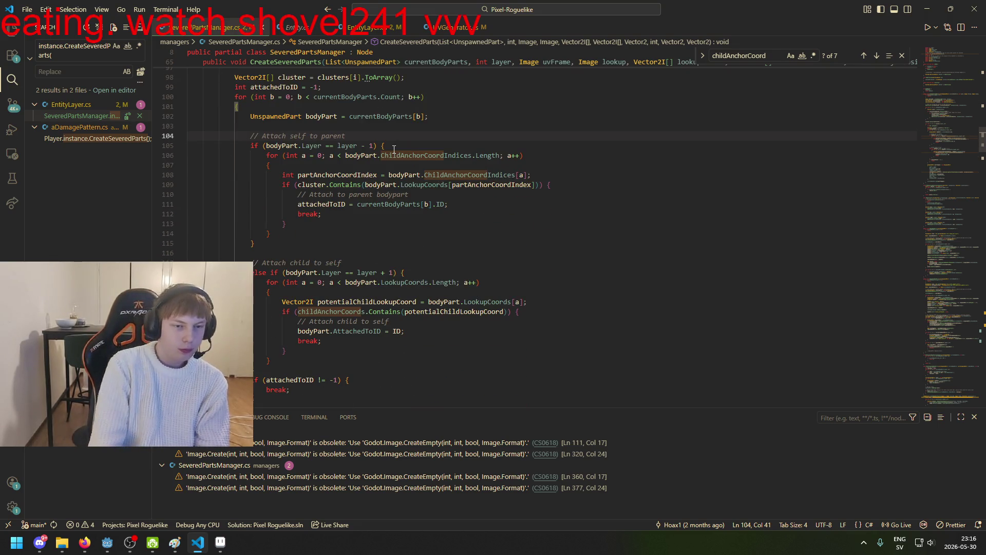
scroll(327, 211, "down", 2)
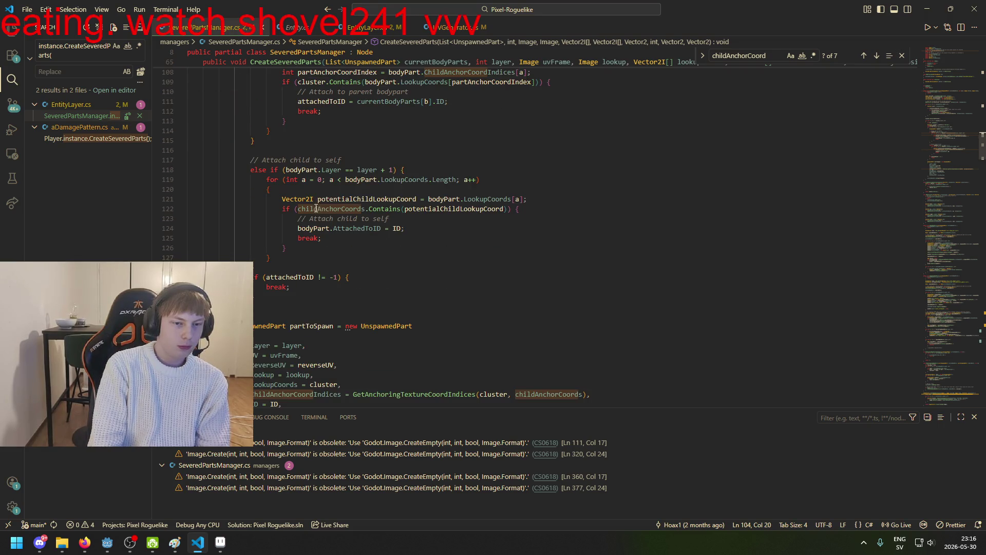
Show Entity.cs from GetBaseEntityLayer up to its using directives and field declarations
left_click(281, 28)
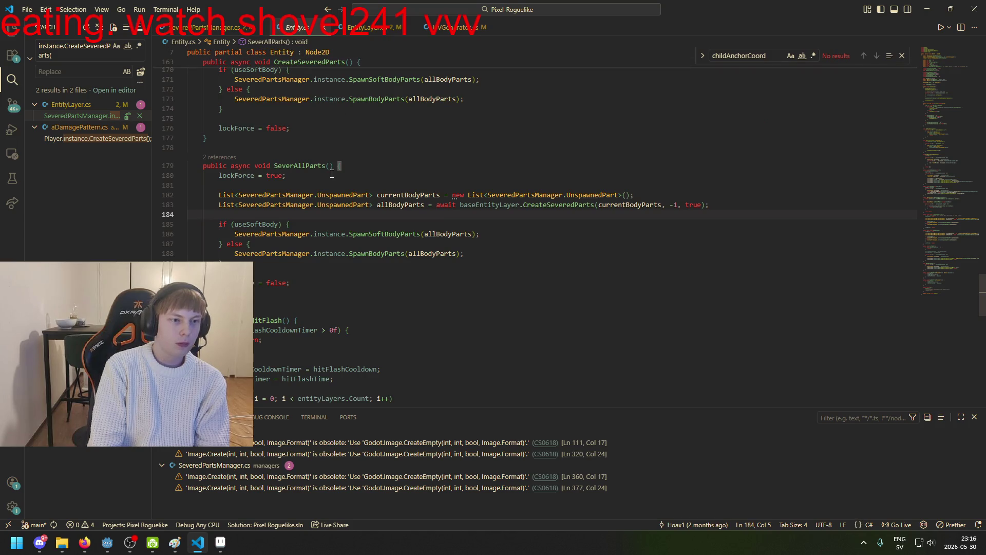
scroll(327, 282, "up", 3)
scroll(273, 334, "up", 15)
scroll(293, 349, "up", 3)
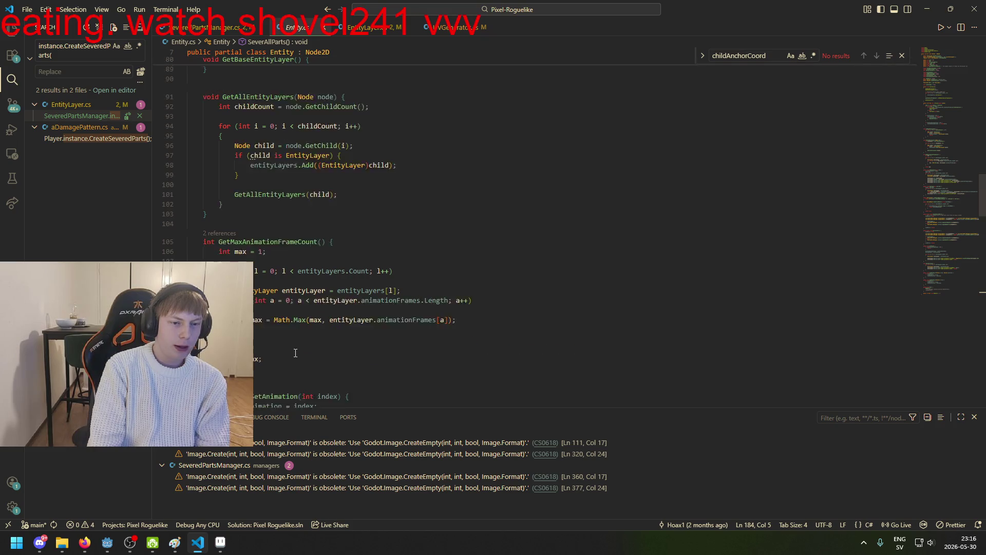
scroll(300, 349, "down", 2)
scroll(332, 310, "down", 1)
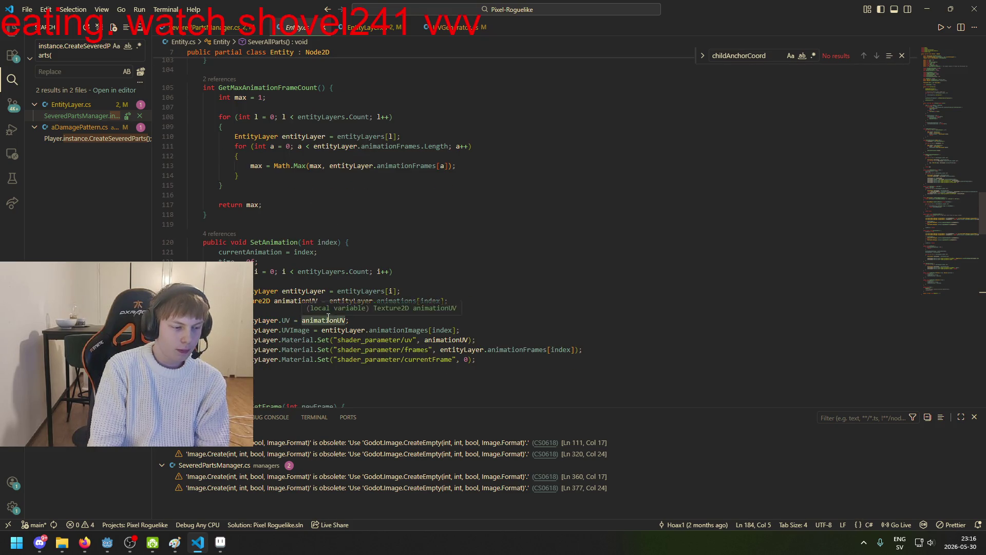
scroll(333, 321, "up", 10)
scroll(334, 326, "up", 3)
left_click(270, 235)
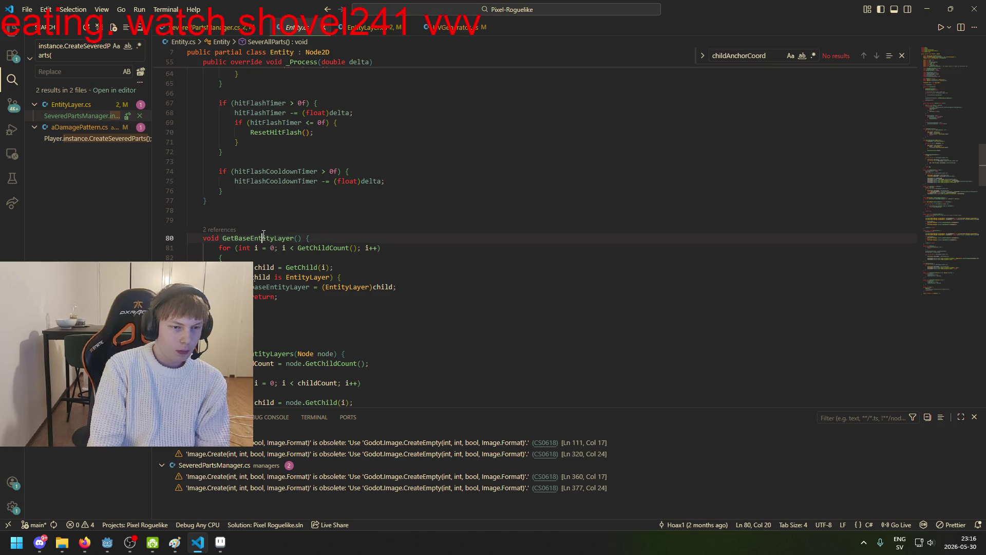
scroll(348, 280, "up", 10)
scroll(349, 280, "up", 5)
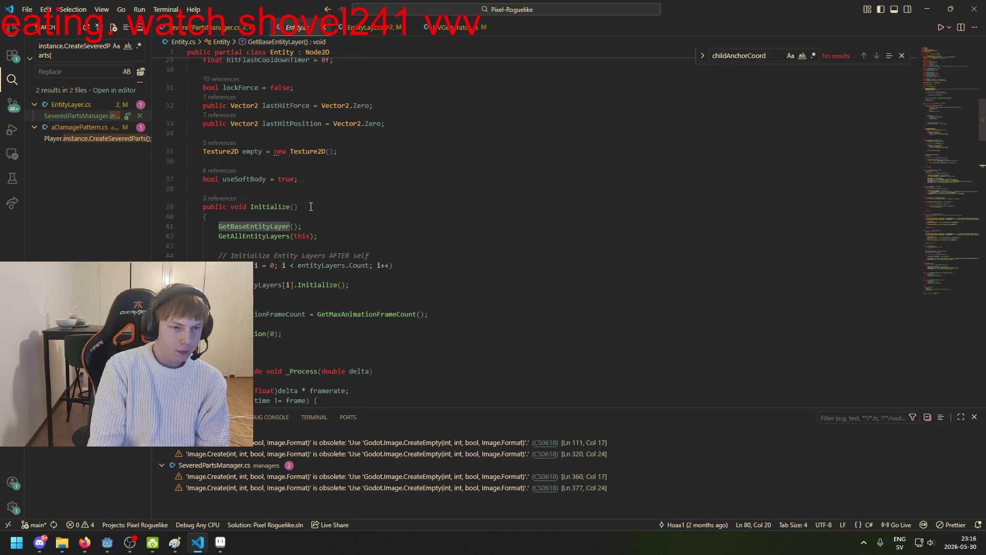
scroll(353, 205, "up", 6)
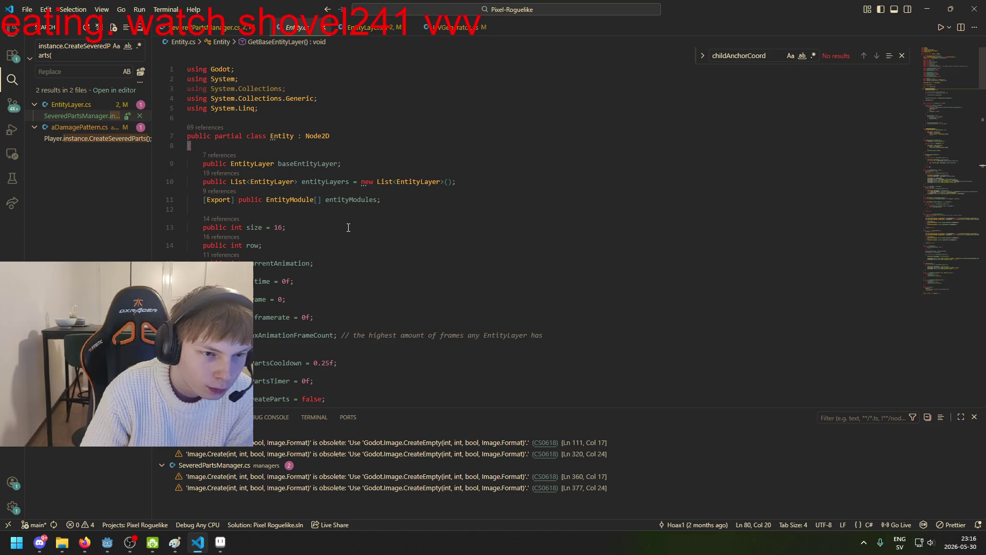
Show EntityLayer.cs and inspect the CreateSeveredParts declaration
left_click(369, 27)
scroll(265, 214, "down", 3)
scroll(265, 215, "up", 5)
scroll(265, 215, "up", 13)
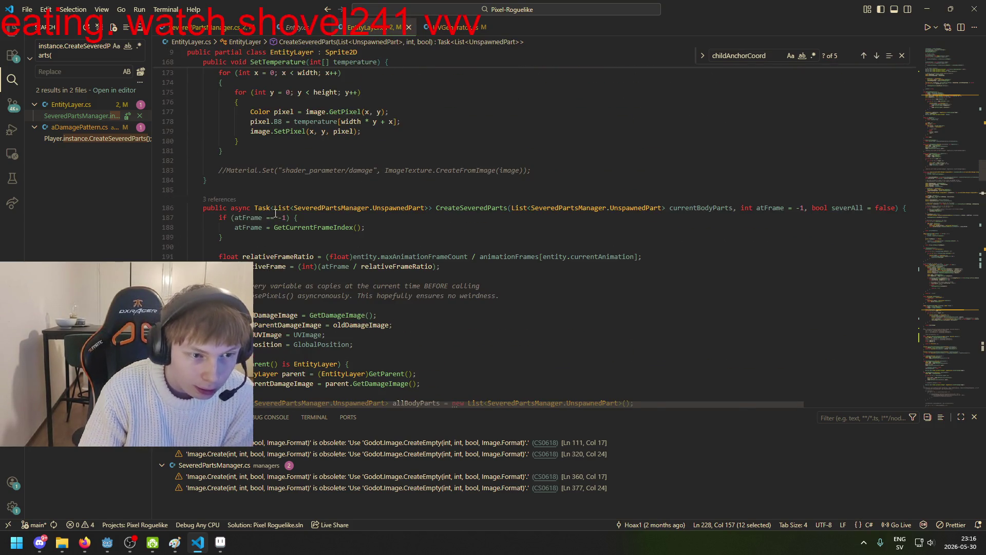
left_click(480, 208)
scroll(481, 208, "up", 8)
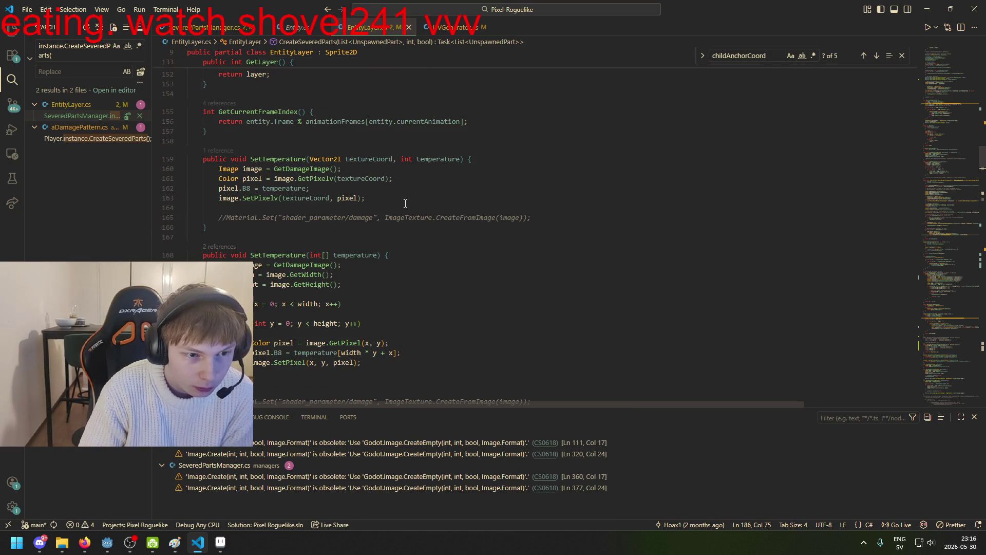
scroll(329, 215, "up", 1)
scroll(339, 211, "up", 3)
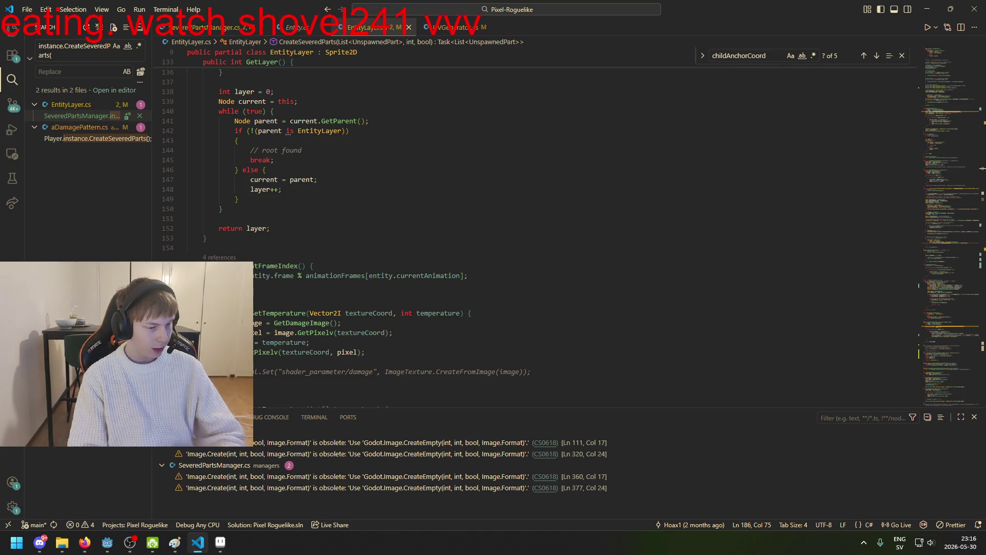
Check the browser, then look over EntityLayer.cs's SetTemperature method
key("alt+Tab")
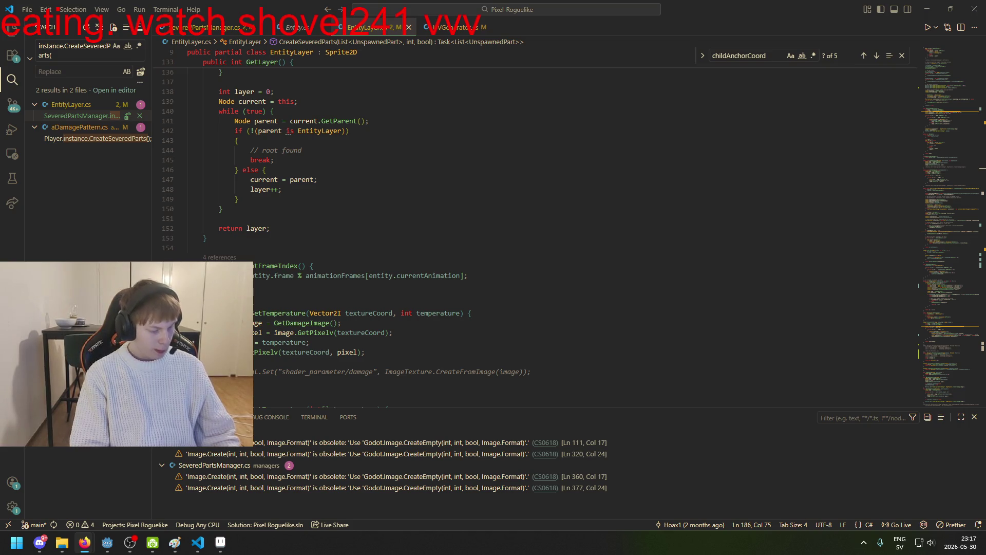
left_click(421, 302)
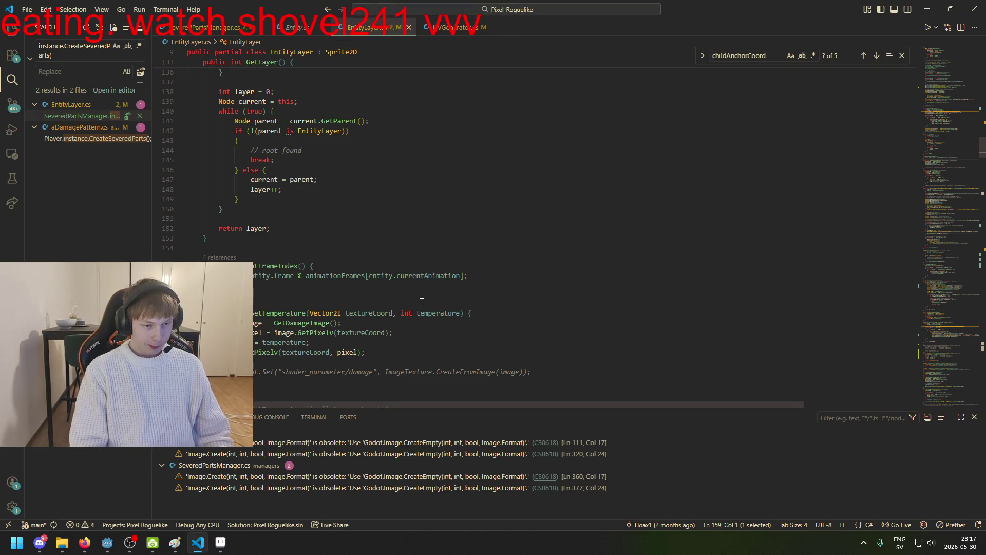
scroll(422, 302, "down", 3)
left_click(373, 304)
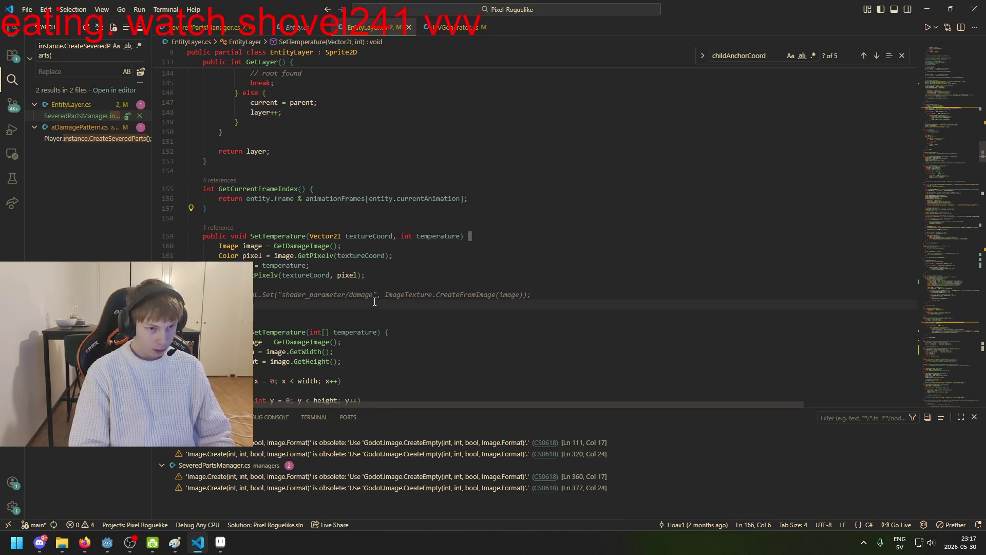
scroll(373, 304, "down", 10)
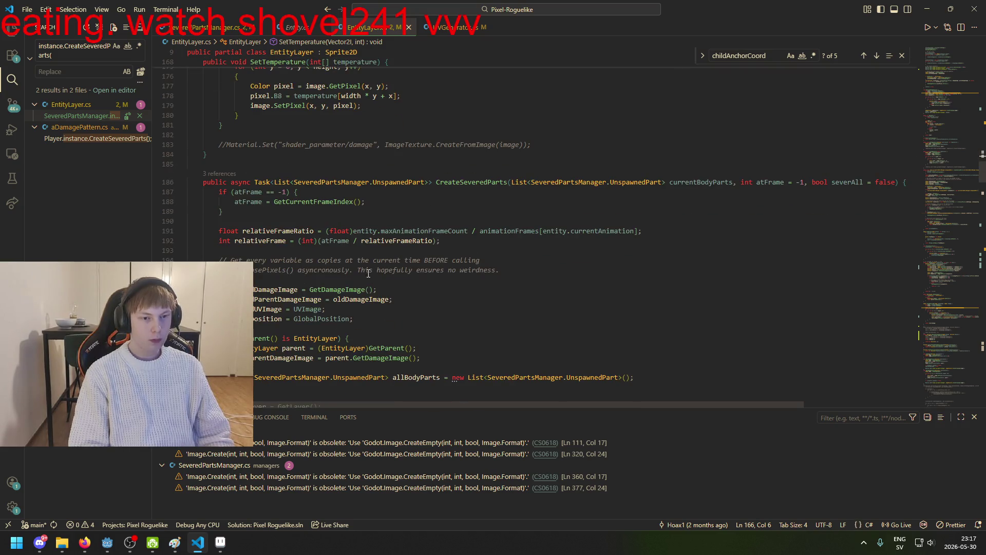
scroll(377, 255, "down", 2)
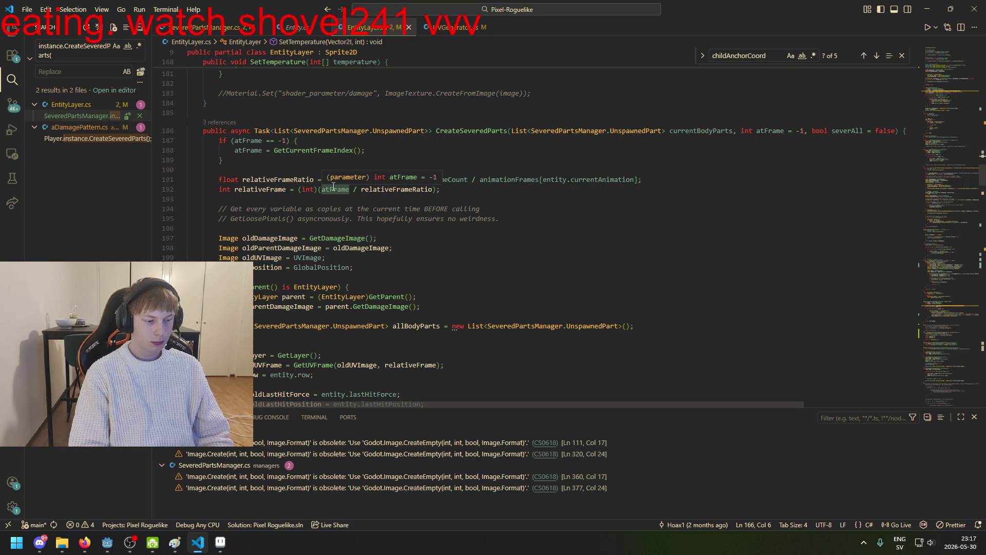
scroll(334, 186, "down", 2)
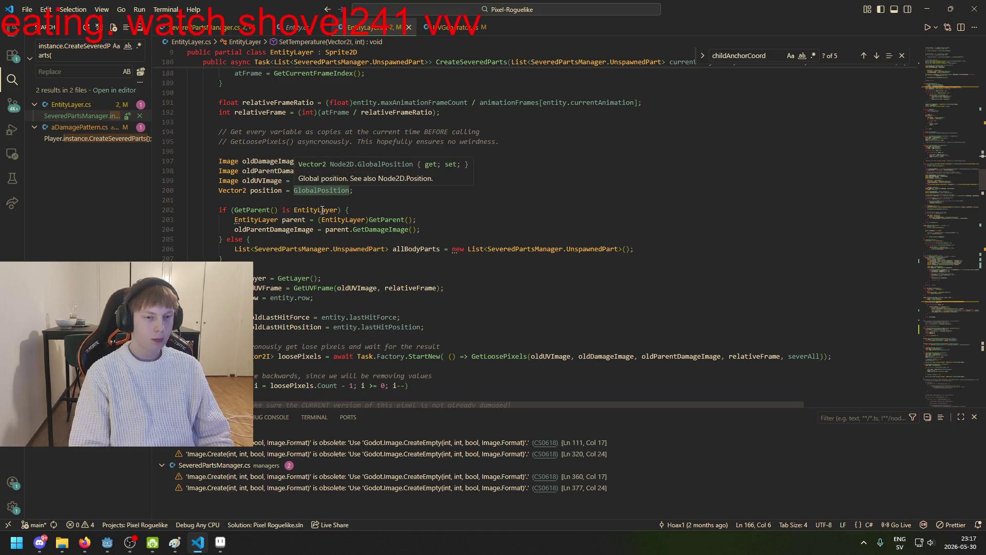
Scroll past the EntityLayer parent check down to the AttachAnchorPixels method
left_click(321, 210)
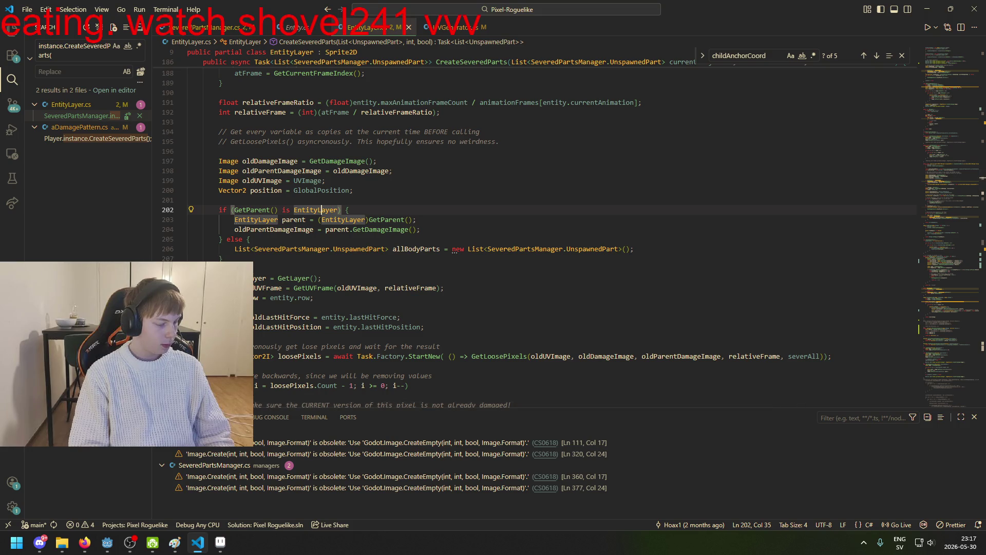
key("Down")
key("Down")
key("Down")
scroll(314, 260, "up", 2)
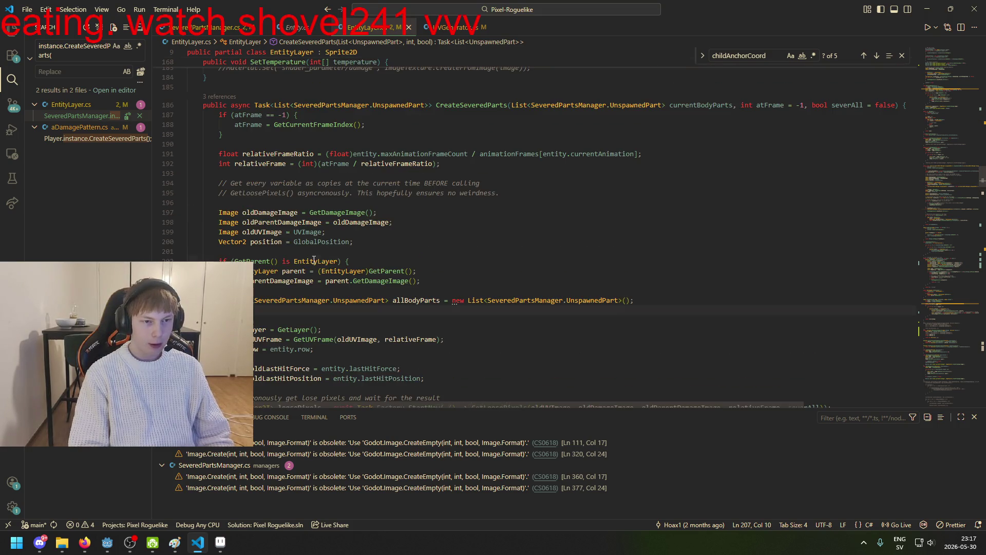
scroll(319, 268, "down", 7)
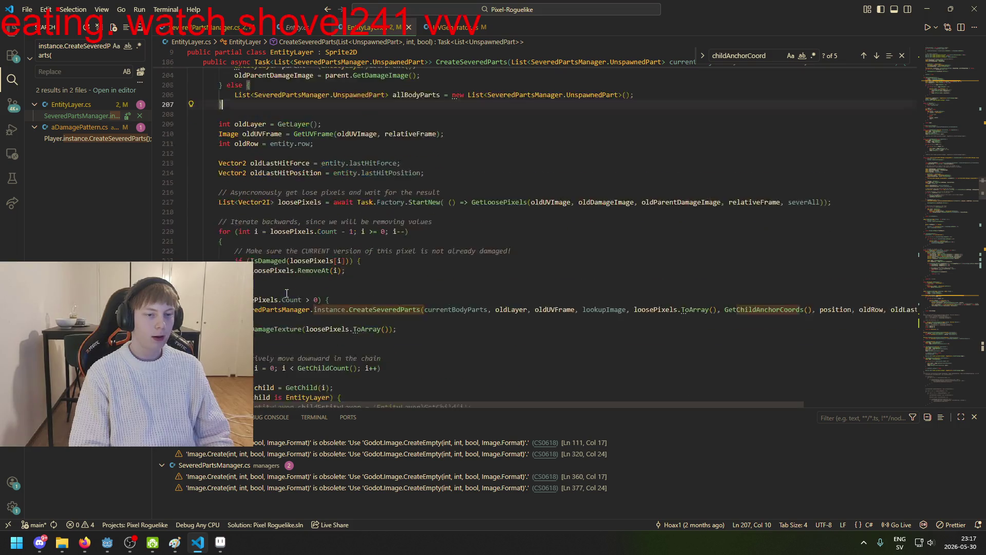
scroll(267, 263, "down", 9)
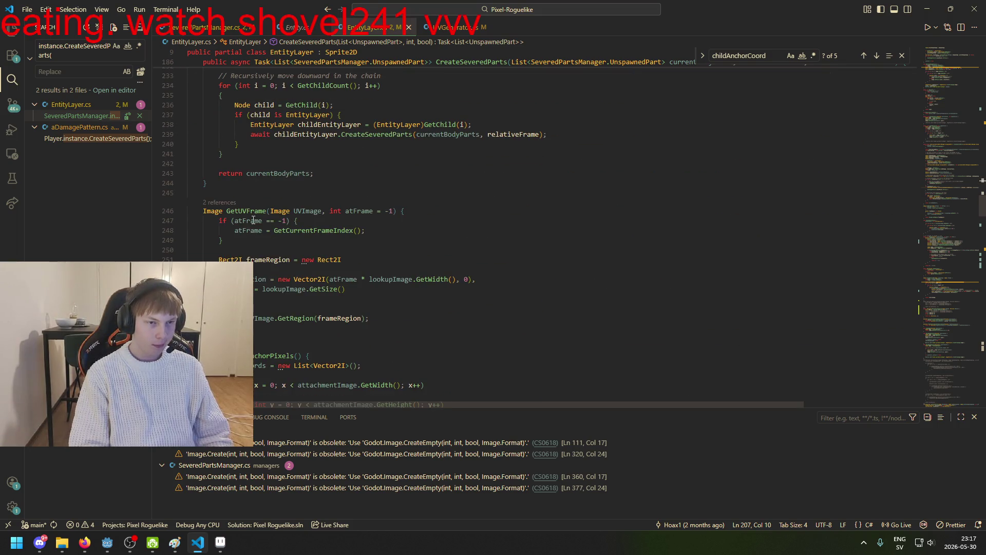
scroll(254, 220, "down", 4)
left_click(274, 230)
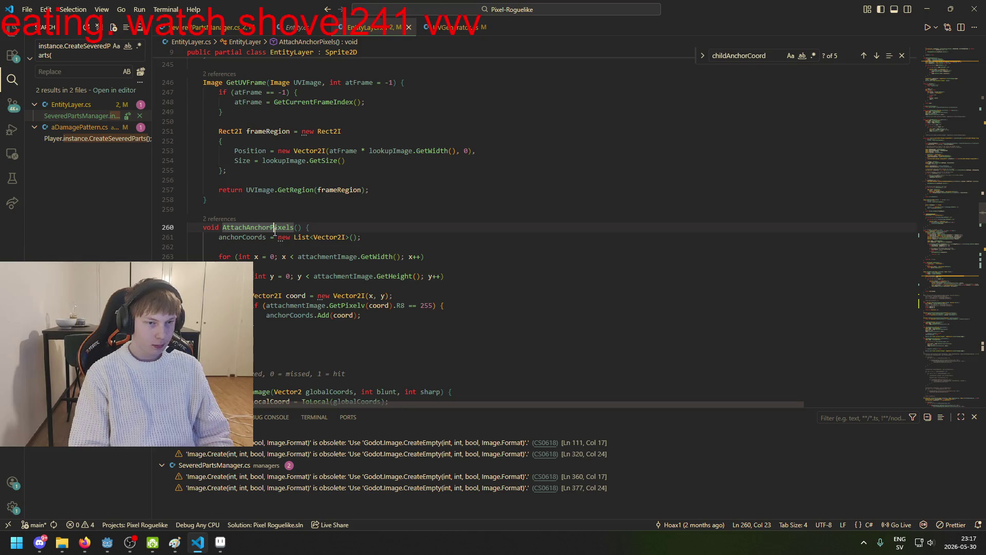
scroll(279, 266, "down", 4)
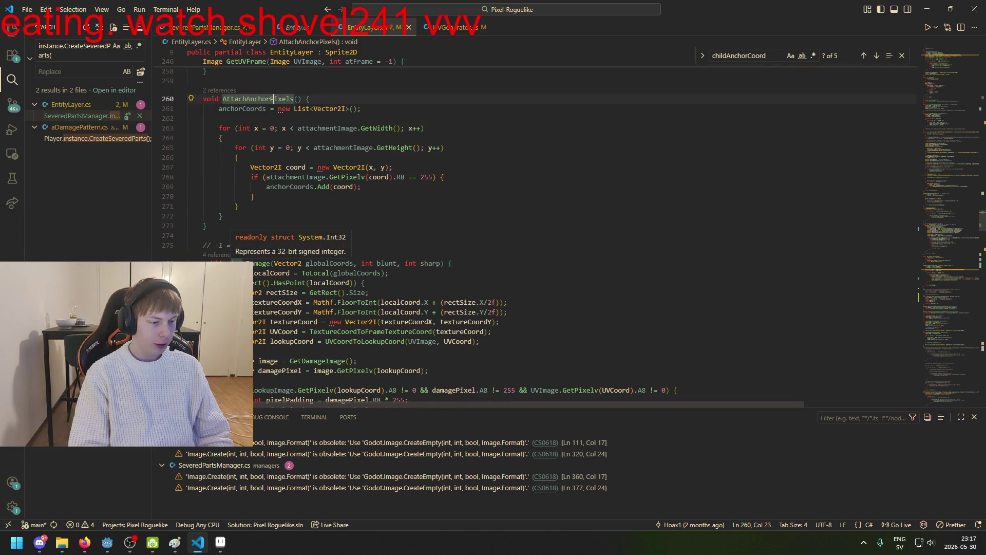
left_click(130, 542)
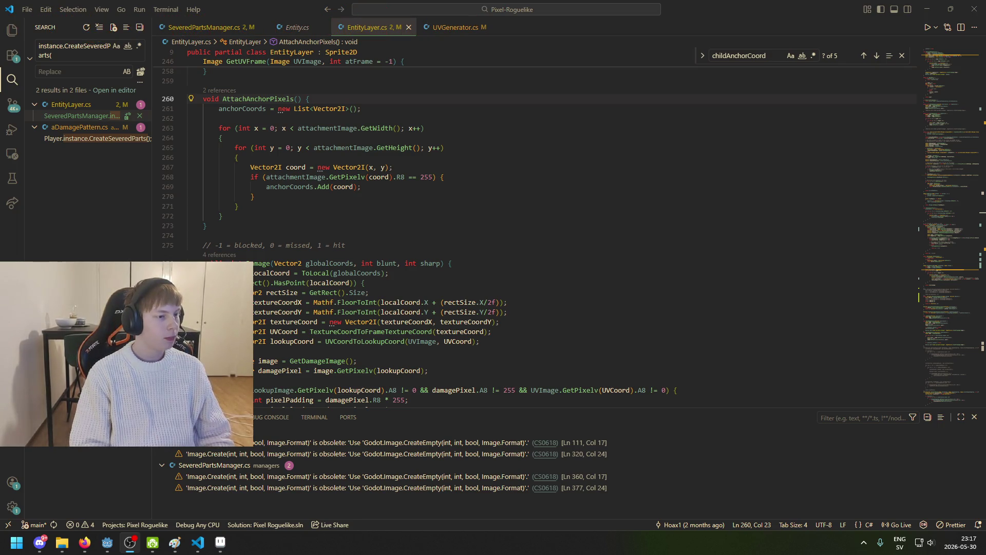
key("alt+Tab")
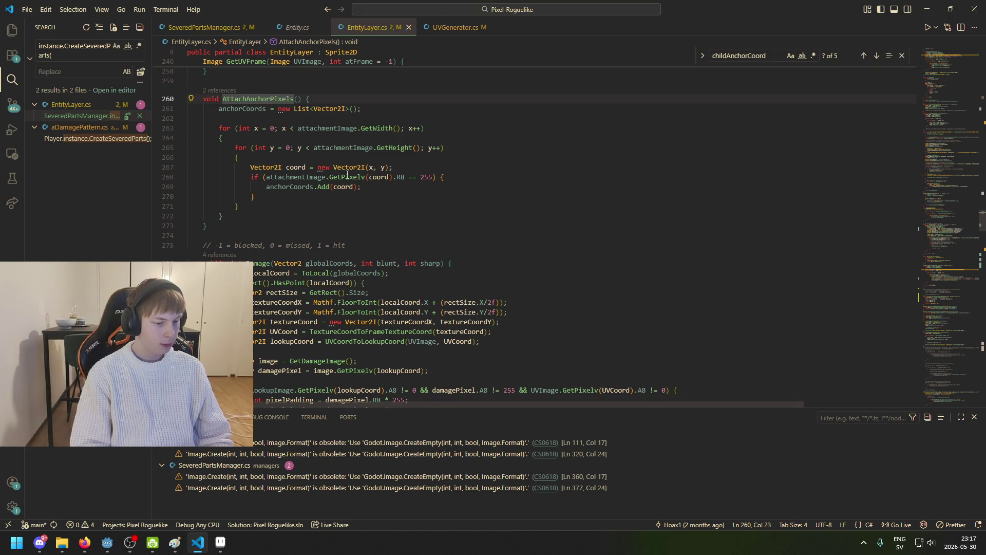
scroll(267, 361, "down", 3)
double_click(291, 311)
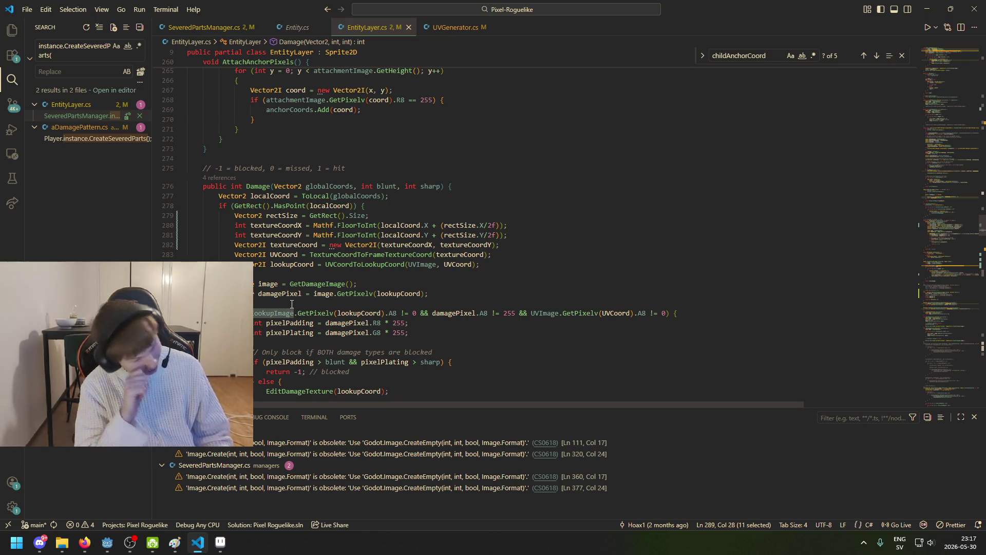
left_click(292, 304)
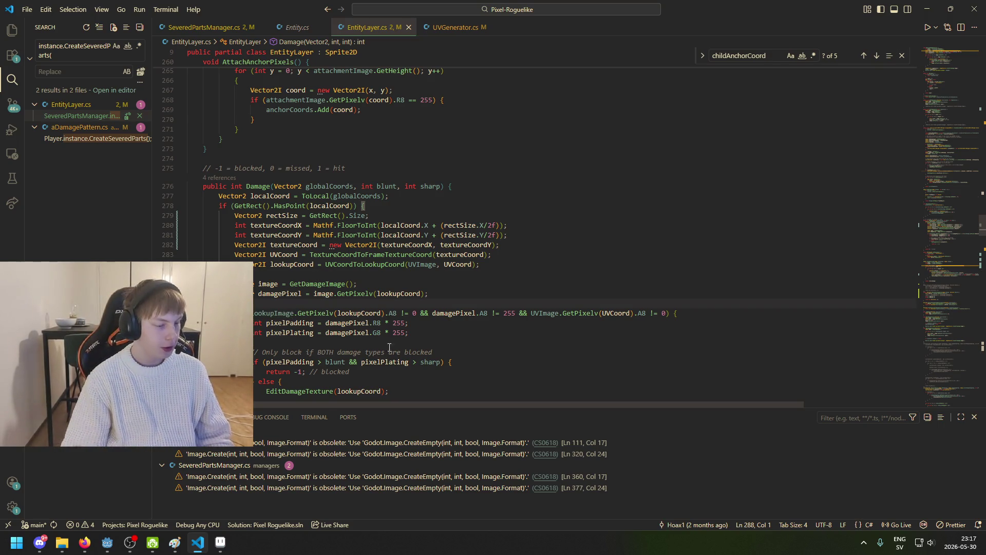
left_click(400, 332)
left_click(428, 313)
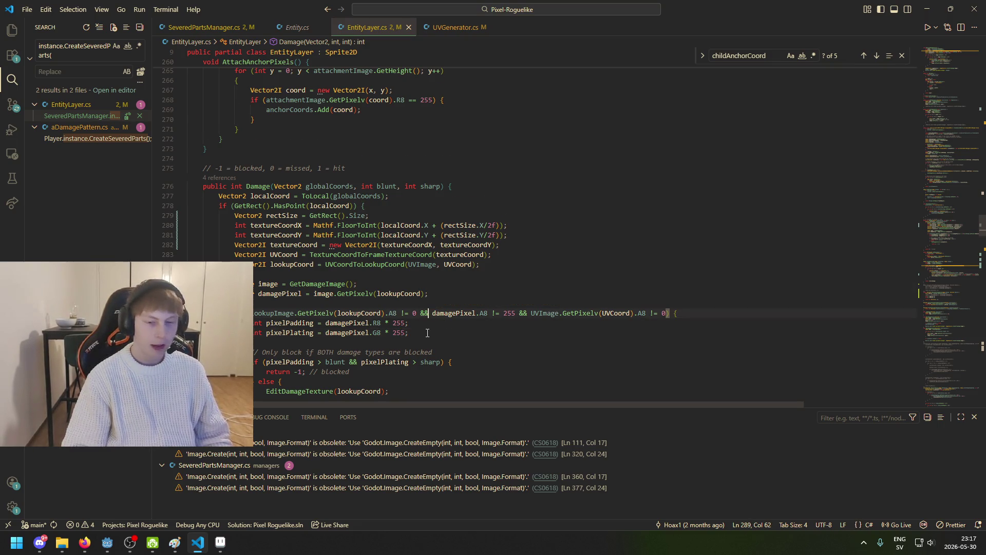
scroll(434, 333, "down", 2)
scroll(401, 338, "down", 8)
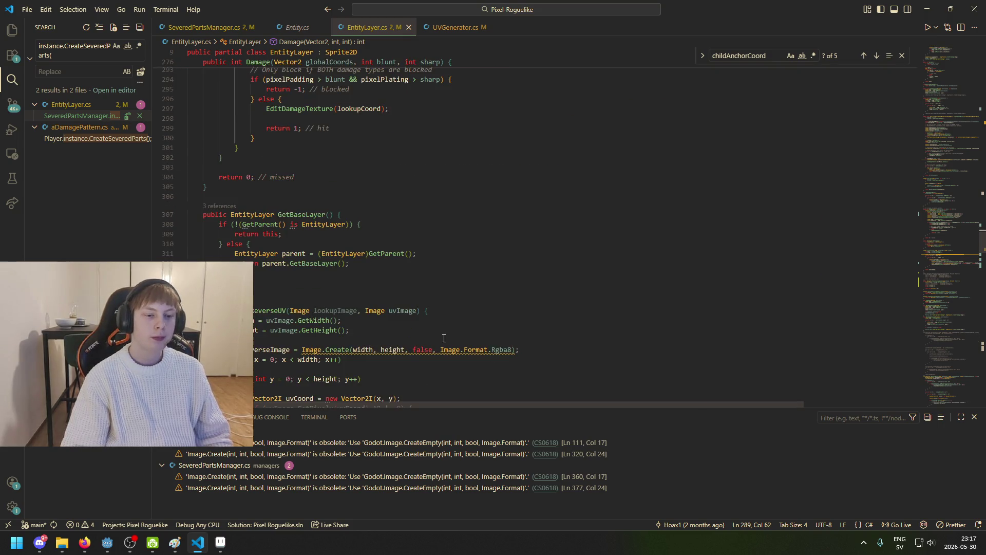
left_click(188, 214)
scroll(406, 248, "down", 3)
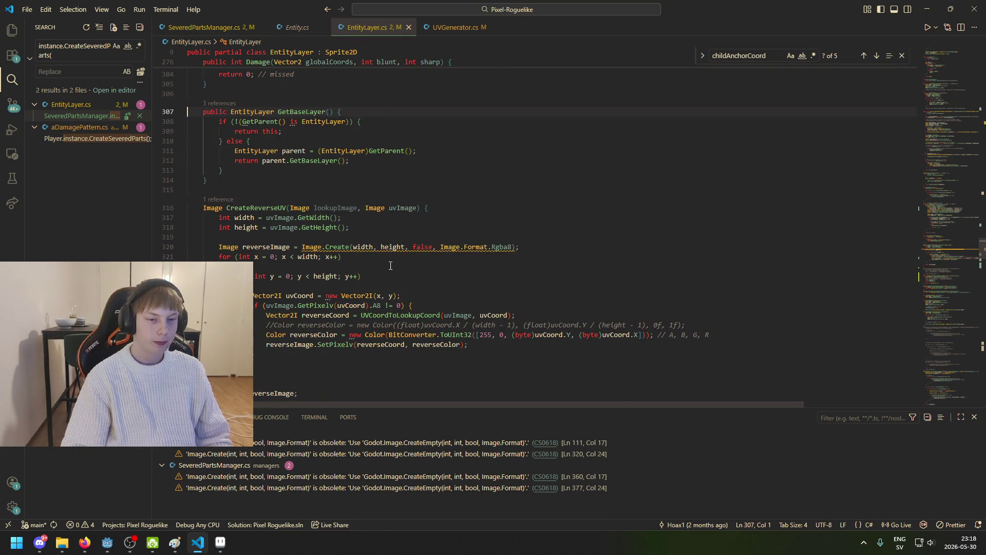
scroll(394, 265, "down", 2)
scroll(350, 225, "down", 5)
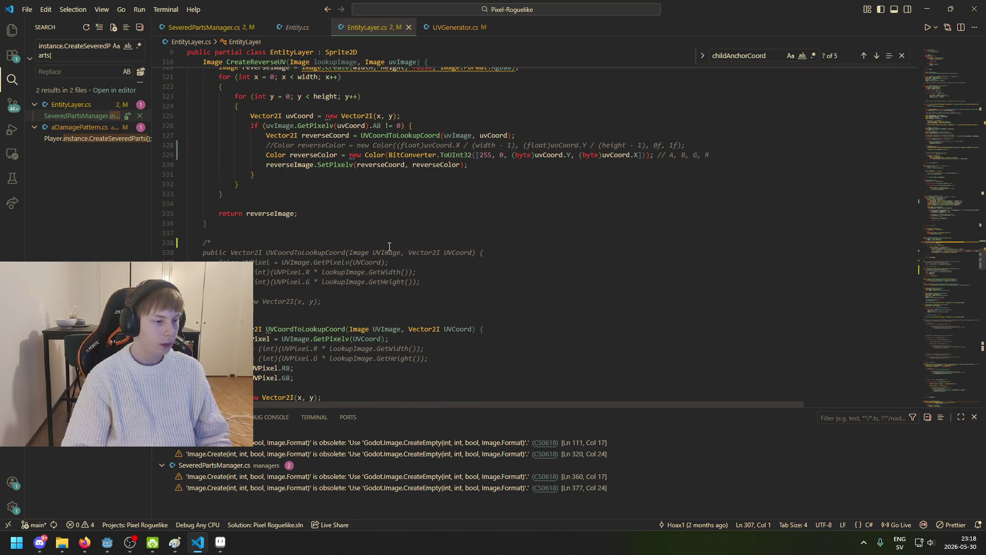
scroll(389, 247, "down", 3)
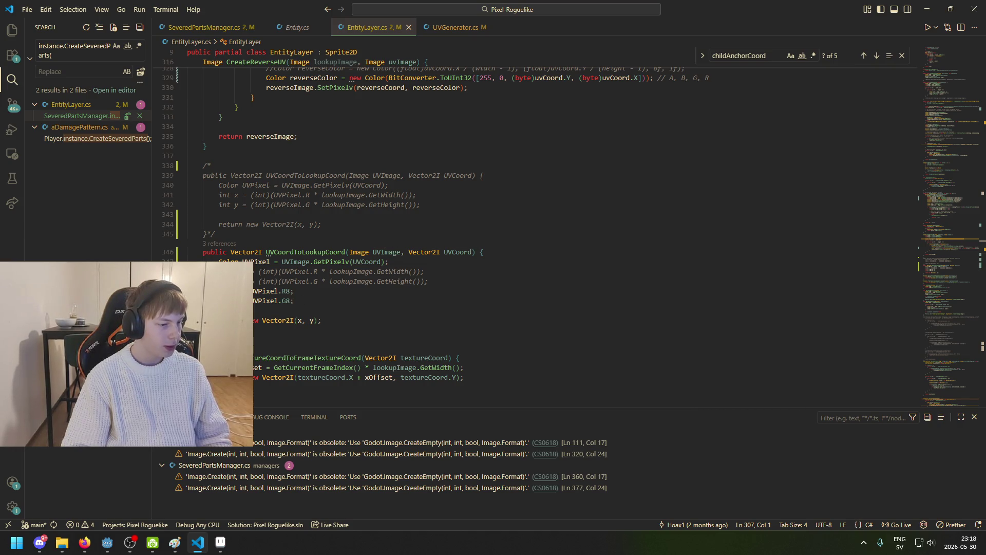
scroll(394, 315, "down", 6)
left_click(395, 313)
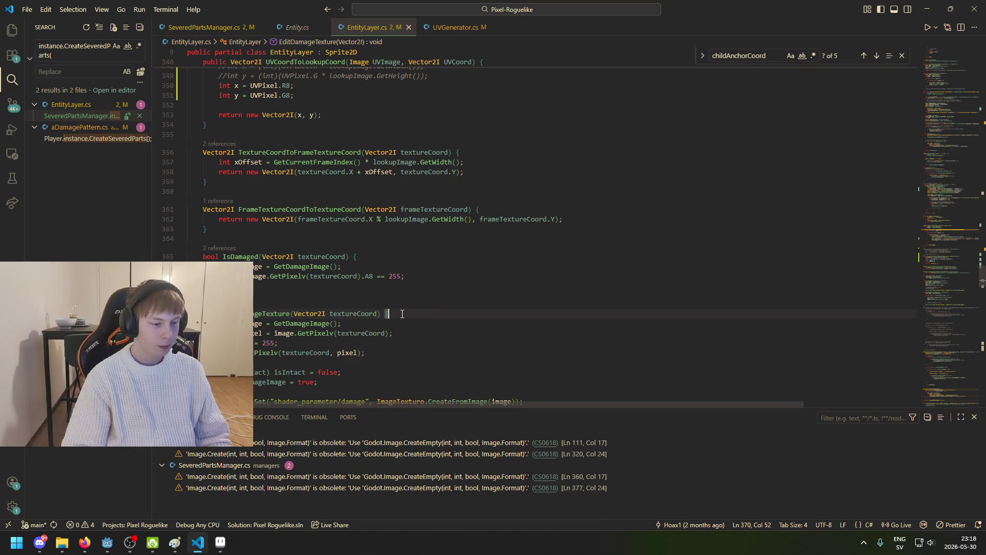
scroll(394, 315, "down", 5)
scroll(394, 315, "down", 4)
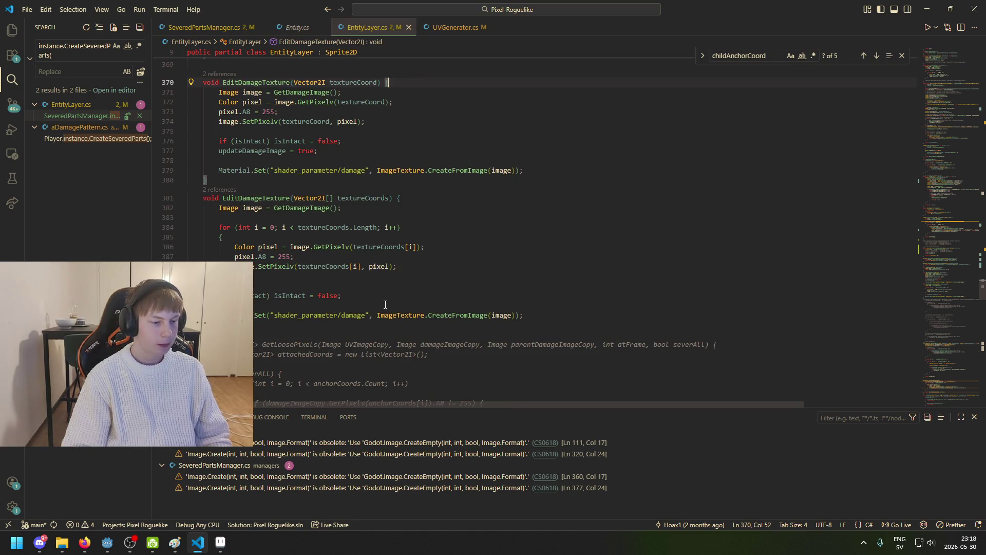
scroll(362, 324, "down", 2)
scroll(396, 272, "down", 20)
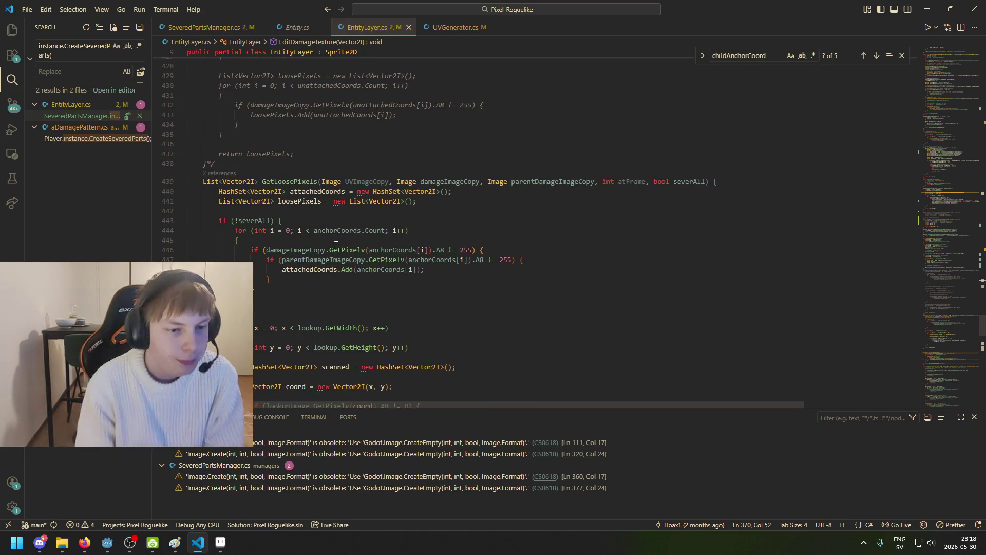
scroll(341, 245, "down", 5)
scroll(344, 130, "up", 3)
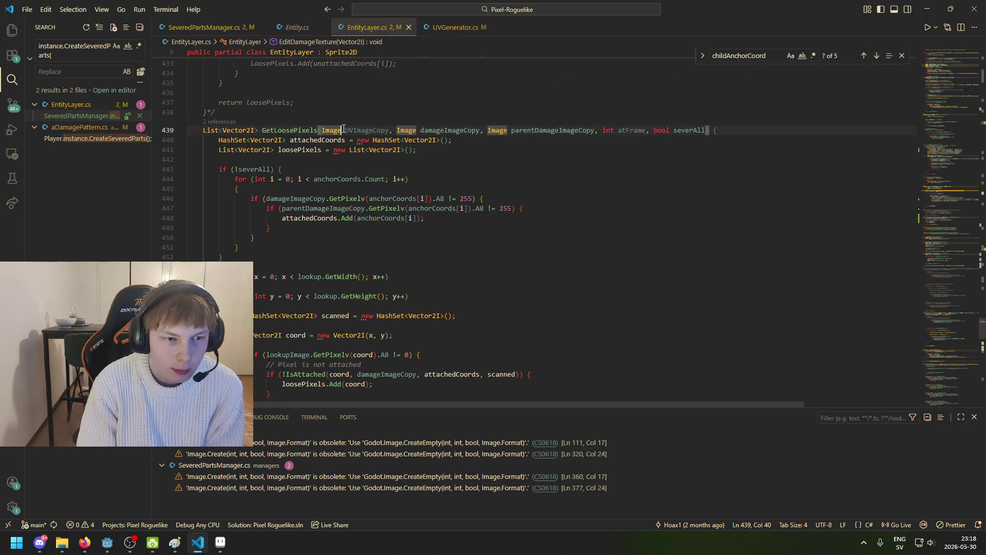
left_click(279, 130)
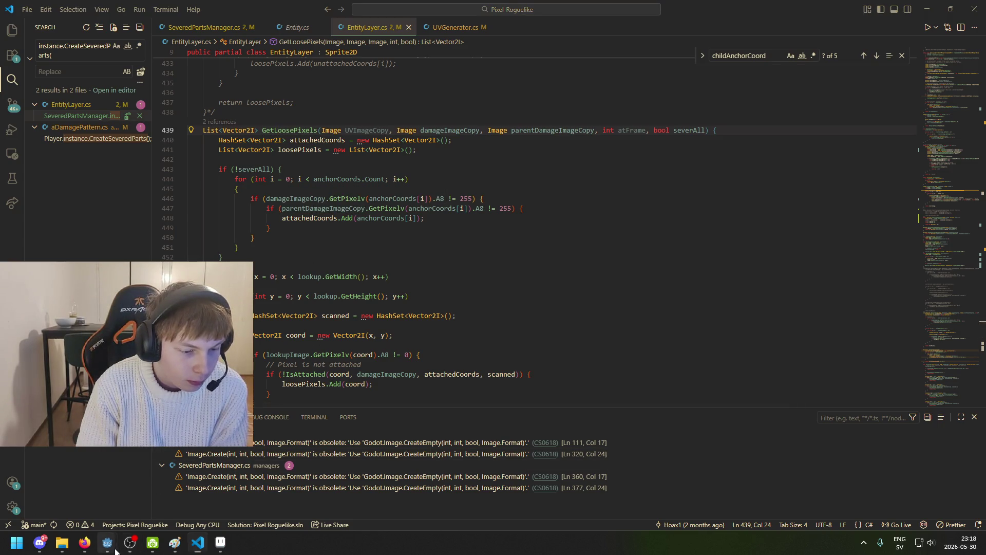
mouse_move(108, 542)
left_click(62, 501)
Open tutorial_battle.txt from Godot's FileSystem dock for editing
left_click(62, 500)
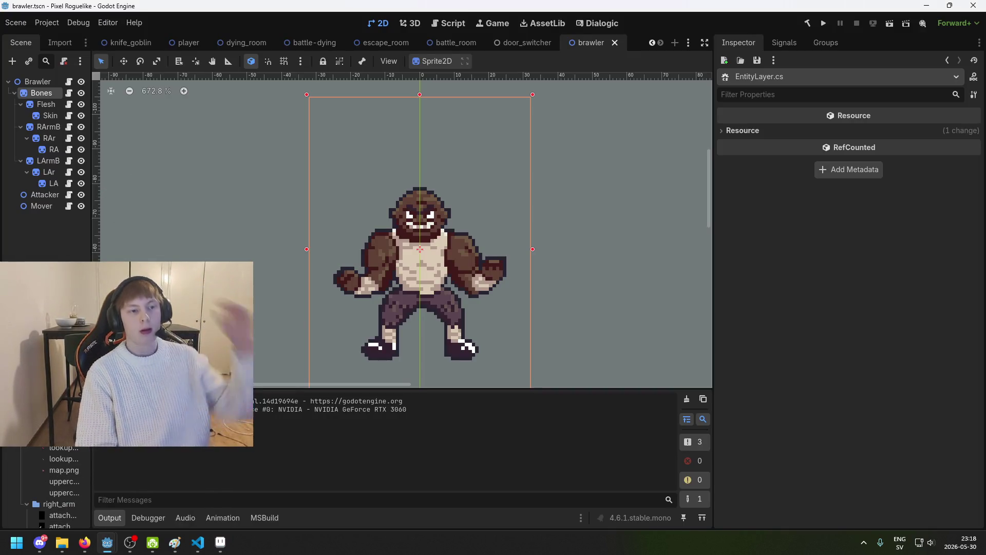
scroll(57, 493, "down", 3)
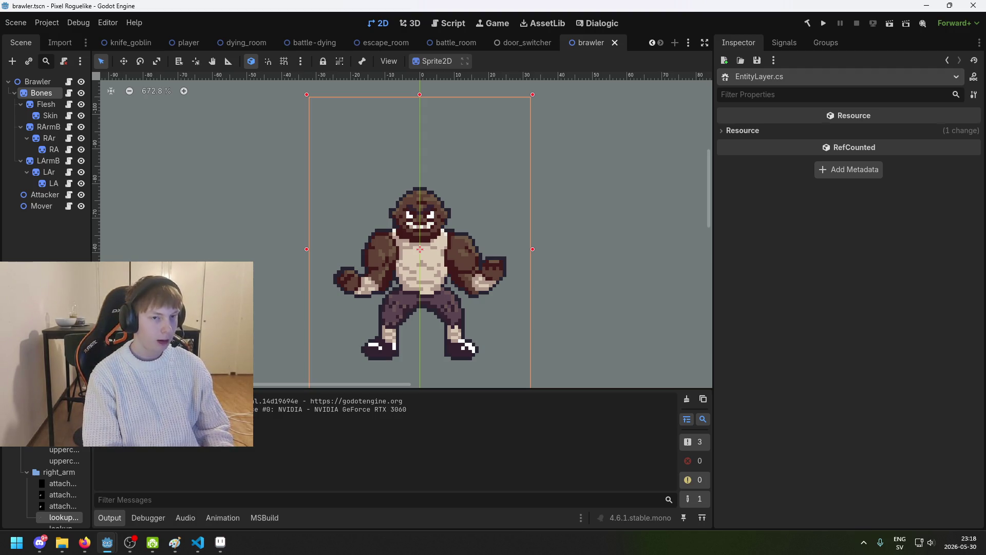
scroll(52, 493, "up", 5)
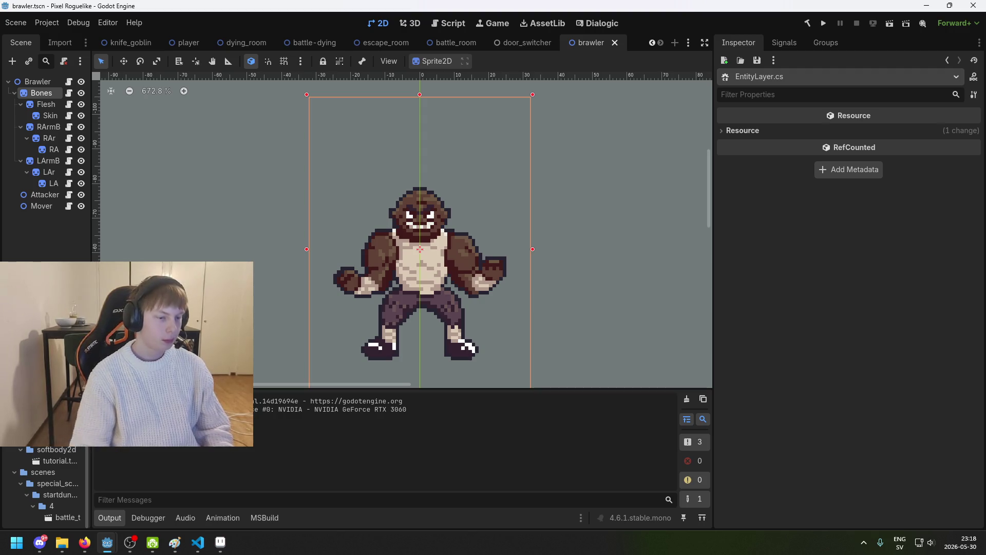
double_click(56, 460)
key("ctrl+a")
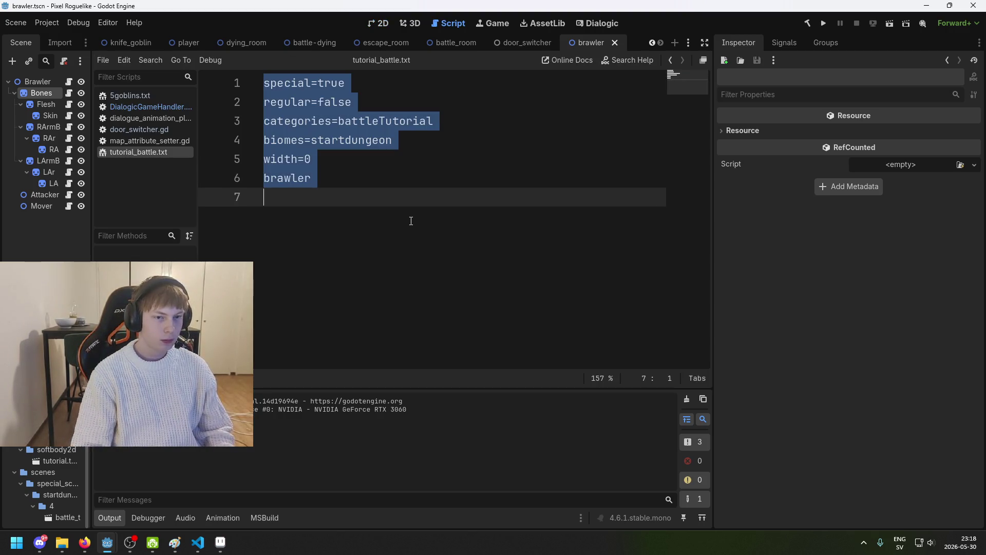
left_click(376, 189)
Delete the brawler entry on line 6, save, and run the project
key("Up")
key("End")
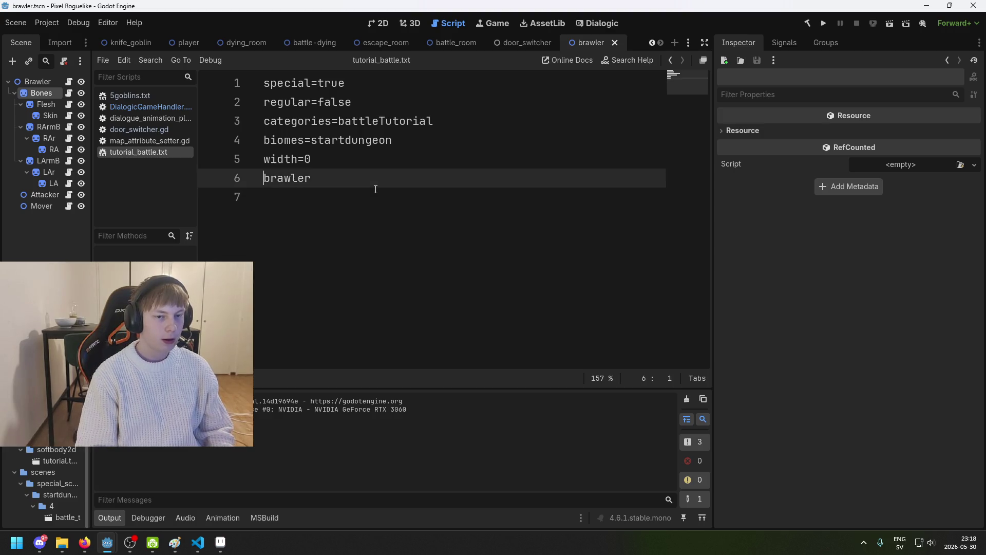
key("BackSpace")
key("BackSpace")
key("BackSpace")
key("ctrl+s")
type("g")
left_click(824, 23)
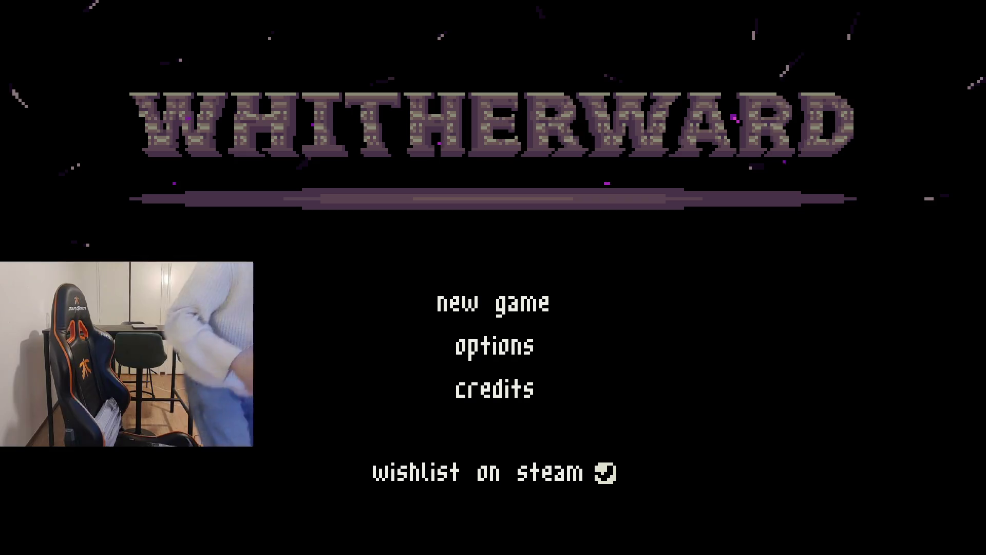
Start a new game, attack the goblin once, then quit the game
key("Return")
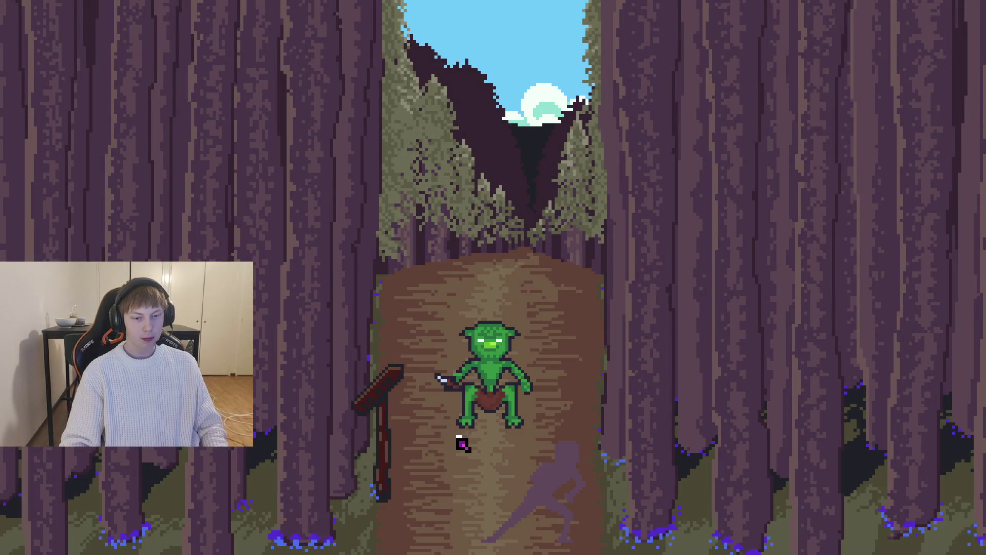
left_click(434, 391)
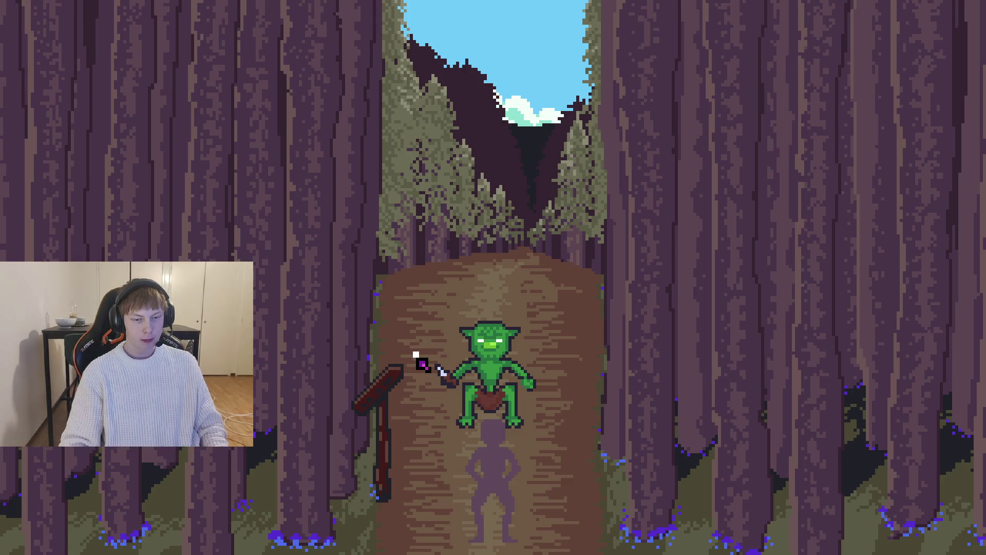
key("F8")
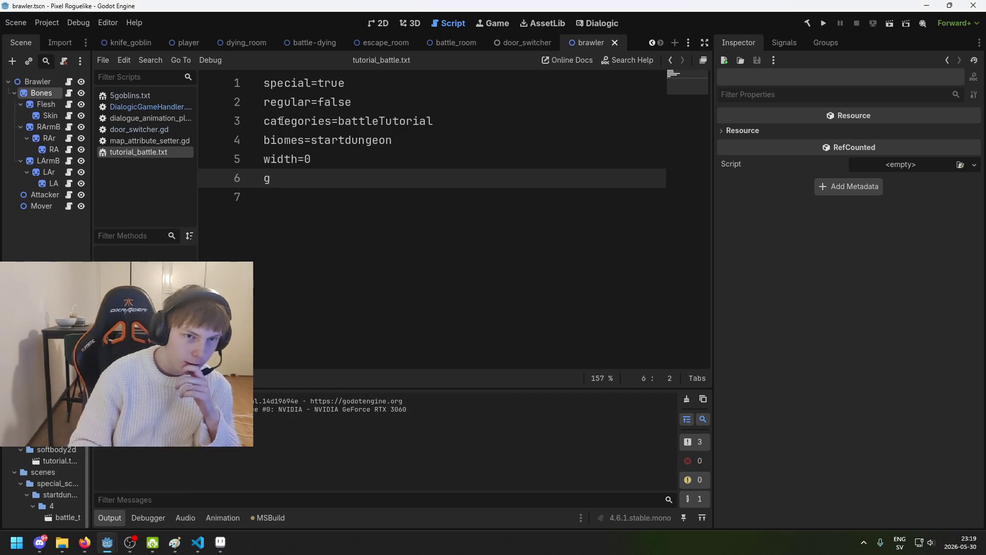
Save brawler.tscn and show the Bones node's Lookup and Animations properties in the Inspector
left_click(371, 24)
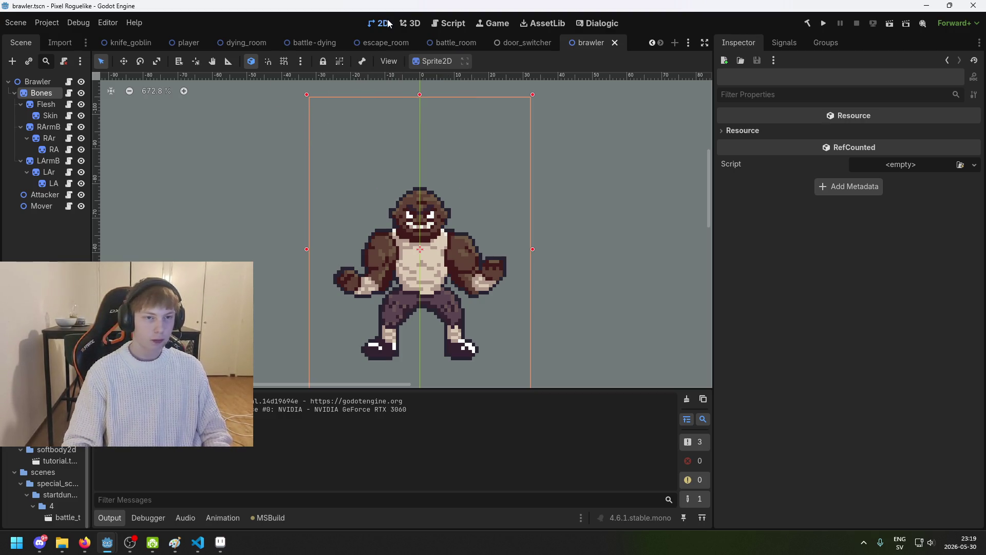
key("ctrl+s")
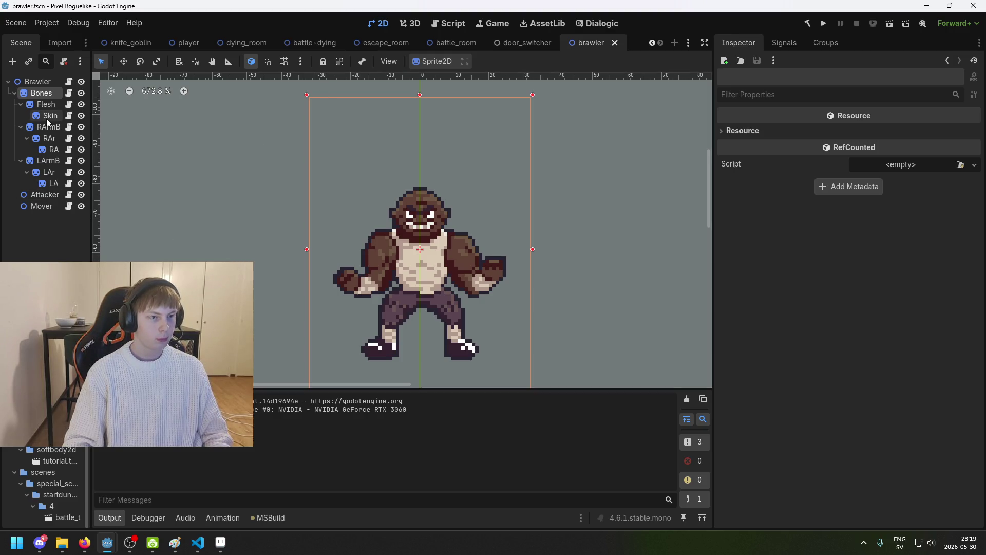
left_click(49, 94)
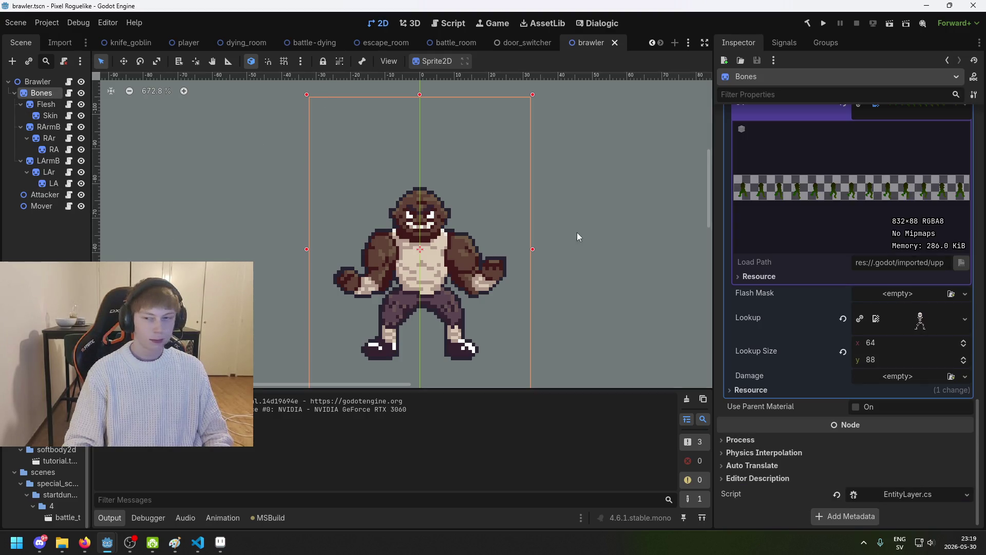
scroll(892, 265, "up", 20)
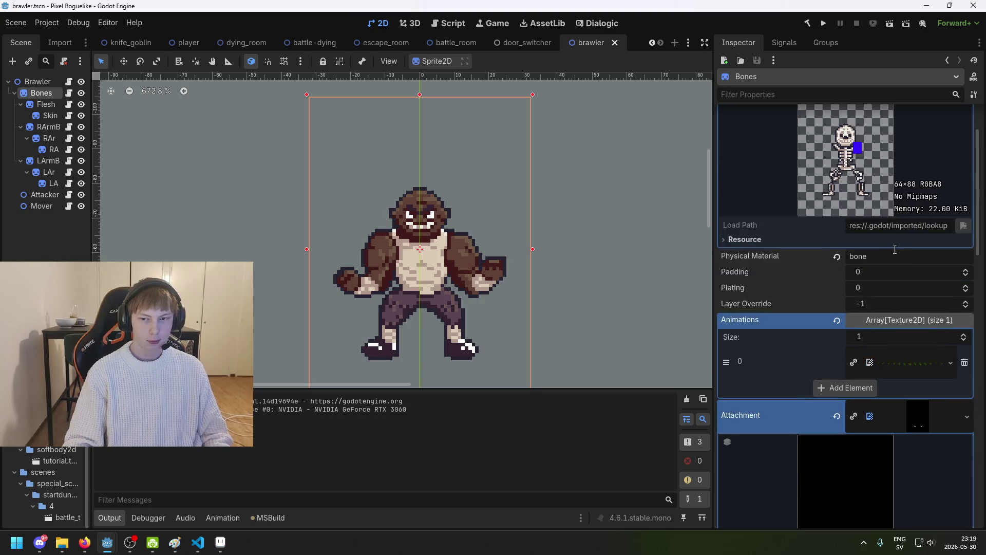
scroll(878, 246, "up", 1)
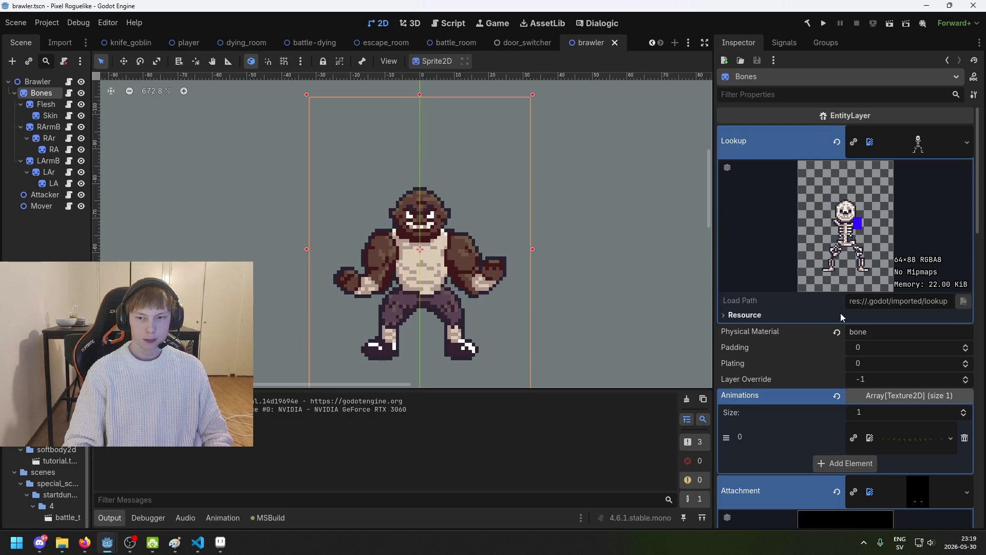
Flood-fill lookup_bones.png with #3700FF blue in Aseprite and save it as PNG
left_click(225, 545)
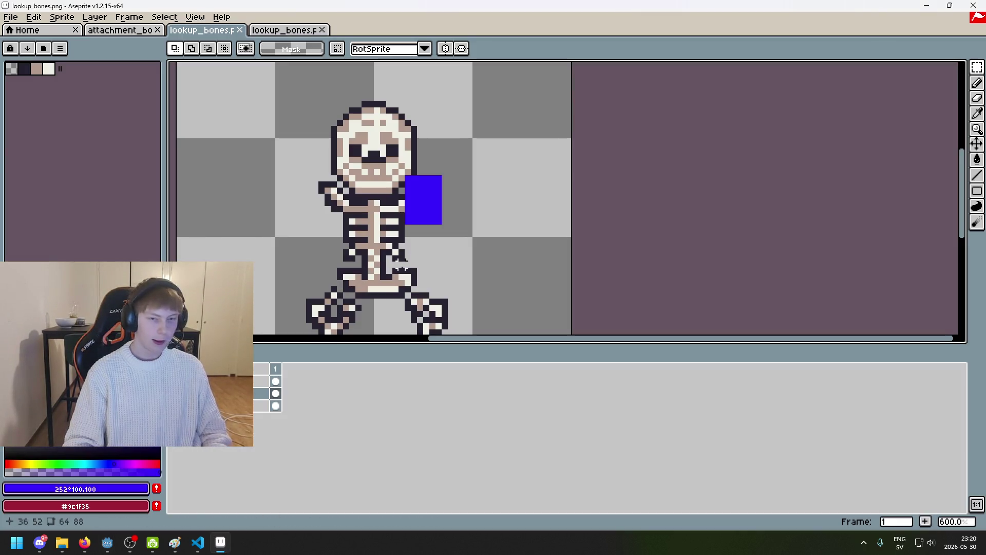
scroll(401, 264, "down", 2)
key("g")
left_click(408, 194)
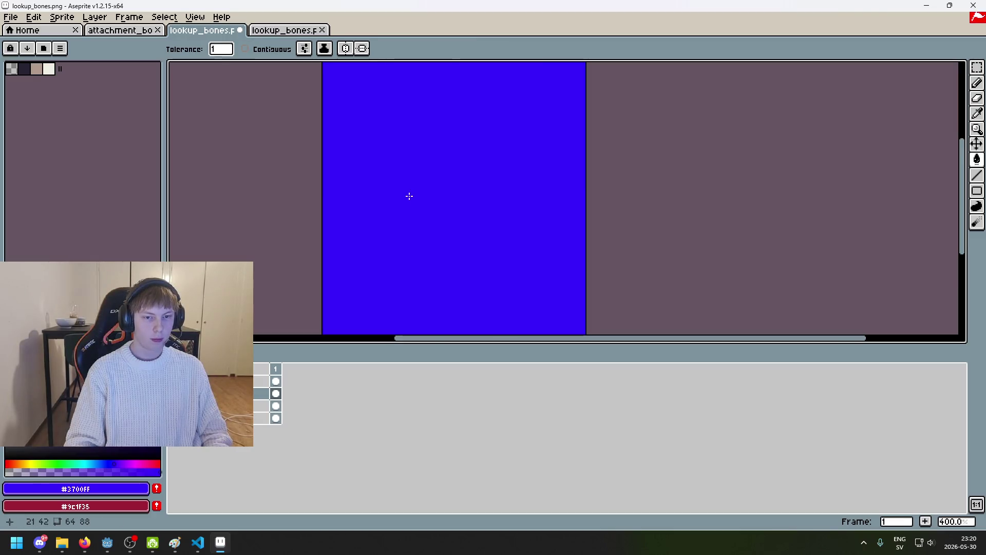
scroll(408, 193, "down", 4)
scroll(436, 190, "up", 1)
left_click_drag(444, 189, 493, 169)
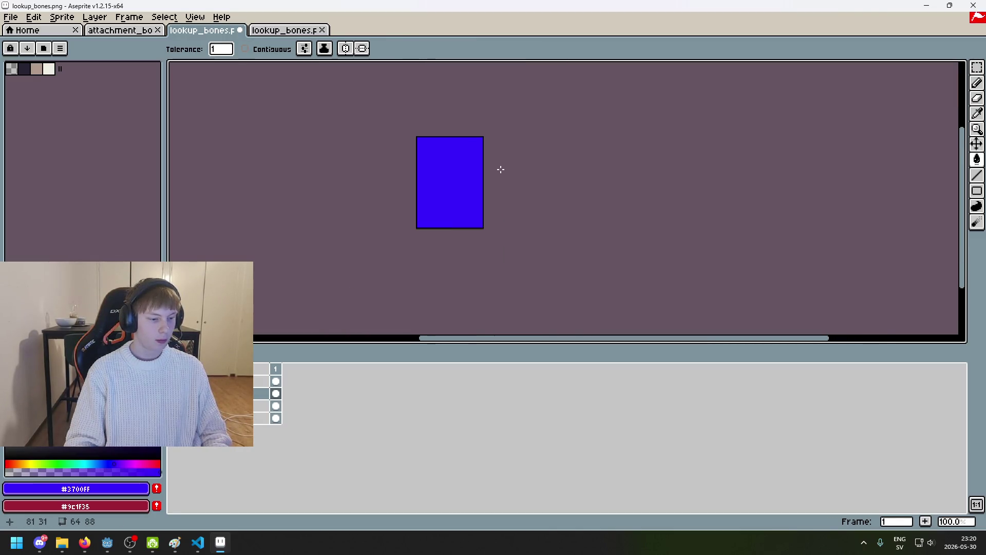
scroll(500, 169, "up", 2)
key("ctrl+s")
left_click(472, 316)
Return to Godot and run the project to test the blue lookup texture
scroll(464, 282, "down", 2)
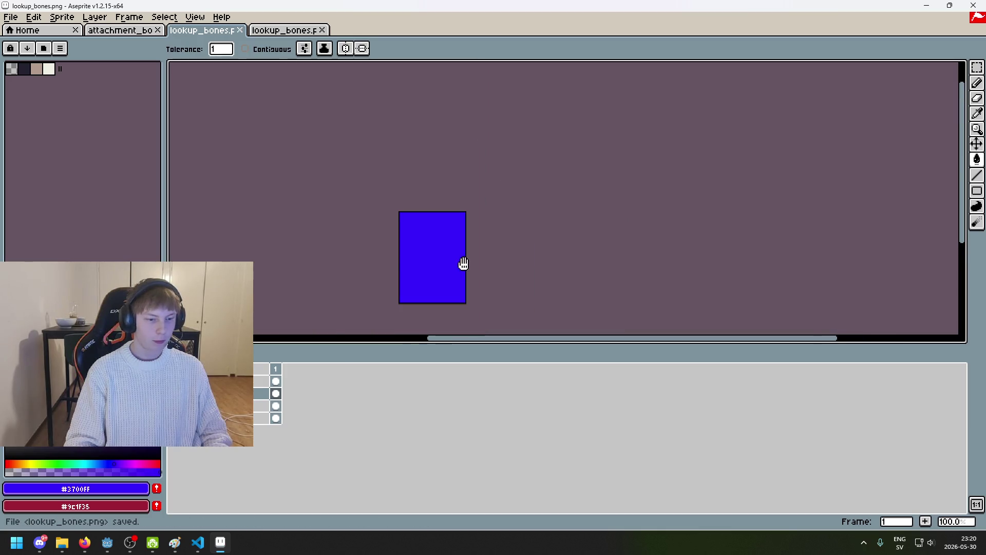
scroll(463, 263, "up", 2)
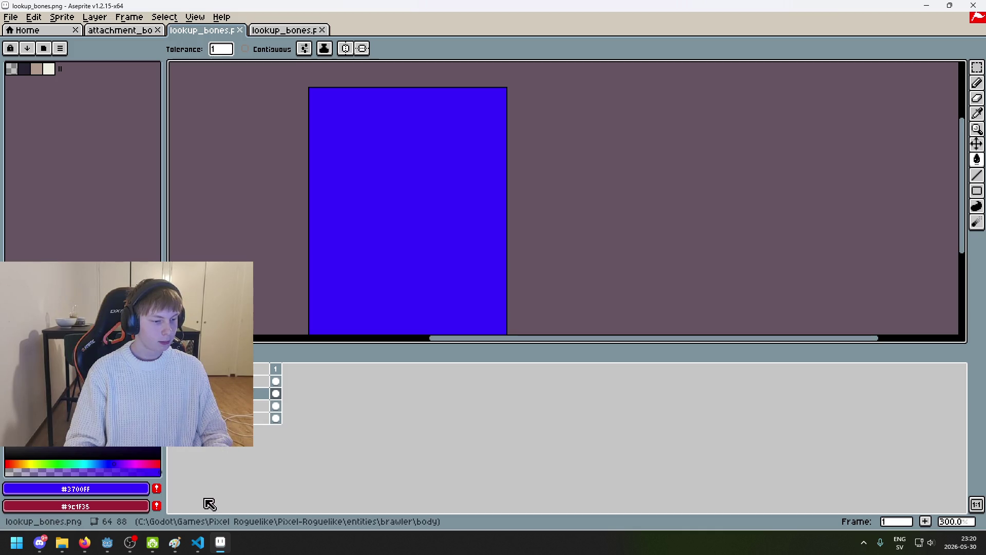
mouse_move(107, 542)
left_click(52, 503)
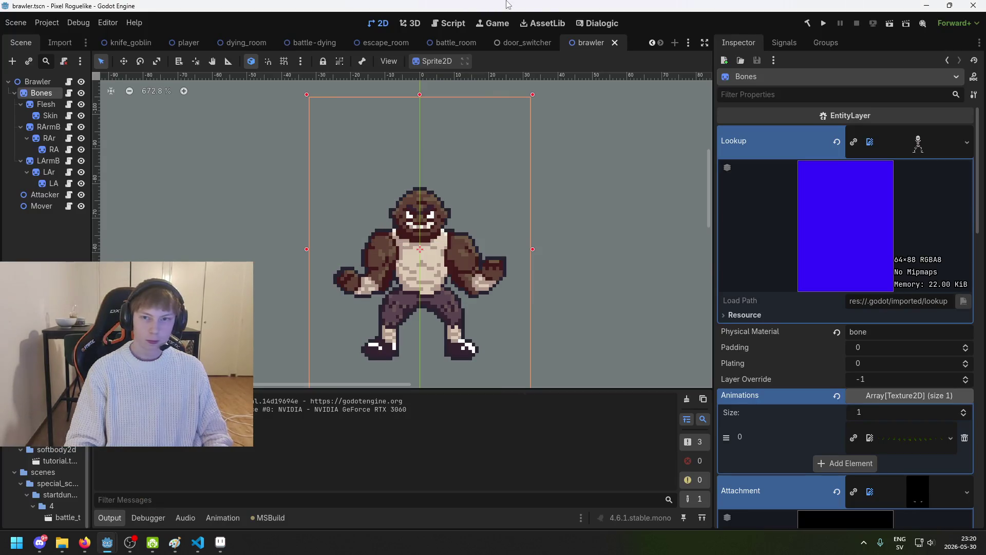
left_click(824, 24)
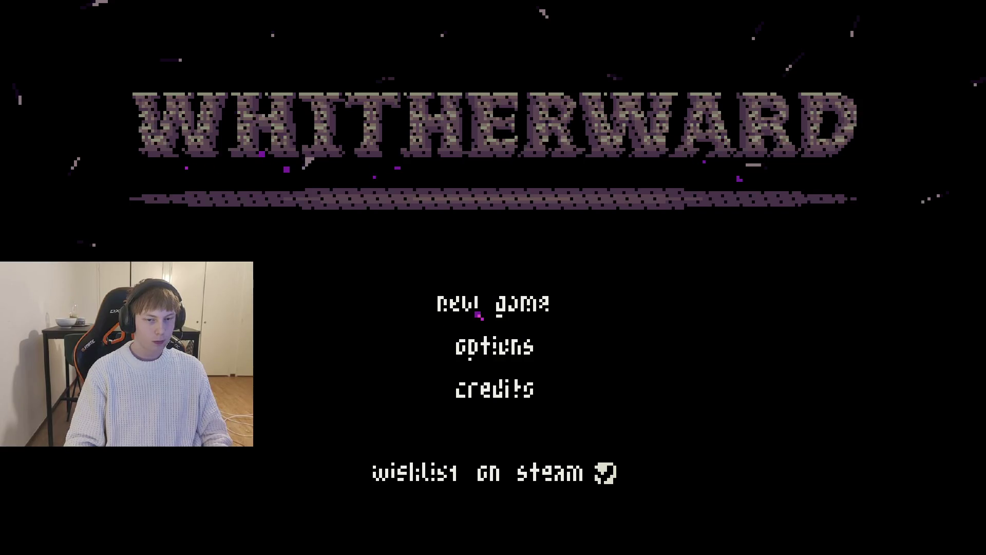
Test-run a new game to the forest goblin battle, close it, and open tutorial_battle.txt
left_click(456, 319)
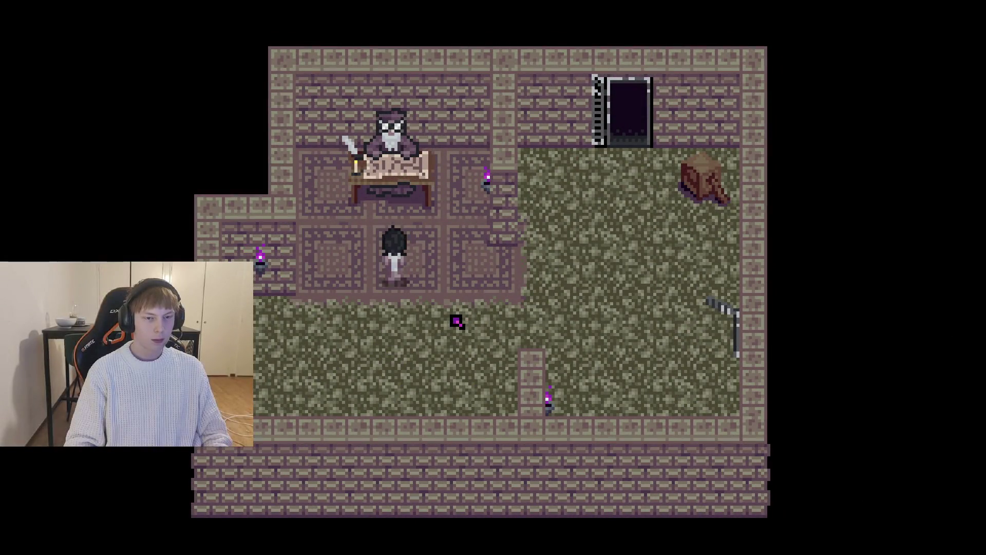
key("Up")
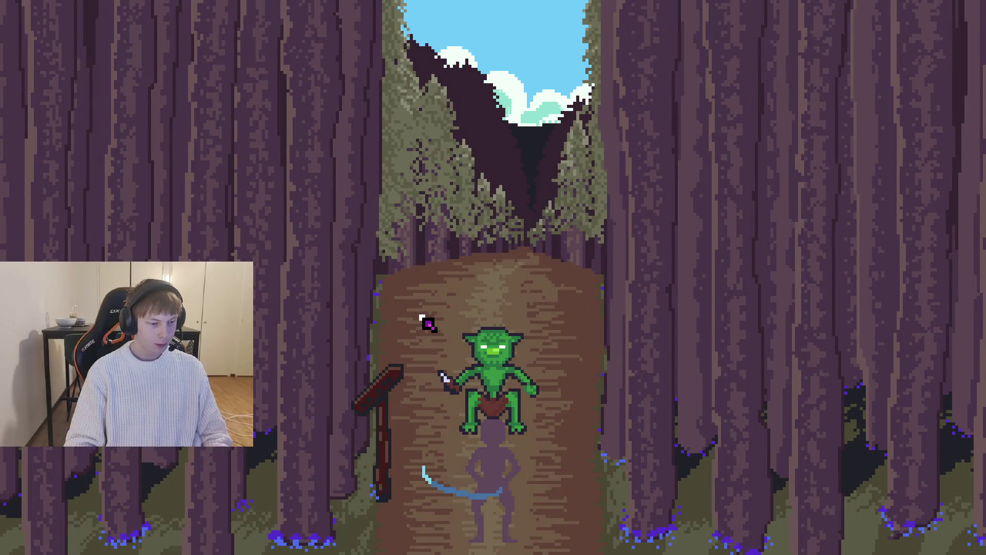
key("F8")
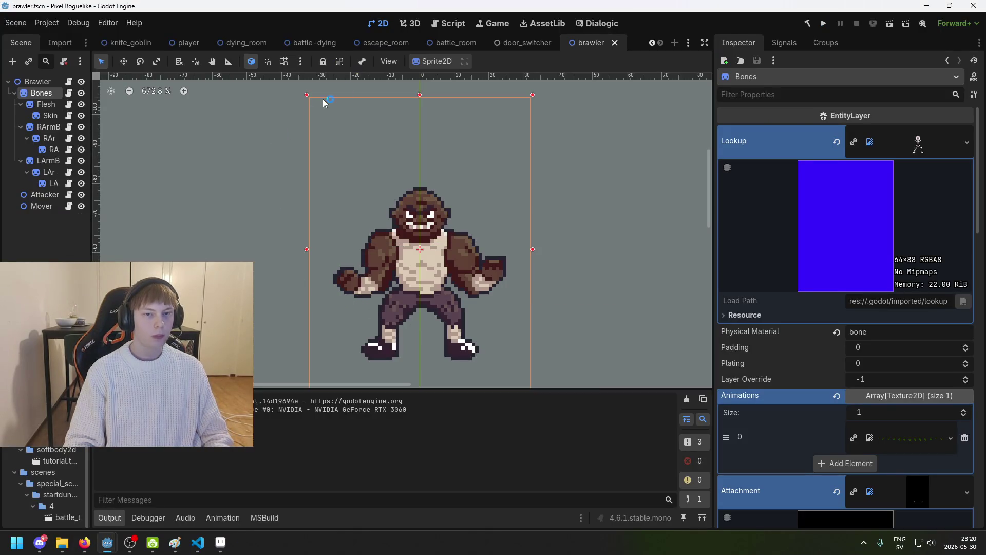
key("ctrl+F3")
type("brawle")
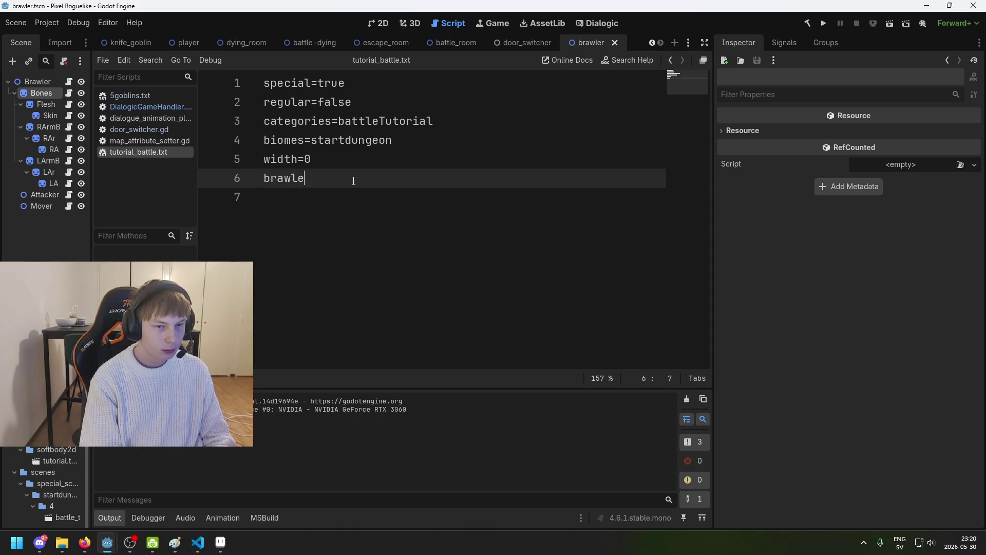
Finish line 6 of tutorial_battle.txt as 'brawler', save, and test-run a new game to the battle
type("r")
key("ctrl+s")
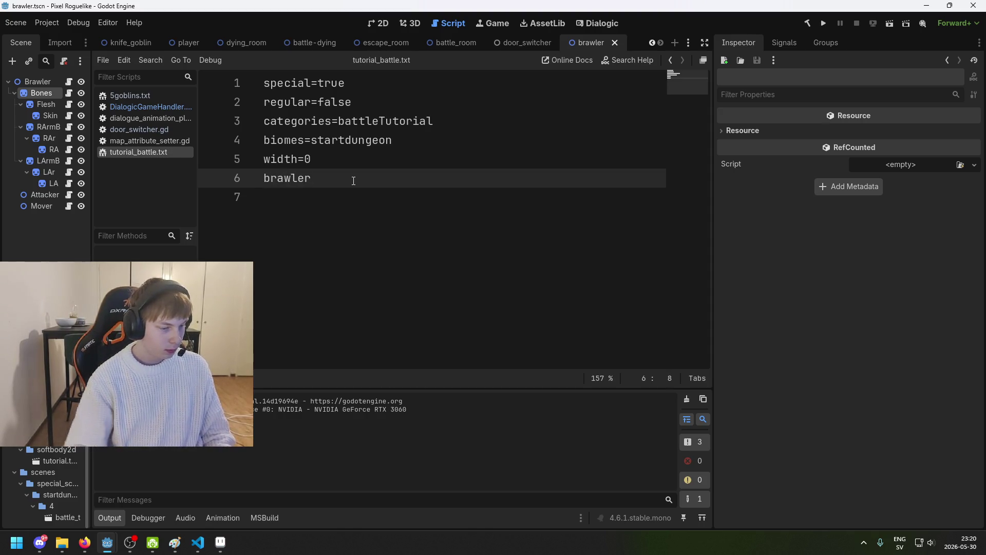
left_click(820, 24)
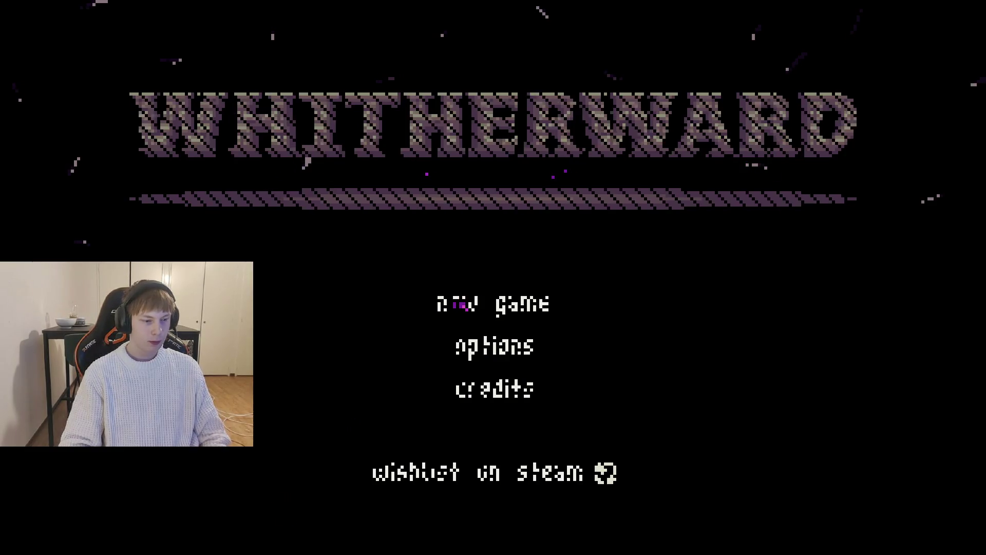
left_click(462, 306)
key("w")
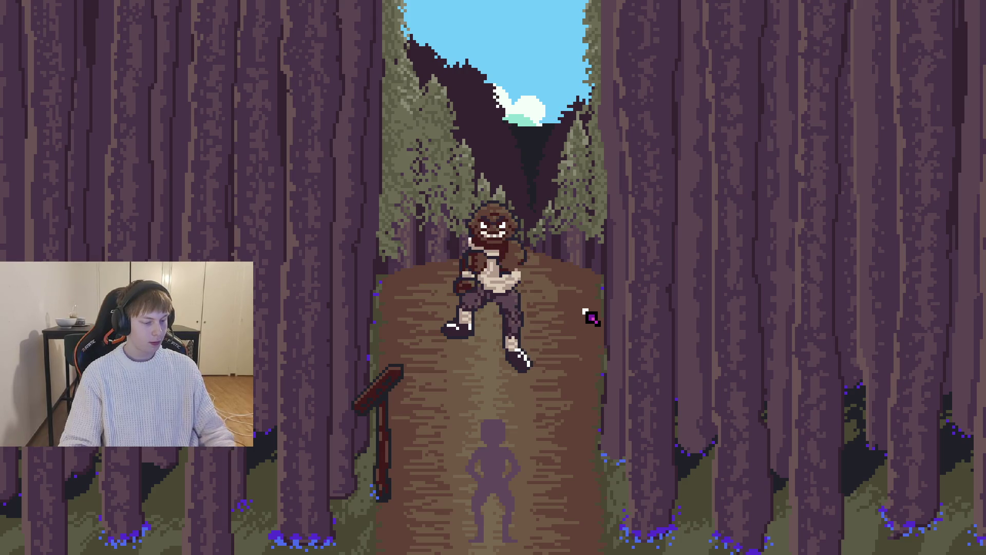
key("alt+F4")
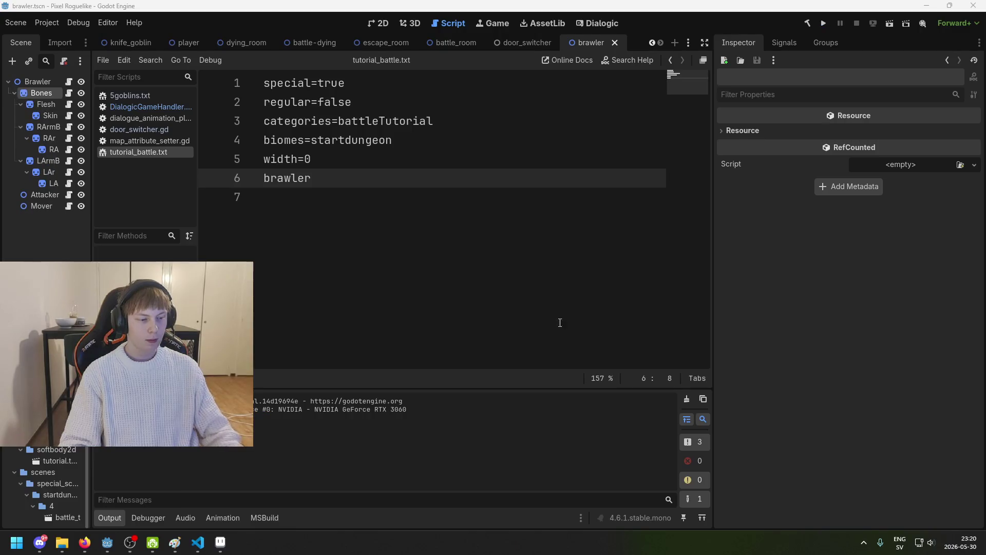
In Aseprite, hide the blue layer of lookup_bones.png to reveal the skeleton
left_click(220, 543)
scroll(429, 269, "down", 2)
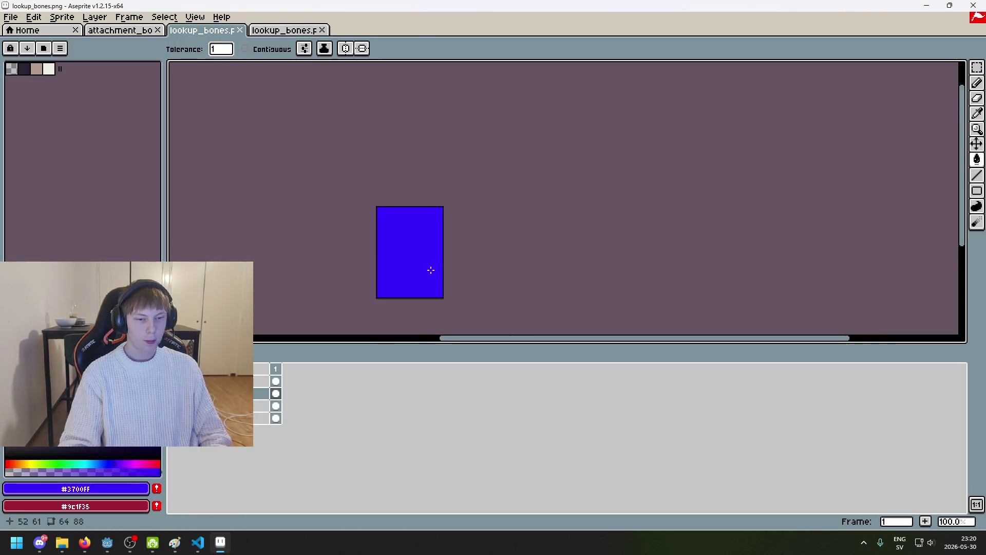
scroll(462, 277, "up", 3)
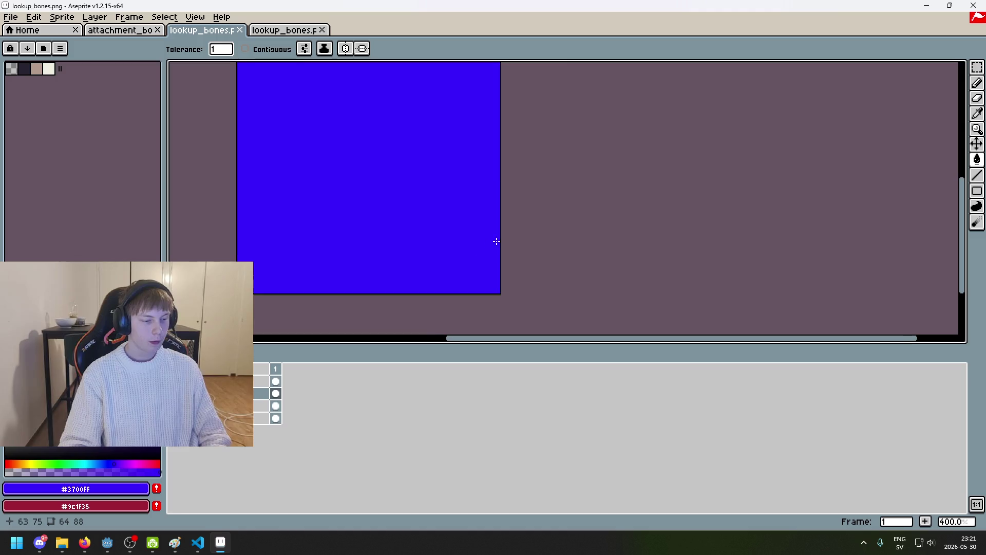
left_click_drag(495, 238, 561, 275)
scroll(557, 297, "down", 1)
scroll(556, 303, "down", 1)
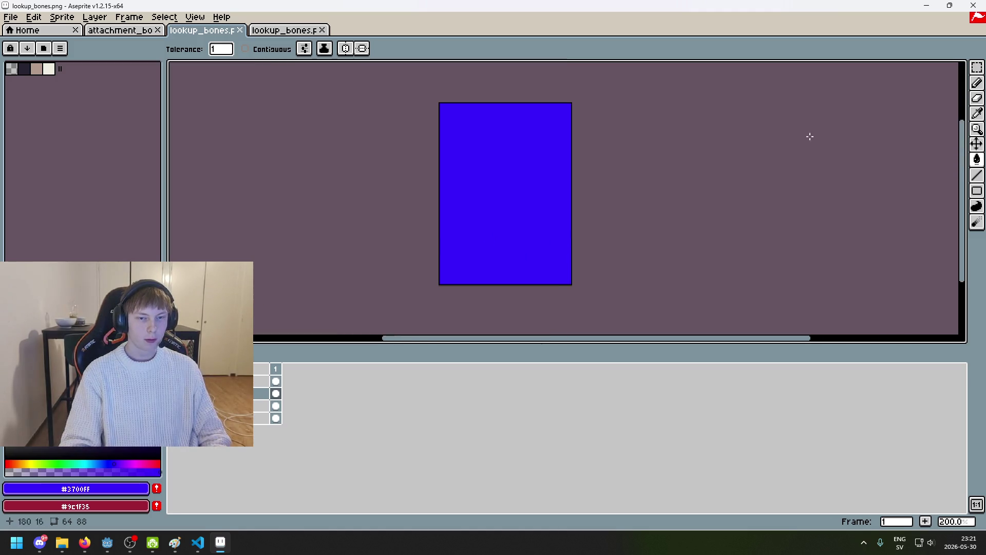
left_click(977, 67)
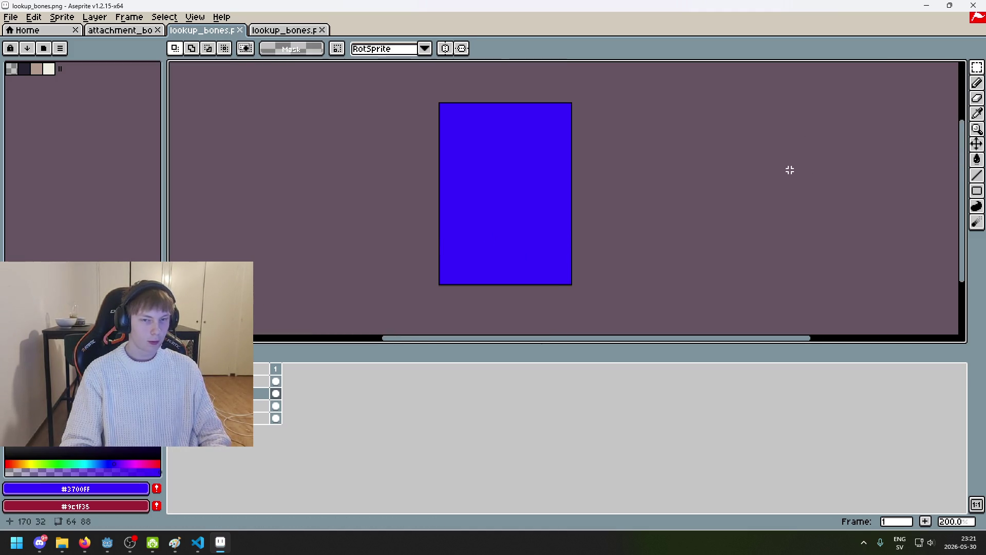
key("shift+x")
scroll(535, 171, "up", 2)
scroll(455, 138, "down", 1)
scroll(455, 138, "up", 2)
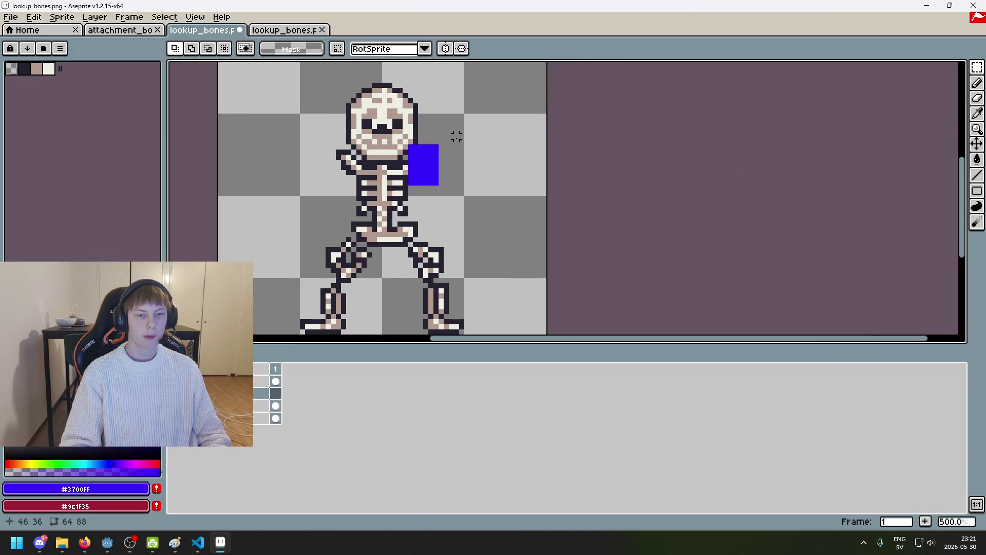
scroll(431, 144, "up", 2)
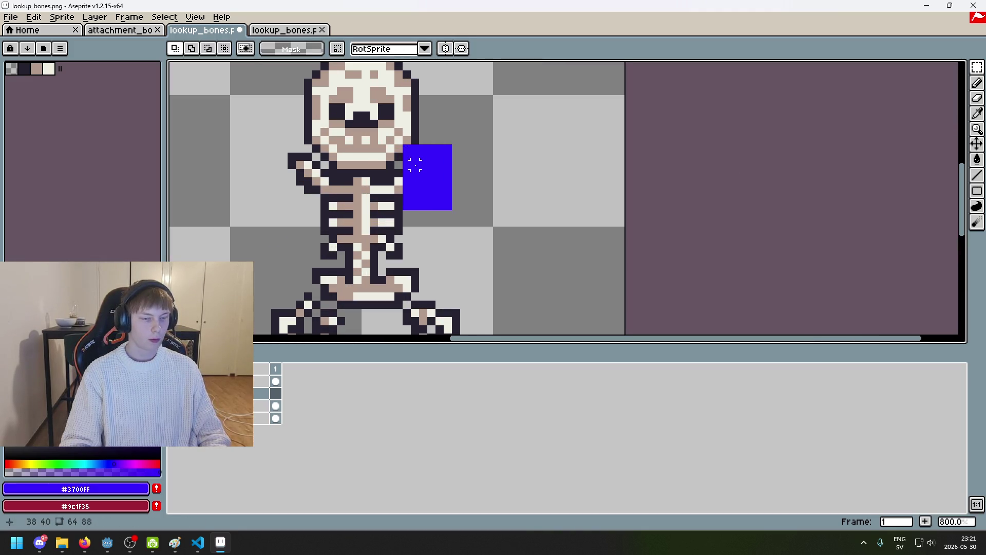
Paint a large blue blob beside the skeleton's skull with the round brush
key("b")
scroll(542, 186, "down", 4)
scroll(513, 146, "up", 1)
scroll(513, 144, "down", 1)
scroll(511, 154, "up", 1)
mouse_move(549, 157)
left_mouse_down()
mouse_move(508, 154)
mouse_move(508, 195)
mouse_move(494, 179)
mouse_move(502, 180)
mouse_move(508, 154)
left_mouse_up()
key("ctrl+z")
scroll(534, 170, "up", 1)
scroll(508, 154, "down", 5)
Save lookup_bones.png as a flattened PNG and return to Godot
key("ctrl+s")
left_click(434, 315)
scroll(452, 298, "up", 2)
key("ctrl+s")
left_click(462, 315)
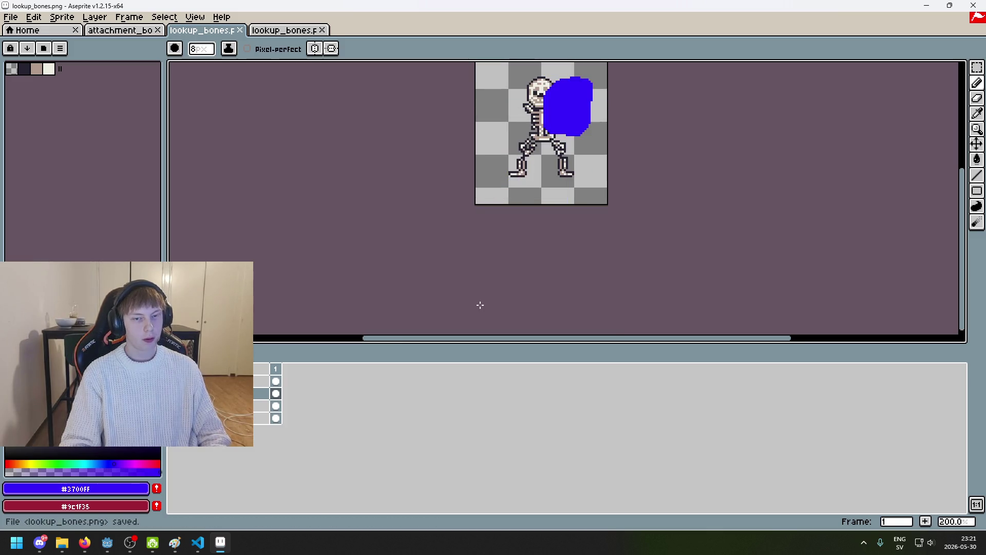
mouse_move(107, 543)
left_click(61, 504)
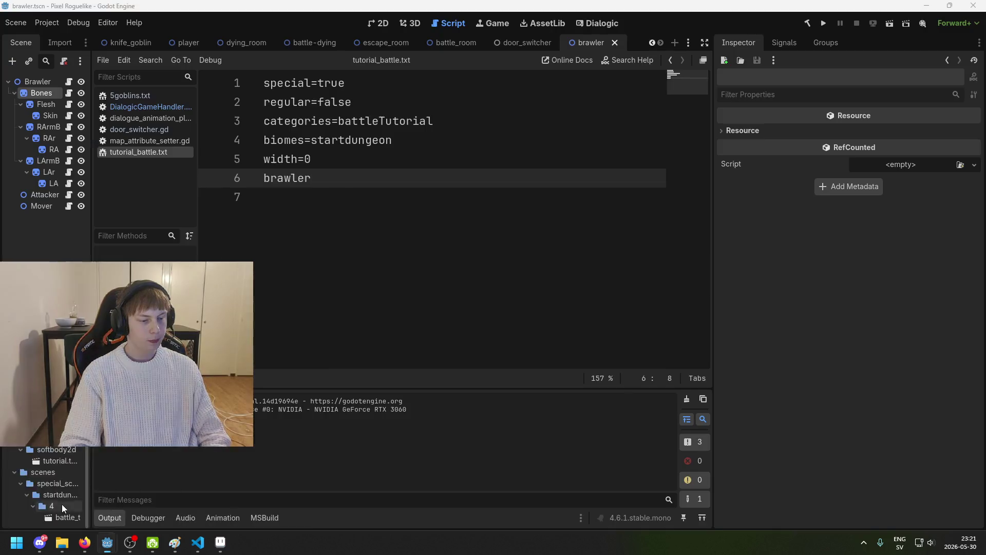
Test-run a new game to check the brawler's new texture, then close the game
left_click(824, 23)
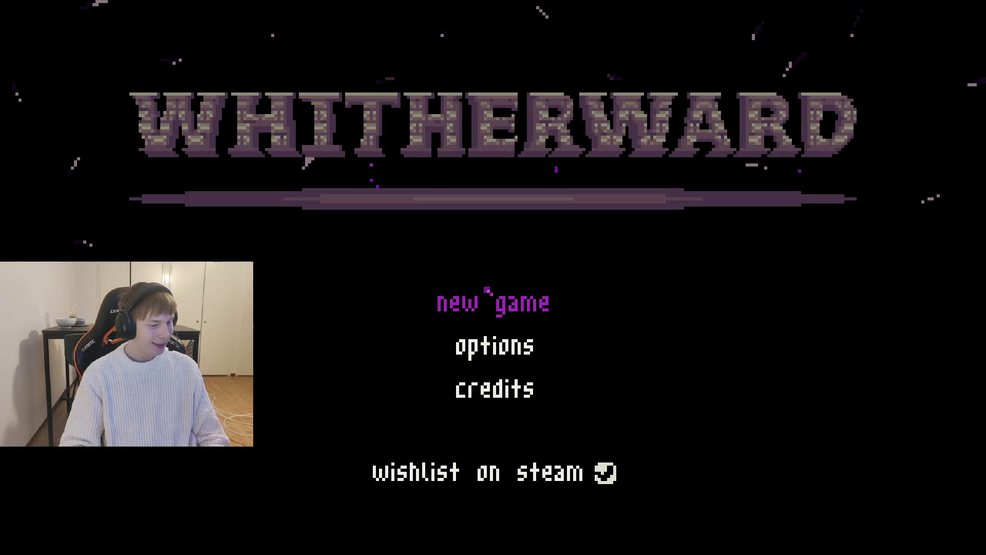
left_click(475, 296)
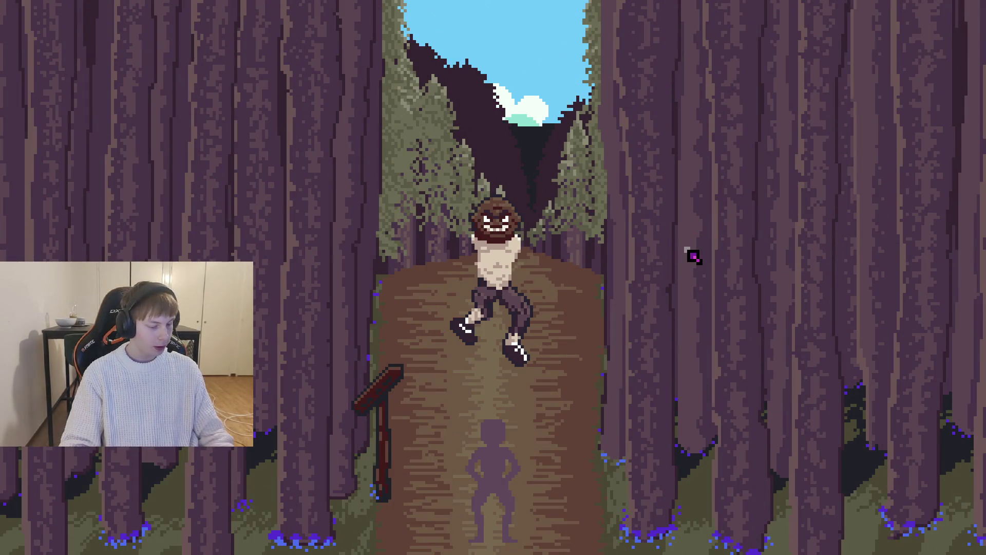
key("alt+F4")
Back in Aseprite, paint a blue dab in a corner of lookup_bones.png
left_click(220, 542)
scroll(358, 233, "down", 1)
left_click(452, 152)
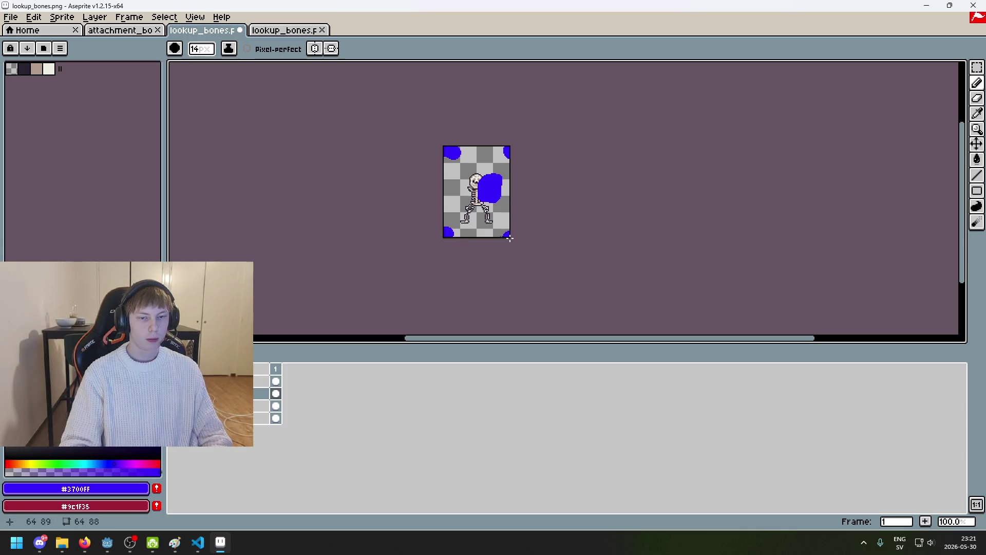
Save lookup_bones.png as a flattened PNG and switch to Godot
key("ctrl+s")
left_click(452, 314)
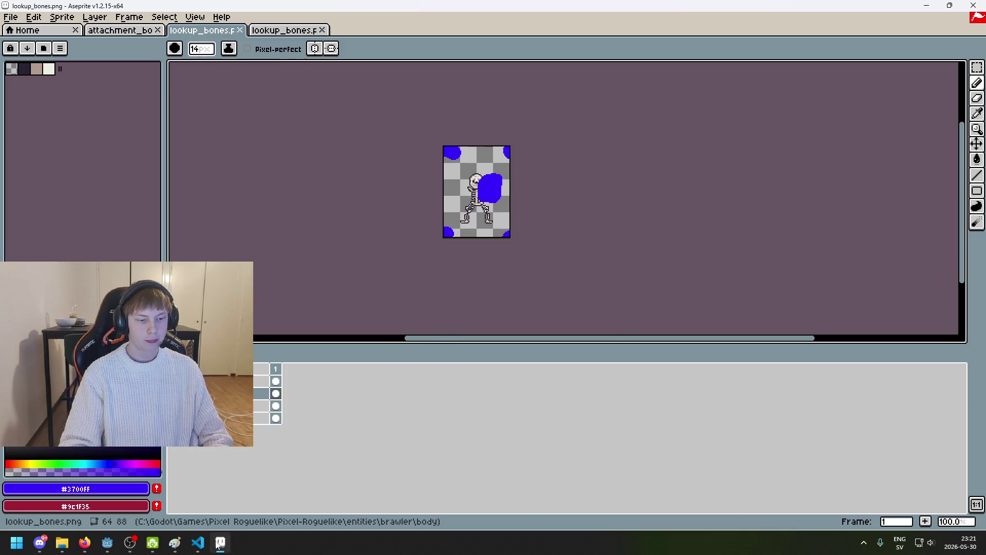
mouse_move(107, 542)
left_click(81, 495)
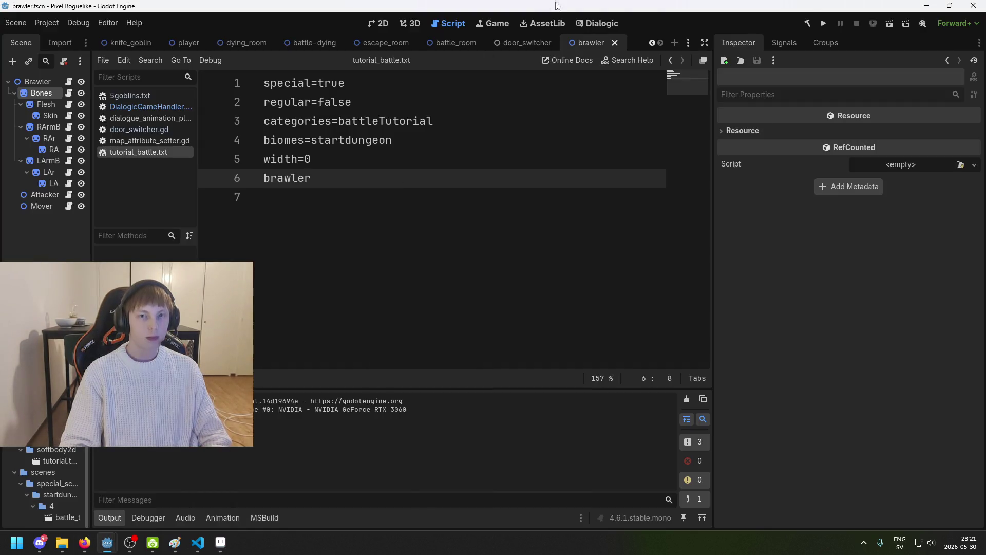
Test-run a new game into the brawler battle, then close it and return to Aseprite
left_click(825, 21)
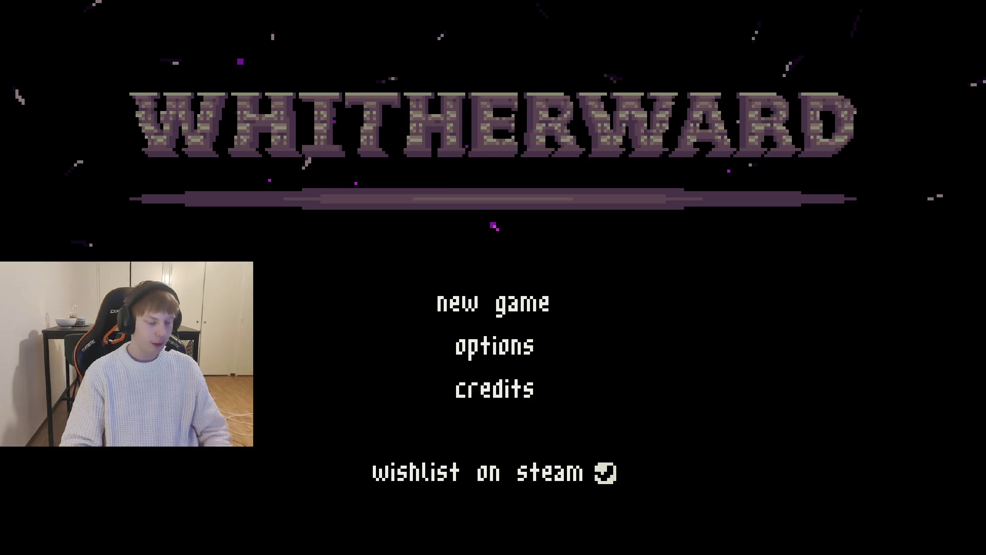
key("Return")
key("Up")
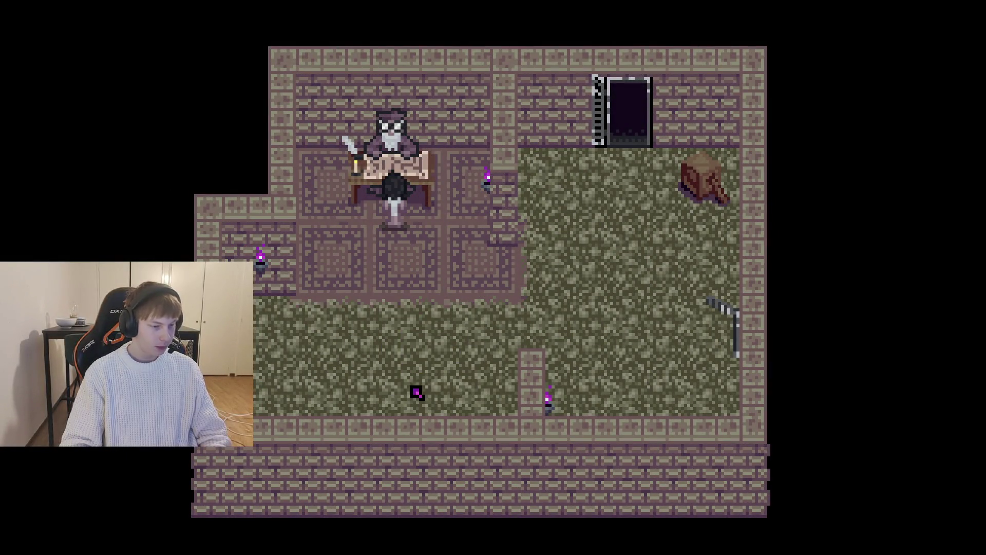
left_click(487, 195)
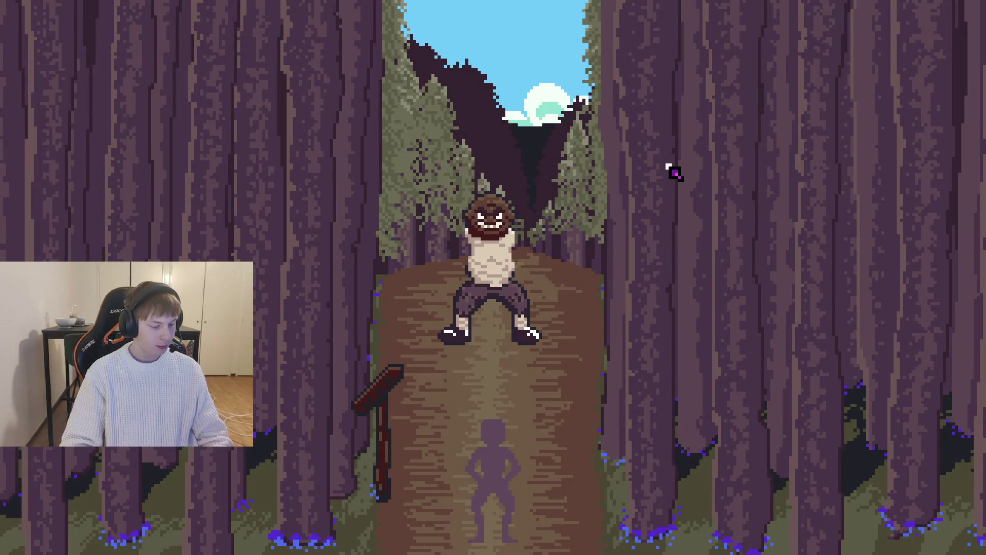
key("alt+F4")
key("alt+Tab")
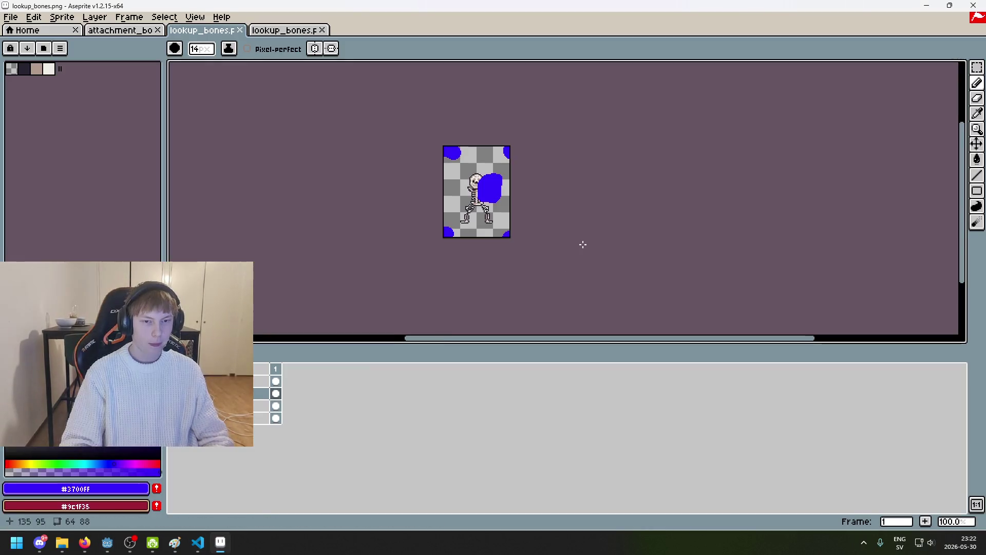
Paint a blue dab at the sprite's right edge and save lookup_bones.png flattened
left_click(514, 204)
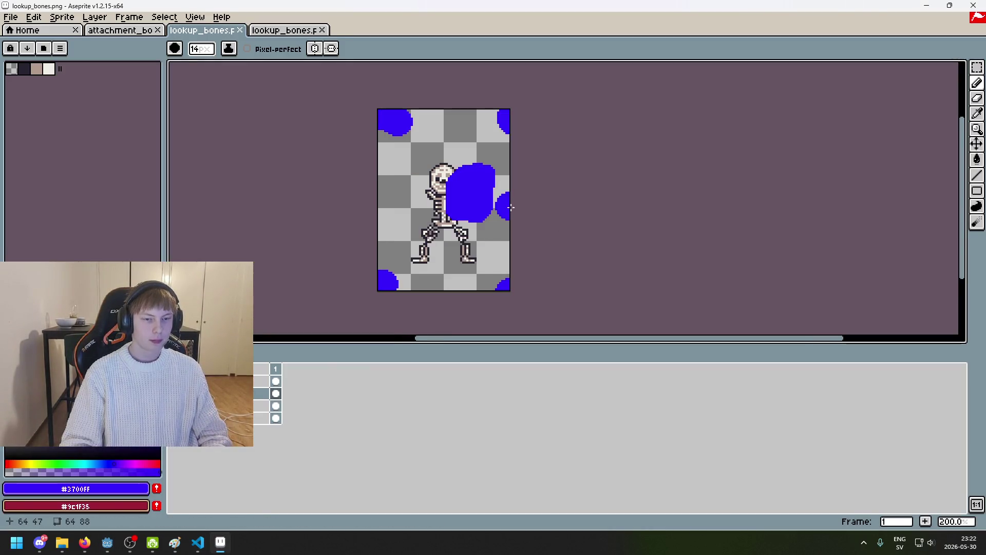
key("ctrl+s")
key("Return")
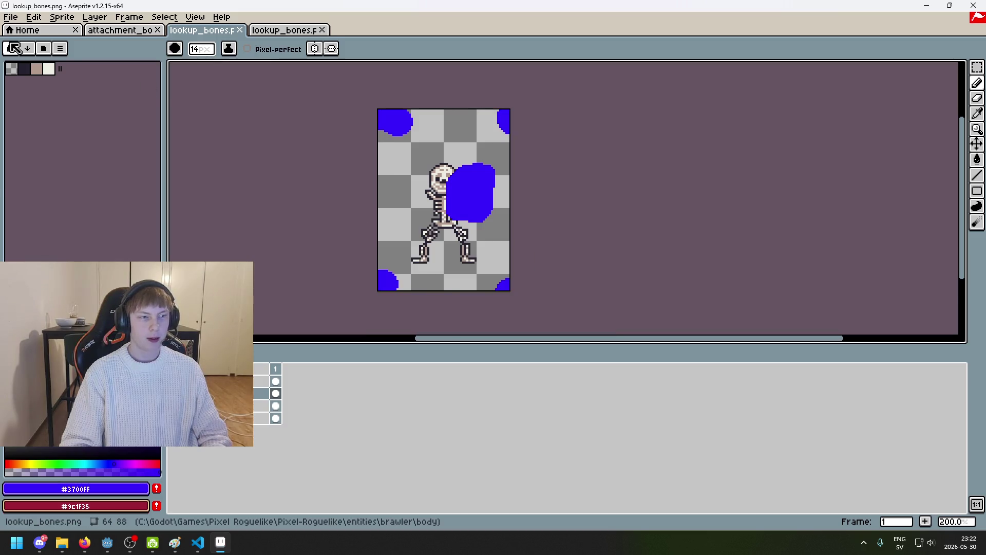
Open lookup_bones.png from the entities/brawler/body folder in a new tab
left_click(10, 17)
mouse_move(28, 53)
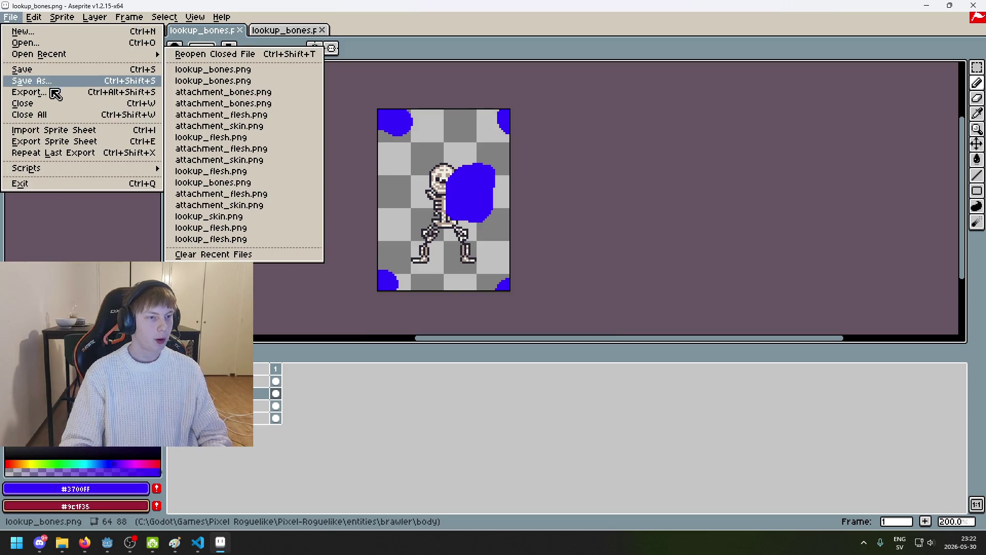
left_click(25, 42)
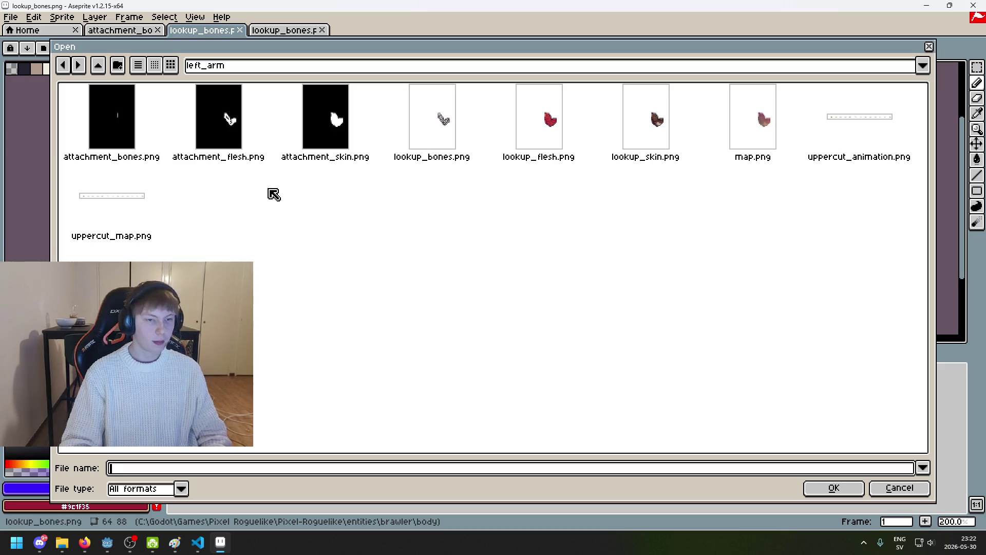
left_click(286, 68)
left_click(316, 158)
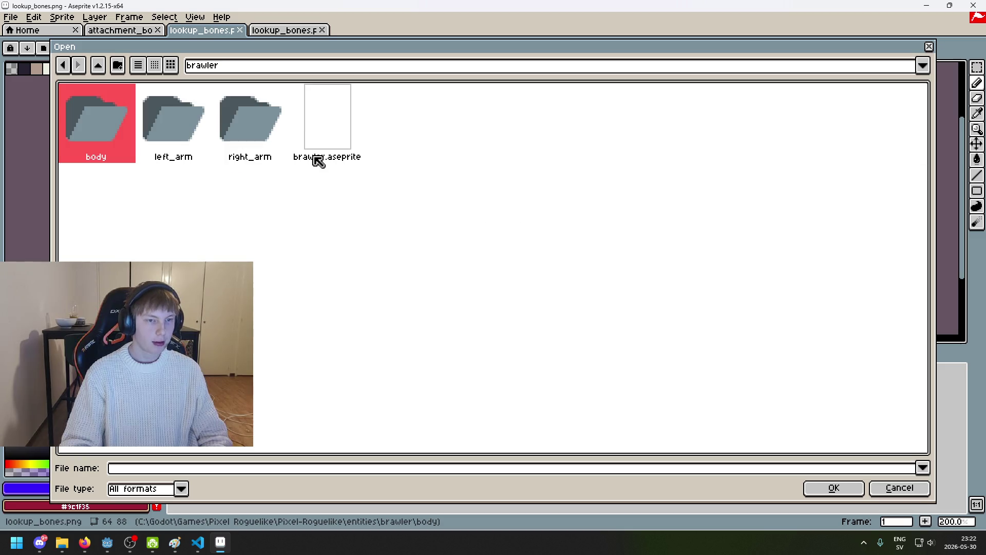
left_click(278, 71)
left_click(300, 159)
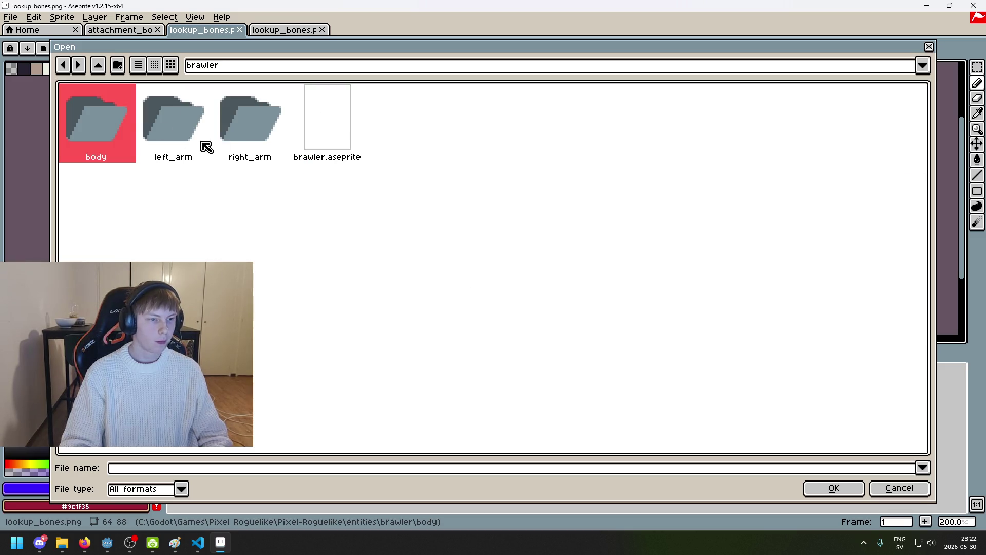
double_click(88, 120)
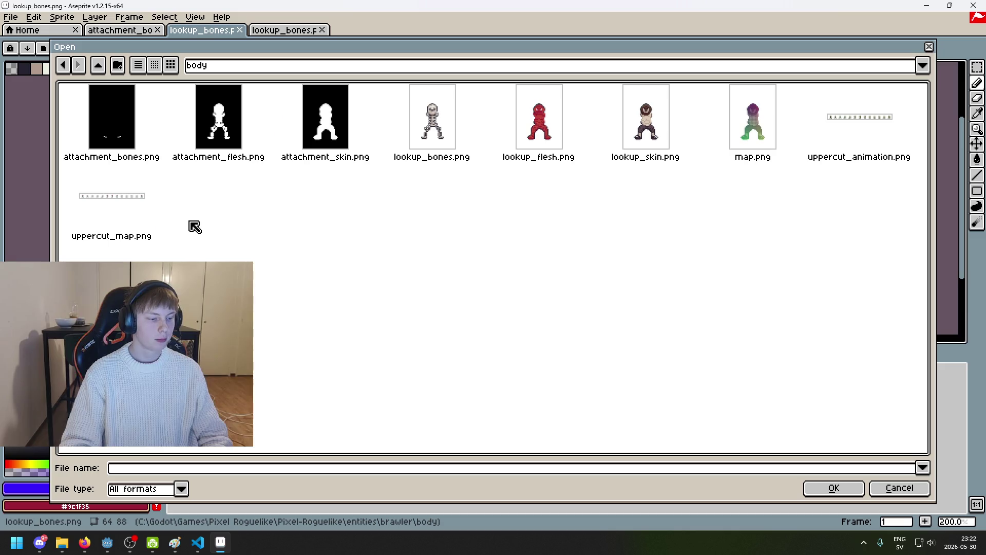
left_click(296, 70)
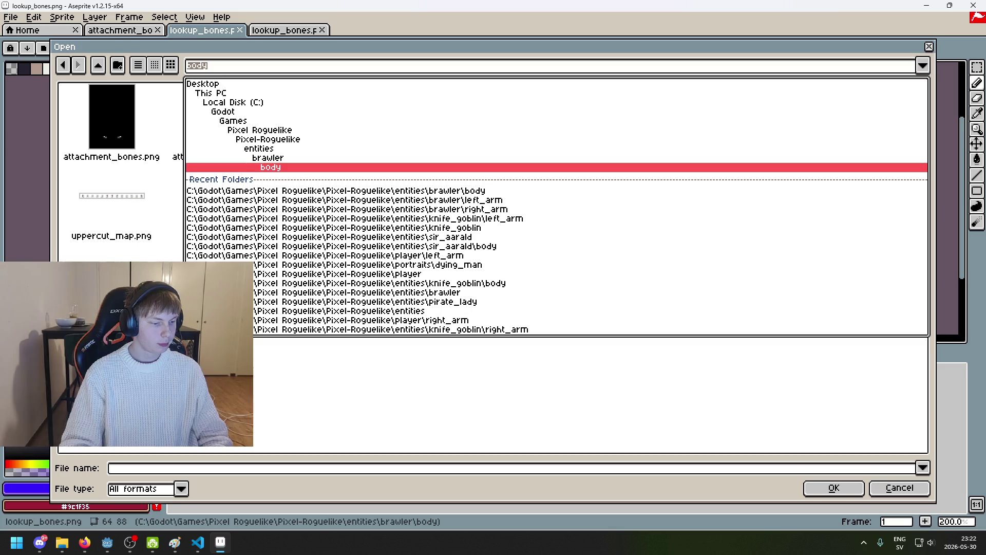
key("Escape")
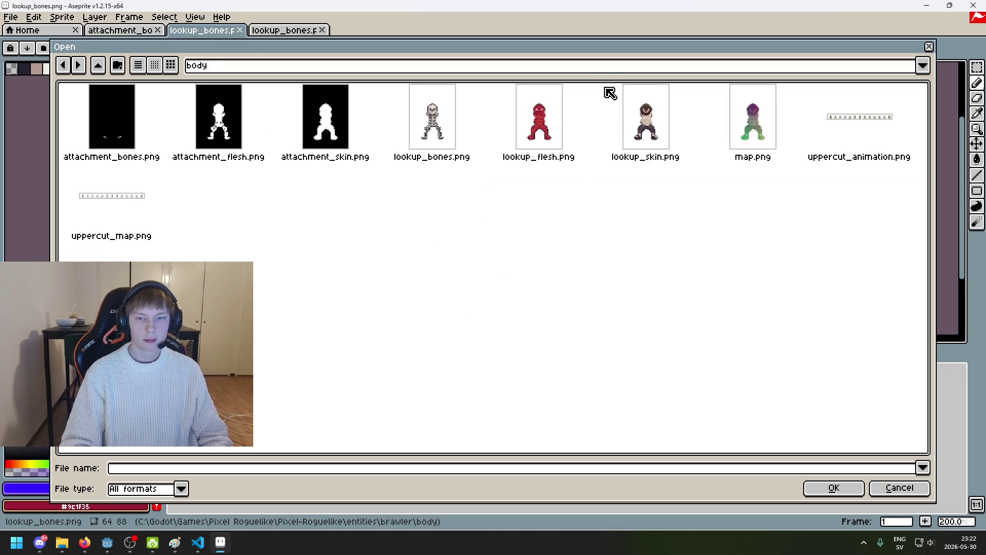
double_click(443, 137)
left_click_drag(523, 198, 290, 171)
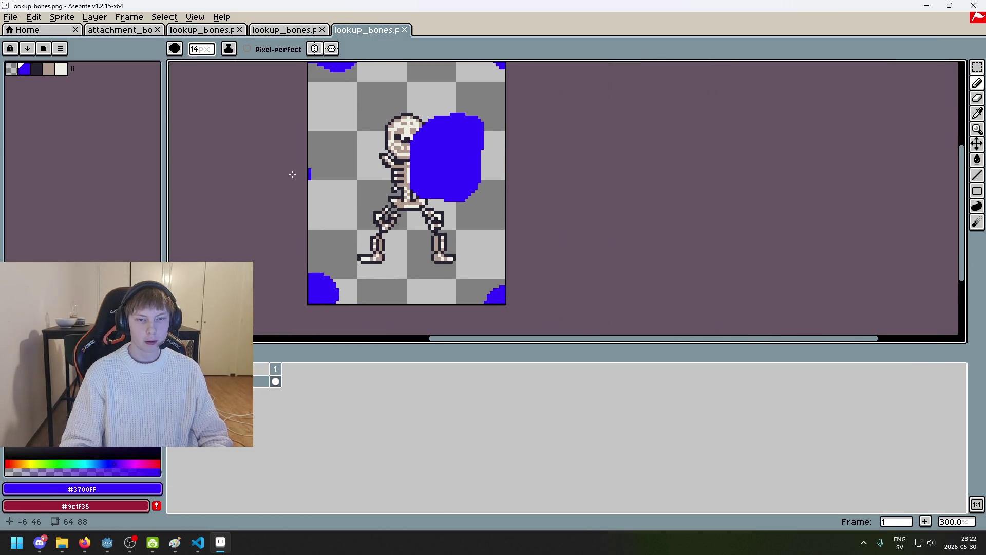
Close the duplicate lookup_bones document, keeping the skeleton sprite with blue blobs
left_click(263, 32)
left_click(275, 31)
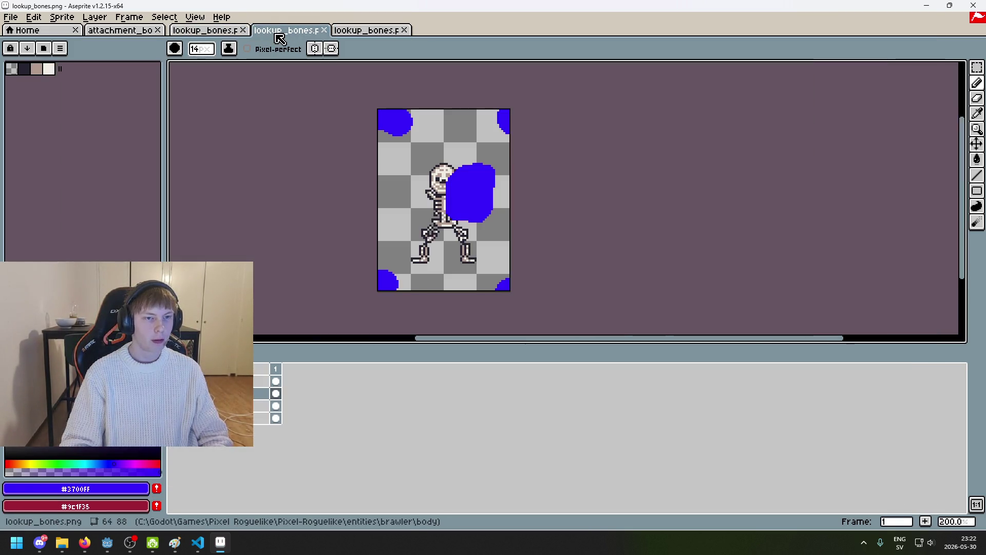
left_click(403, 30)
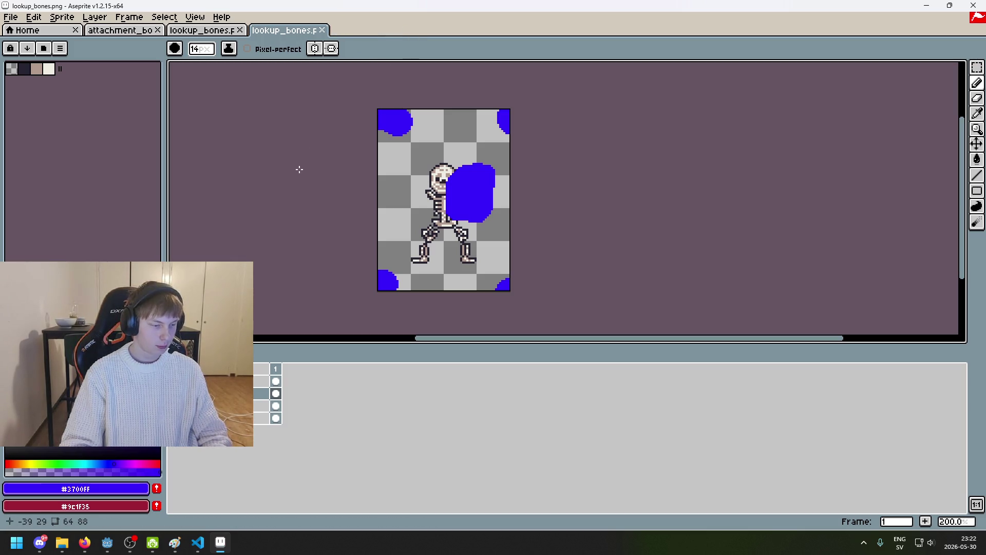
mouse_move(534, 190)
left_mouse_down()
mouse_move(568, 181)
mouse_move(493, 192)
left_mouse_up()
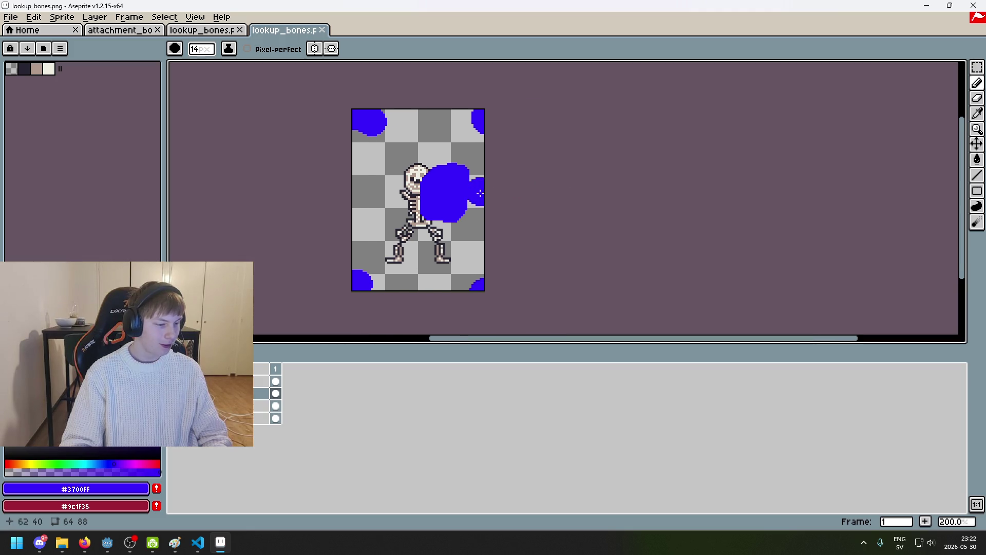
left_click_drag(468, 192, 415, 188)
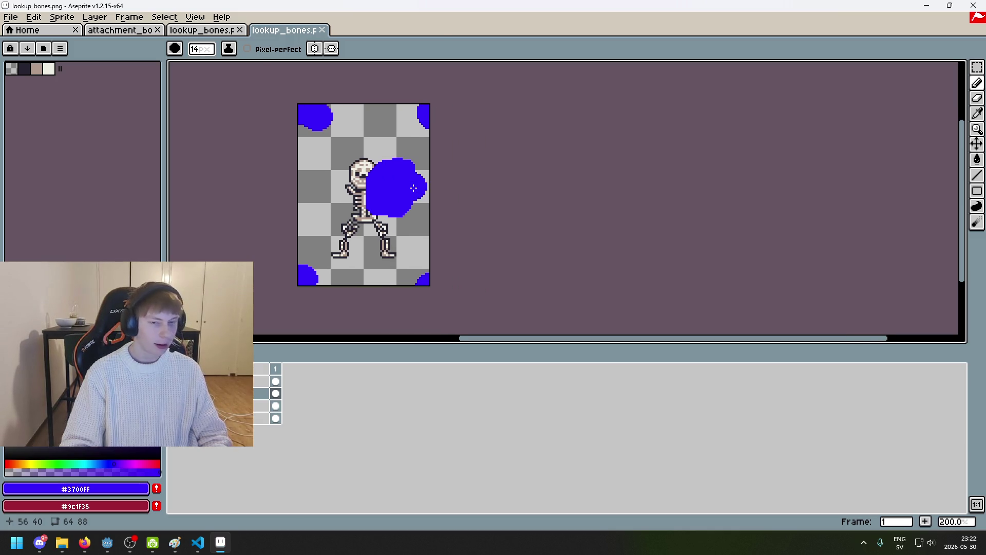
Try a blue flood fill, then undo back to remove the stray blue blobs
key("i")
key("g")
left_click(400, 249)
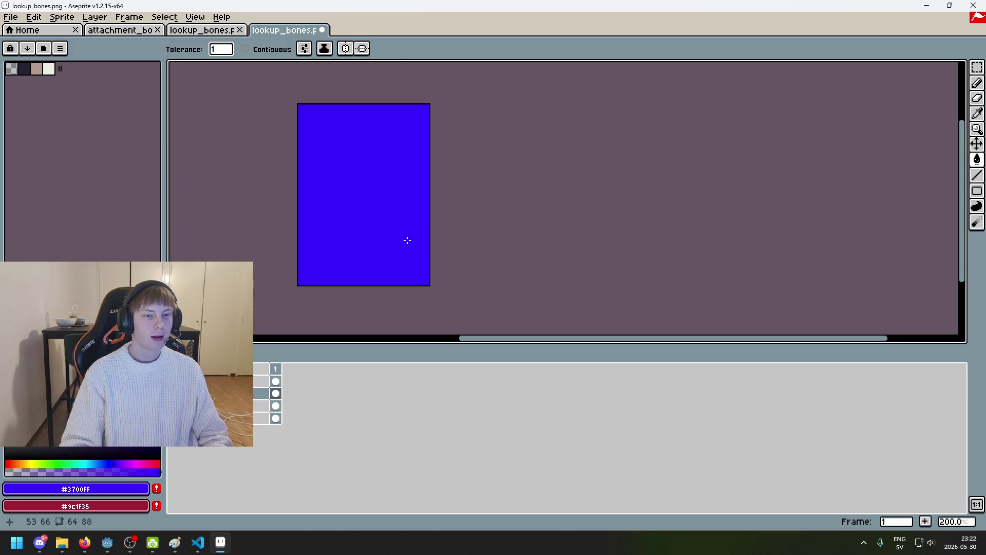
key("ctrl+z")
scroll(576, 211, "up", 1)
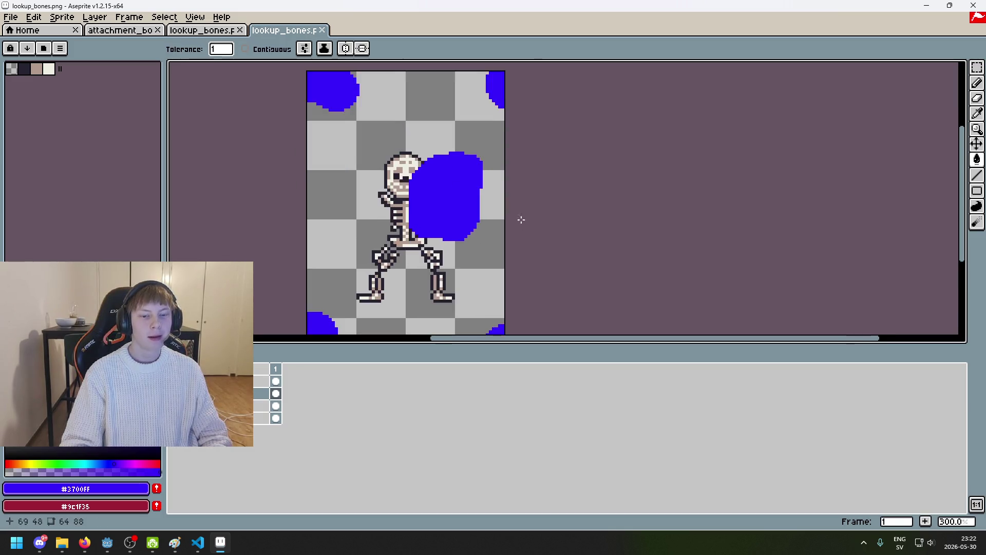
scroll(427, 252, "down", 3)
scroll(513, 180, "up", 2)
key("v")
key("ctrl+z")
key("ctrl+z")
key("ctrl+z")
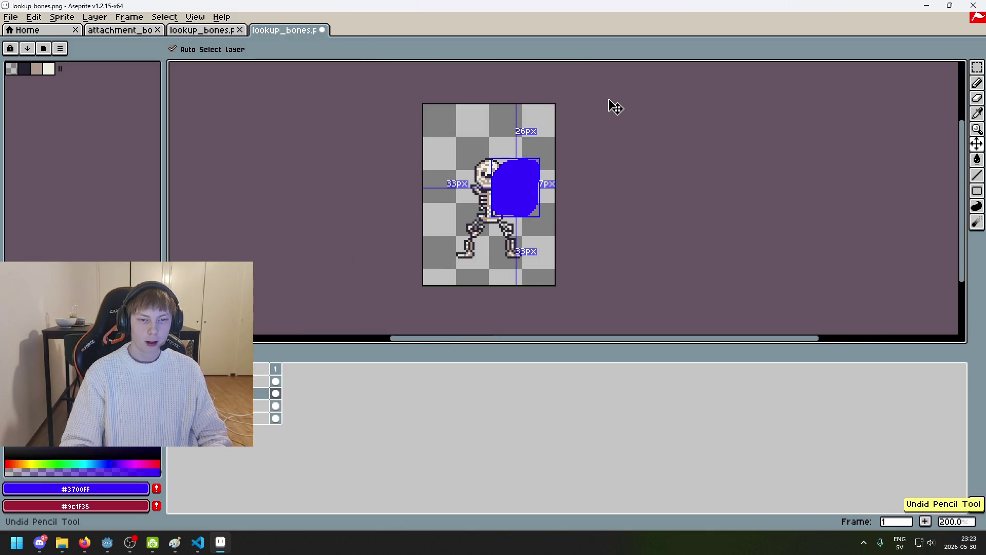
key("ctrl+z")
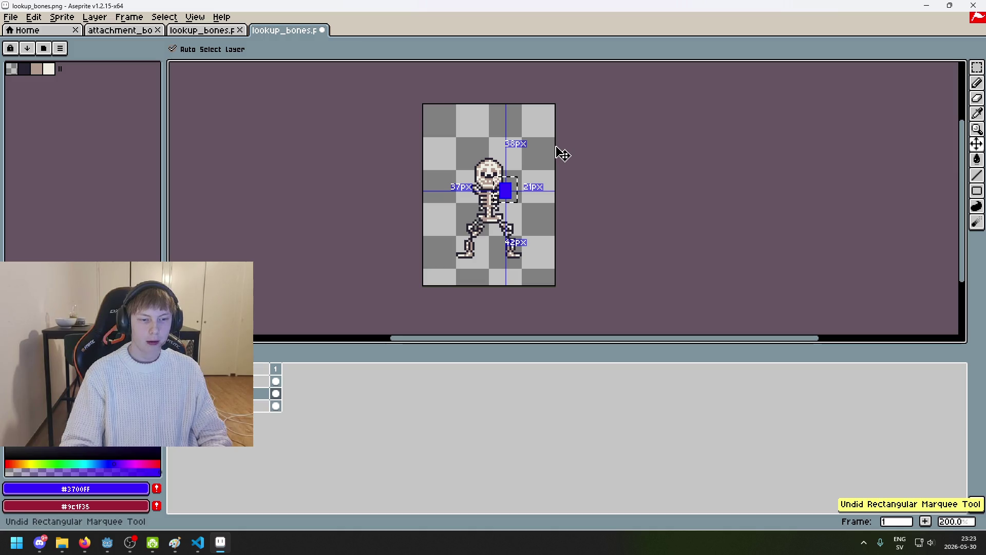
key("ctrl+z")
Clear the leftover blue square and fill the bottom layer's background around the skeleton blue
key("g")
key("ctrl+y")
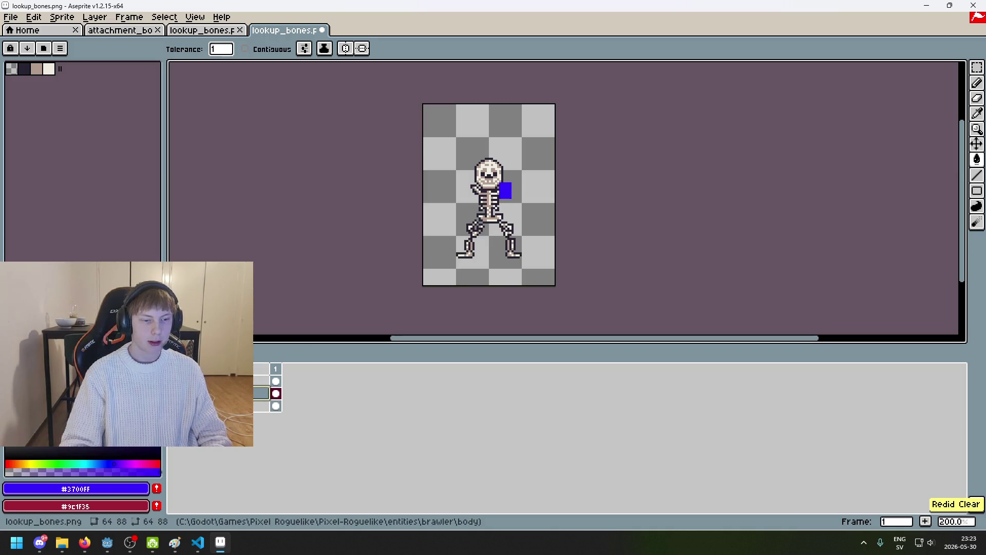
key("ctrl+y")
key("Down")
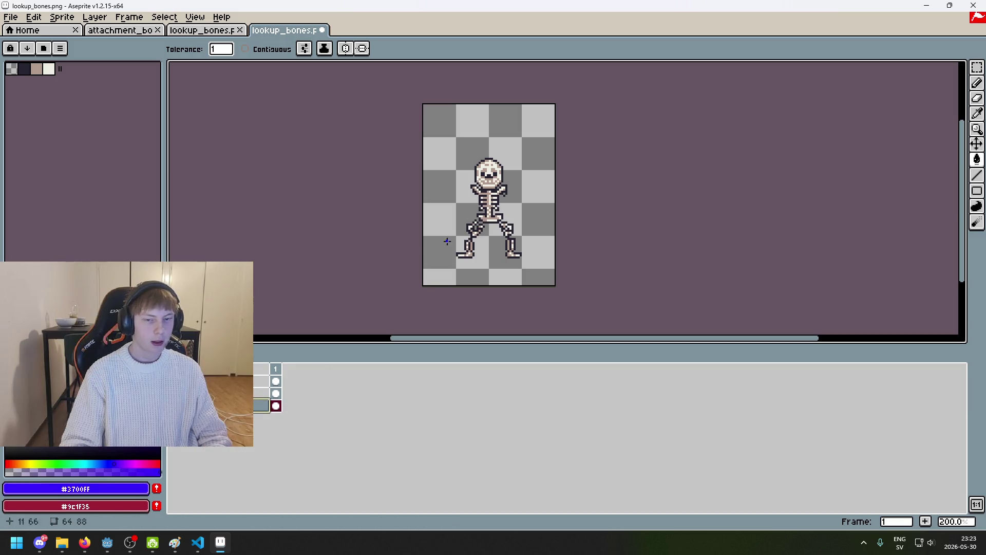
left_click(453, 212)
Save lookup_bones.png as a PNG without layers and return to Godot
key("ctrl+s")
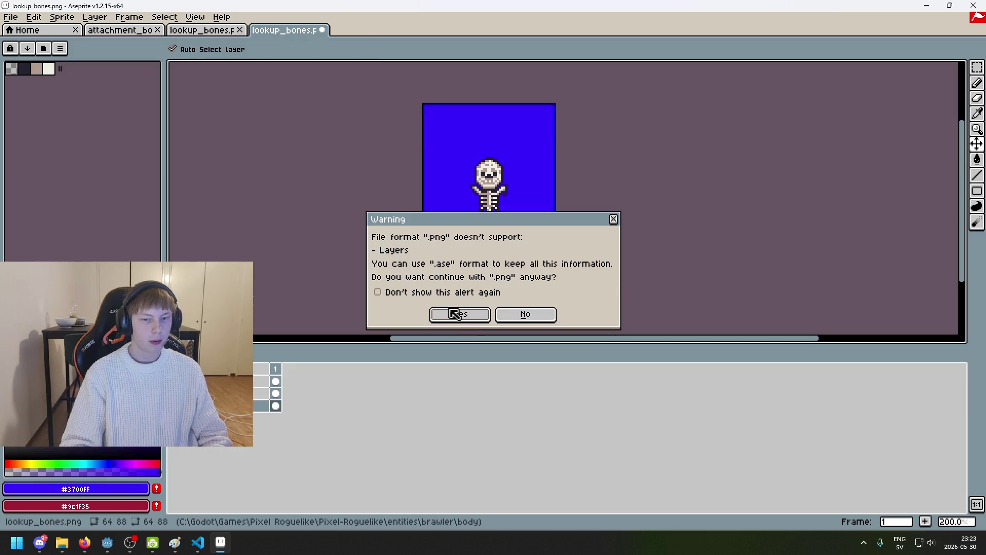
left_click(455, 311)
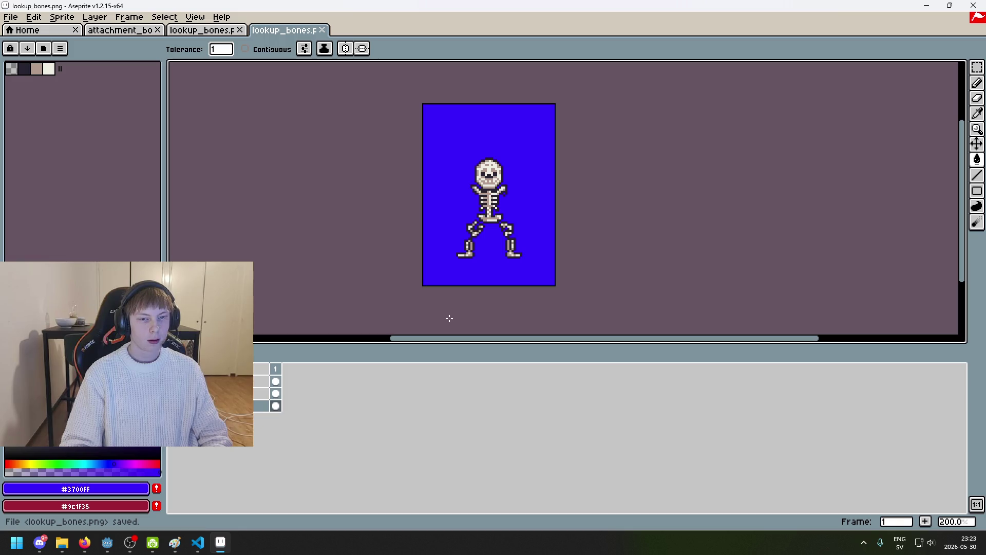
key("v")
left_click(444, 320)
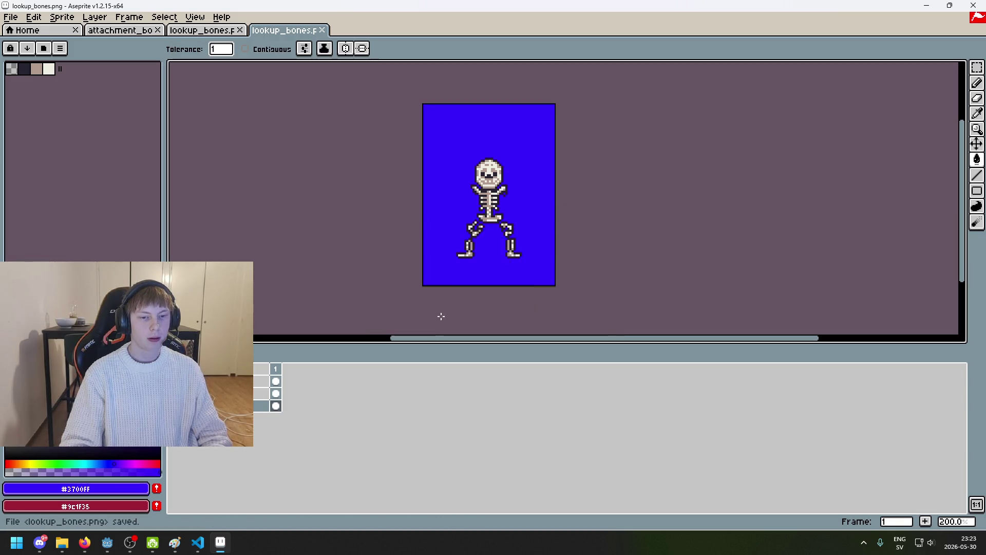
mouse_move(108, 542)
left_click(67, 488)
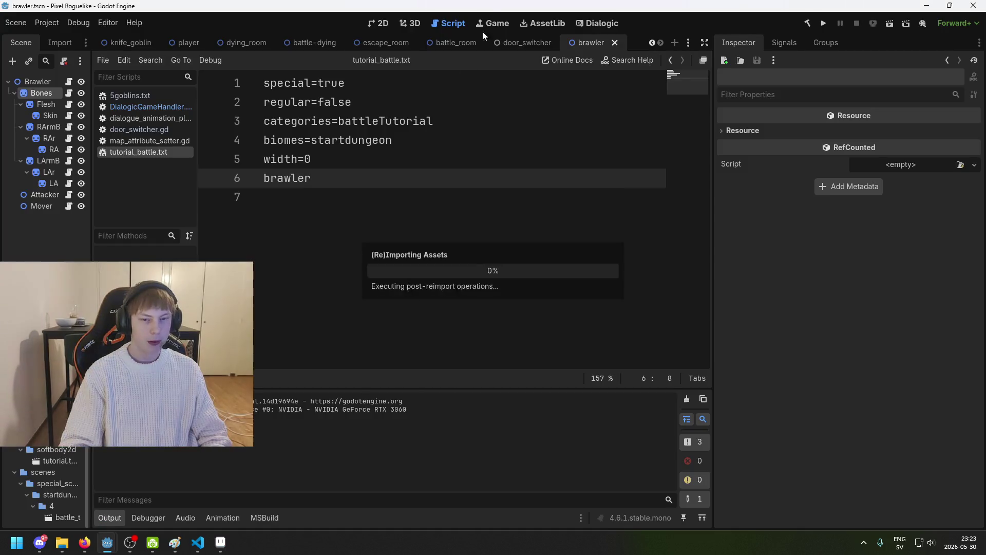
Run a new game briefly with the reimported textures, quit, and save the brawler scene
left_click(822, 24)
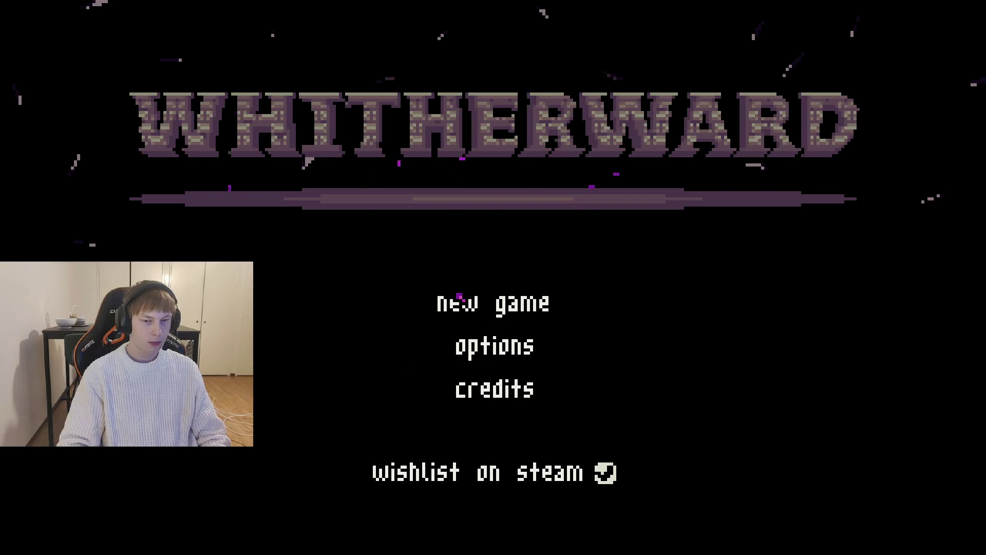
key("Return")
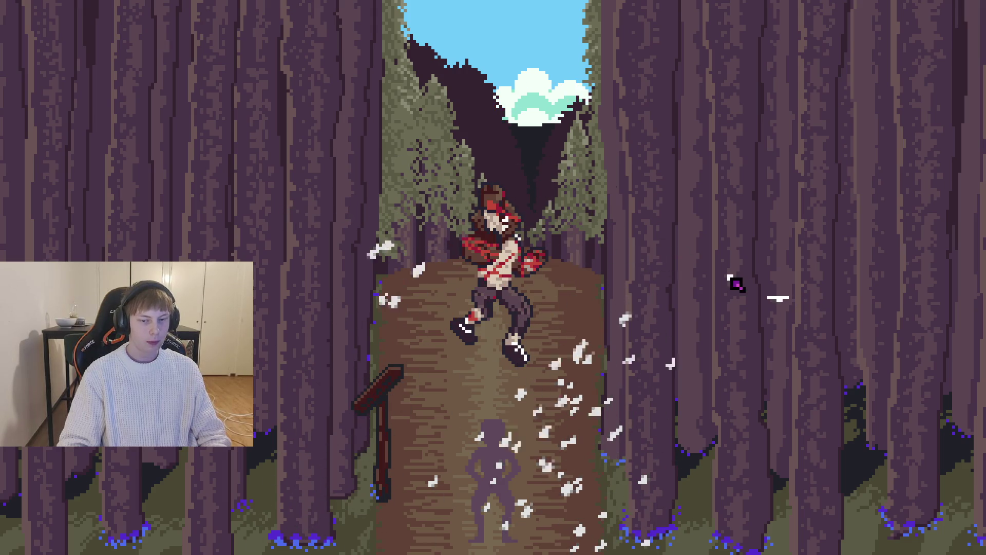
key("F8")
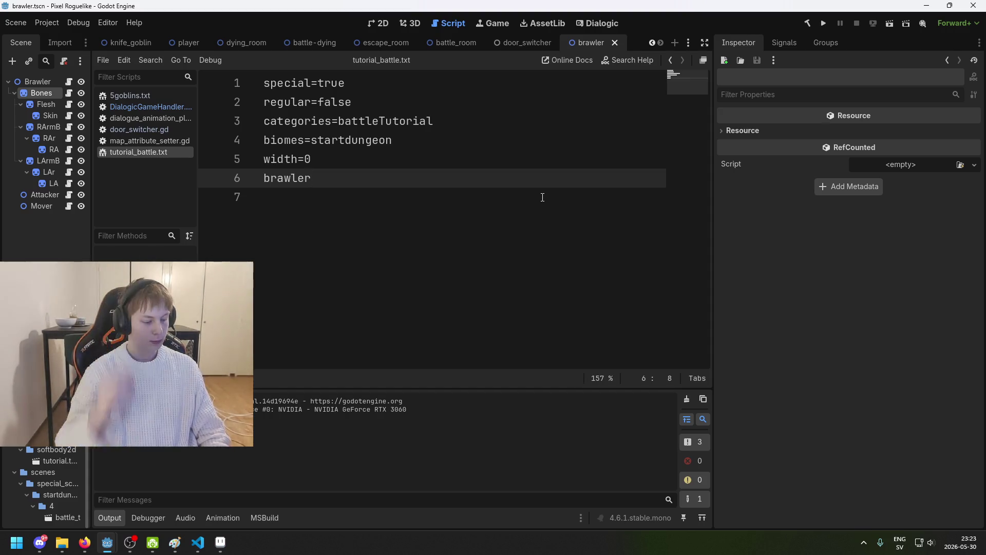
key("ctrl+s")
Reselect the brawler's Bones node in the 2D view and save the brawler scene
left_click(379, 24)
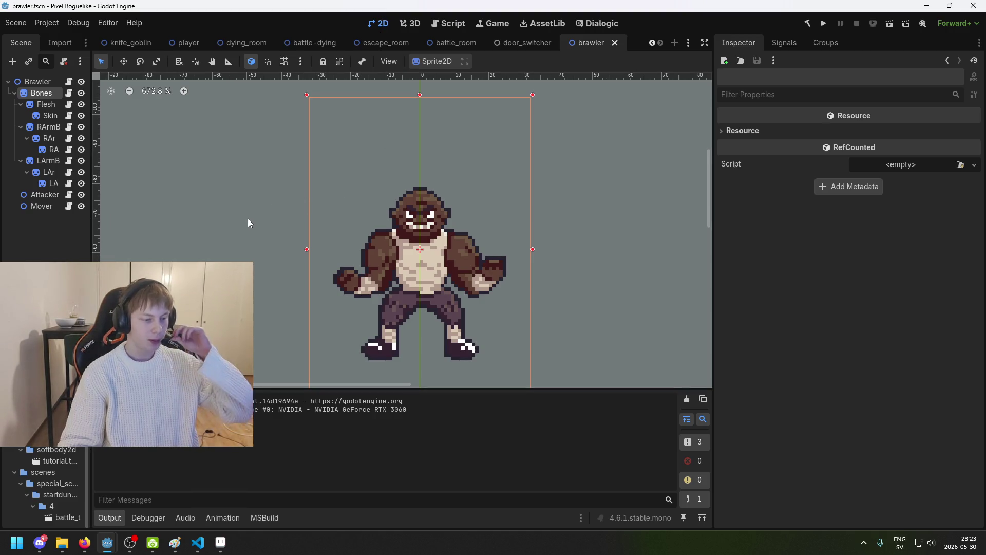
left_click(30, 229)
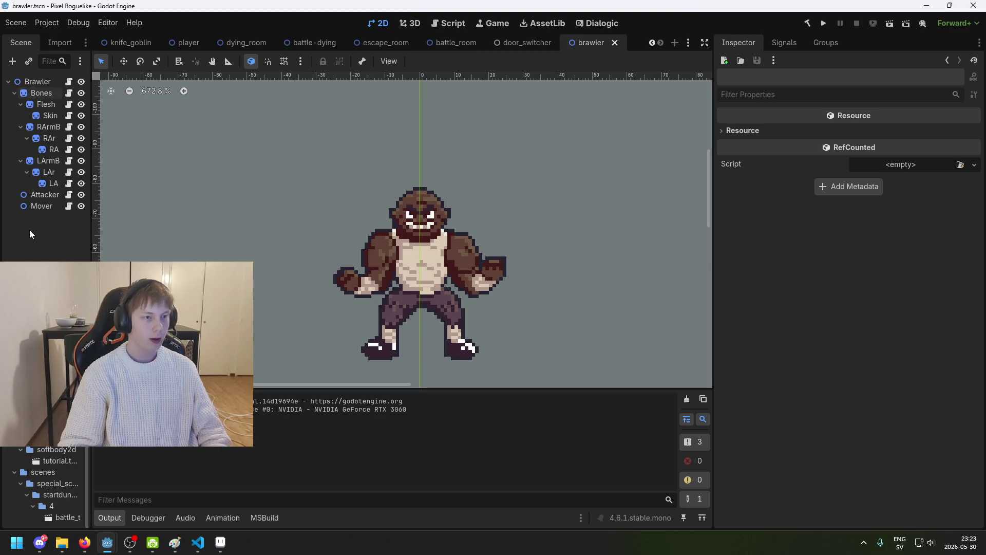
left_click(49, 93)
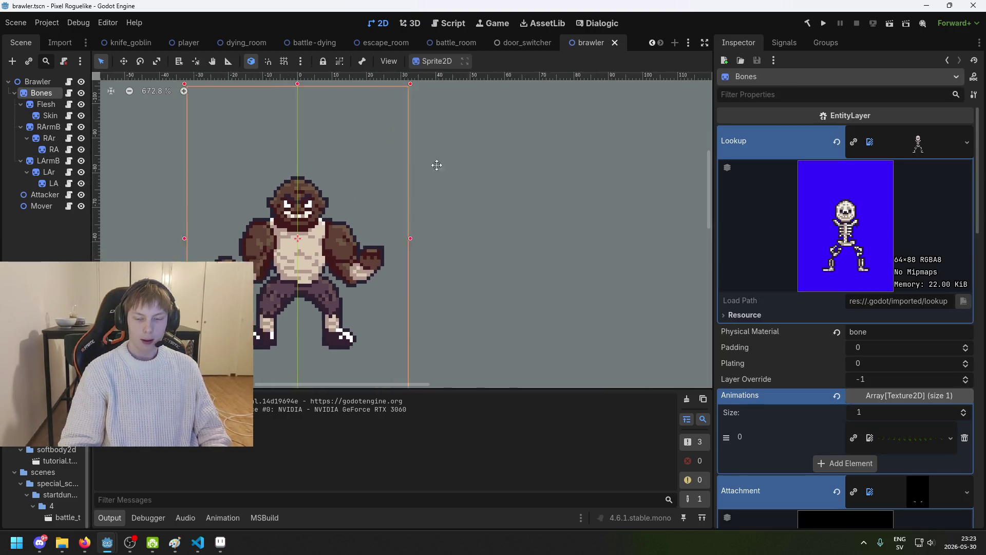
key("ctrl+s")
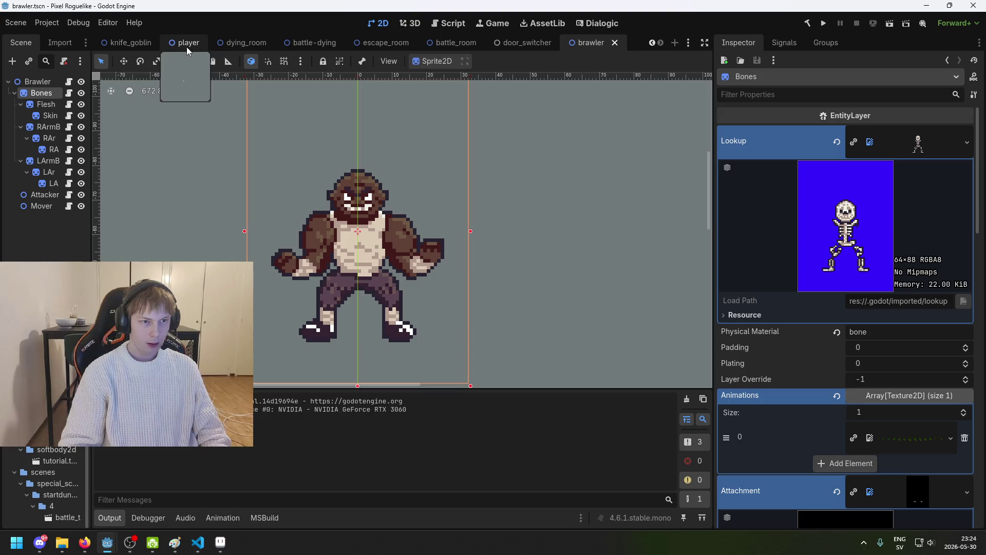
Open the player's Knife scene, raise its Penetration from 1 to 5, and run the project
left_click(186, 44)
left_click(32, 196)
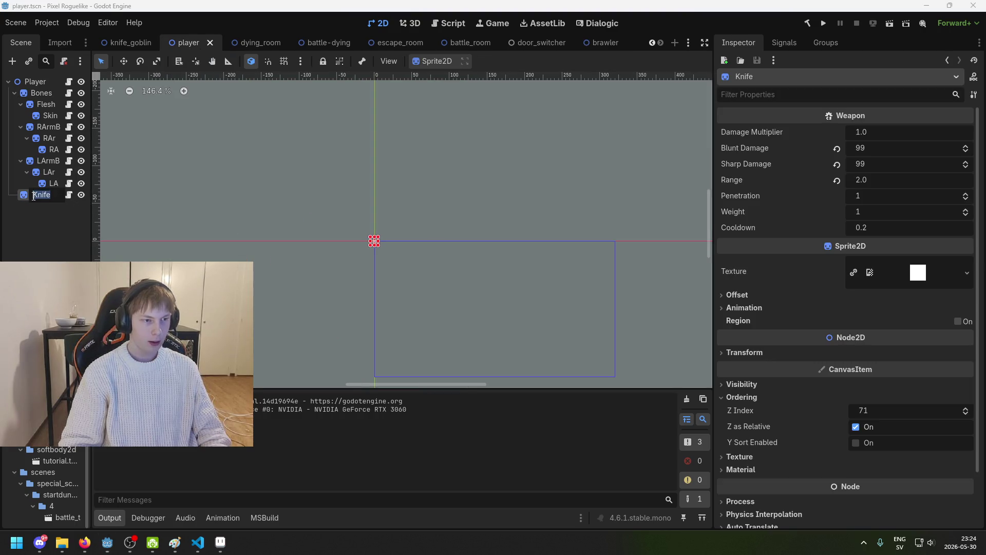
left_click(57, 197)
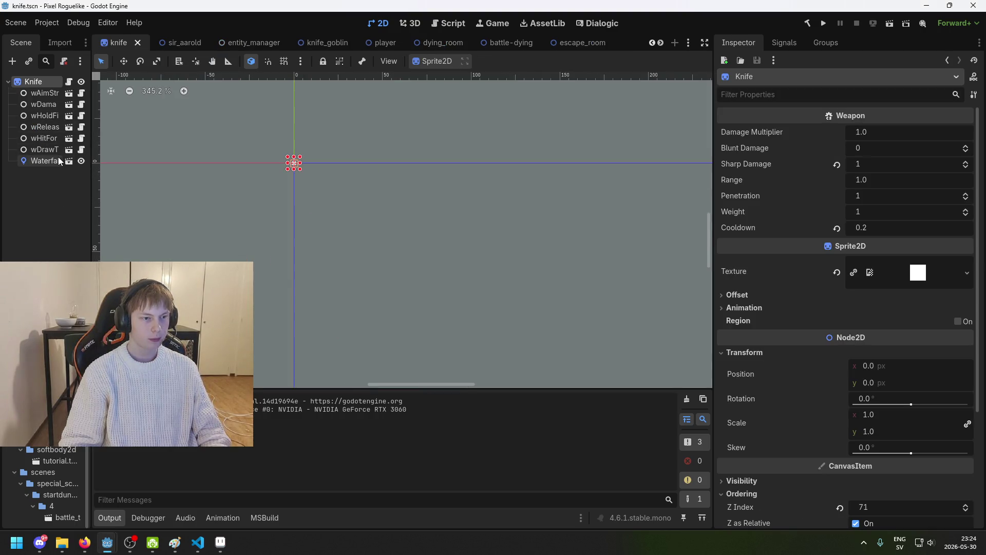
scroll(801, 292, "down", 3)
scroll(899, 388, "up", 3)
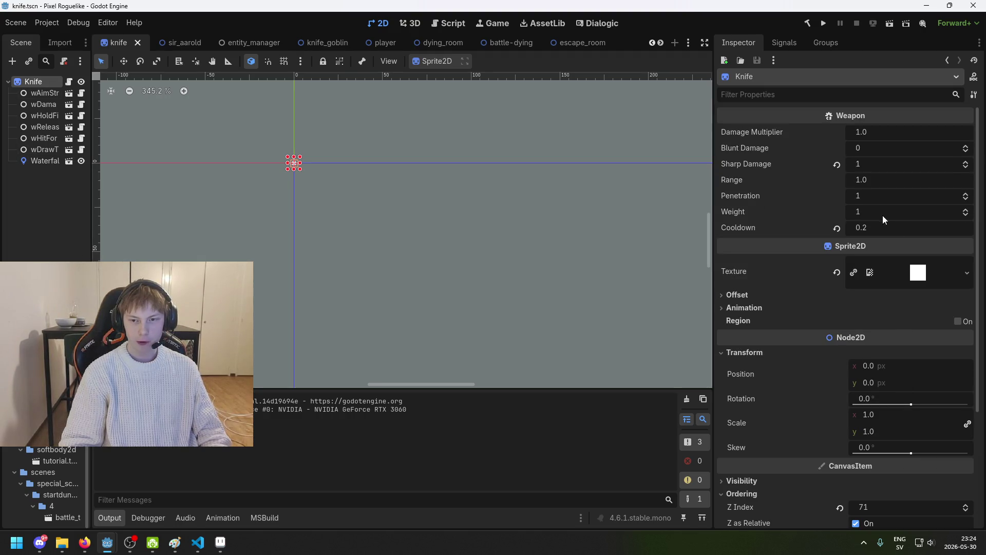
left_click_drag(882, 193, 906, 193)
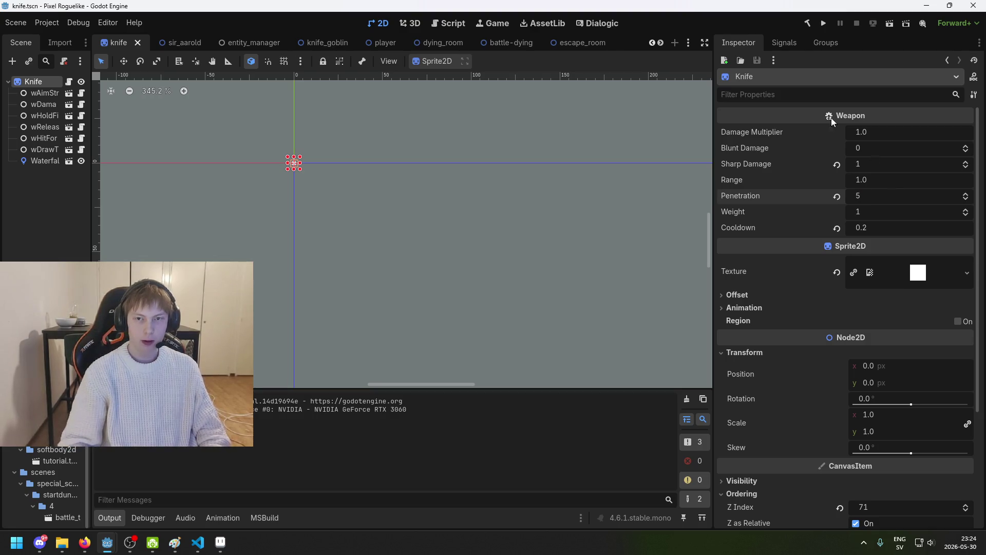
left_click(823, 23)
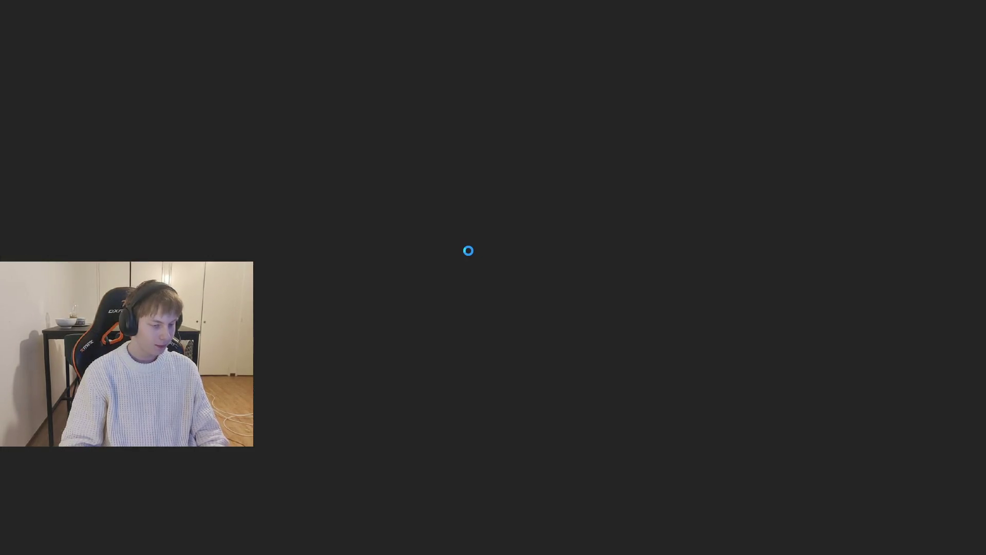
Play a new game, walking the player out of the room to the brawler, then close it
key("Return")
key("Up")
key("Left")
key("Right")
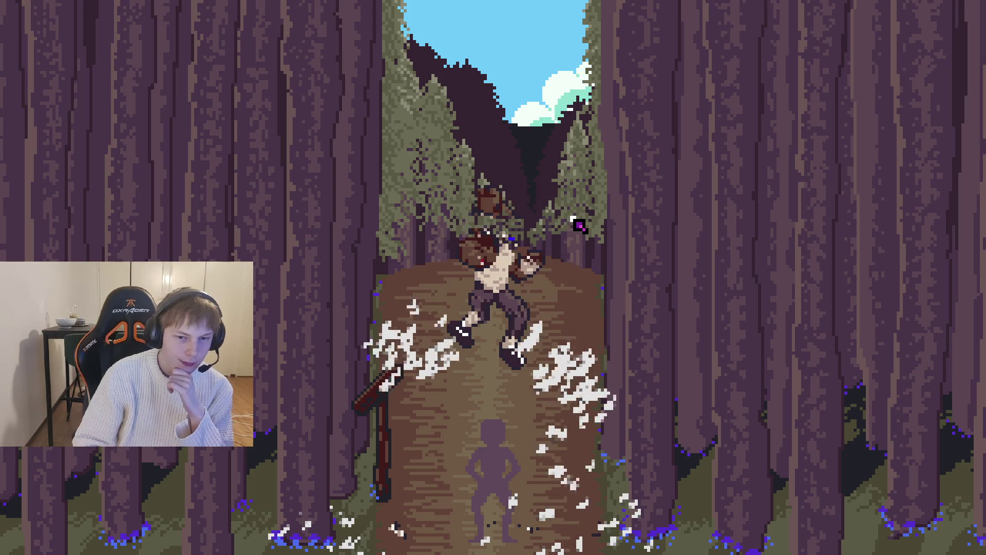
key("alt+F4")
scroll(425, 330, "down", 2)
scroll(498, 276, "left", 2)
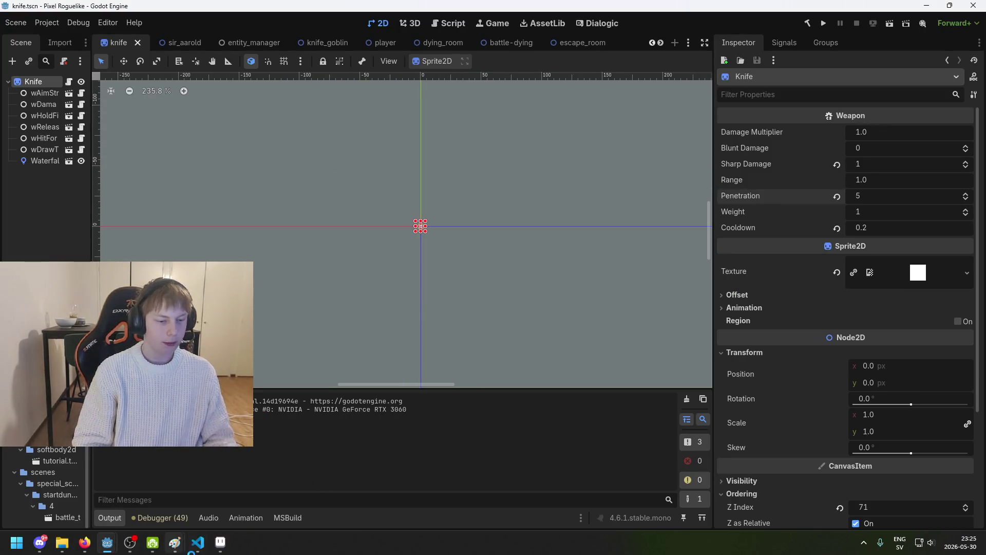
In Aseprite, fill the skeleton's blue background with the dark outline colour #252230
left_click(220, 542)
scroll(594, 348, "up", 3)
left_click_drag(530, 189, 532, 196)
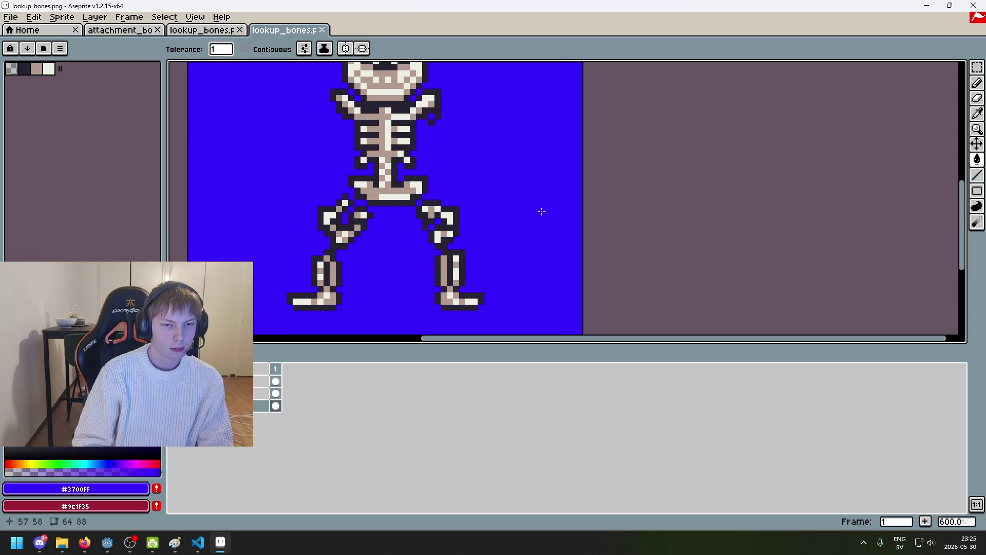
left_click_drag(495, 209, 581, 249)
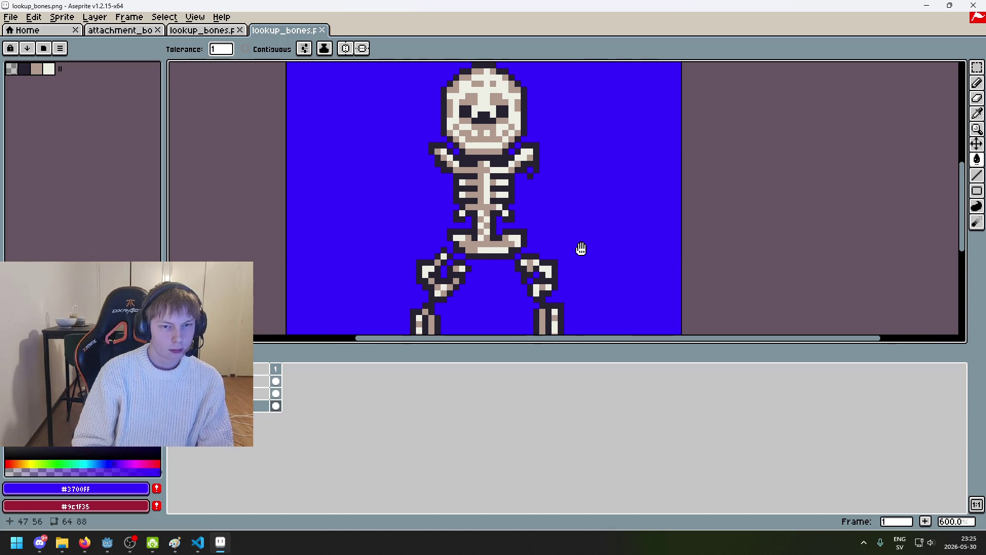
scroll(564, 237, "down", 3)
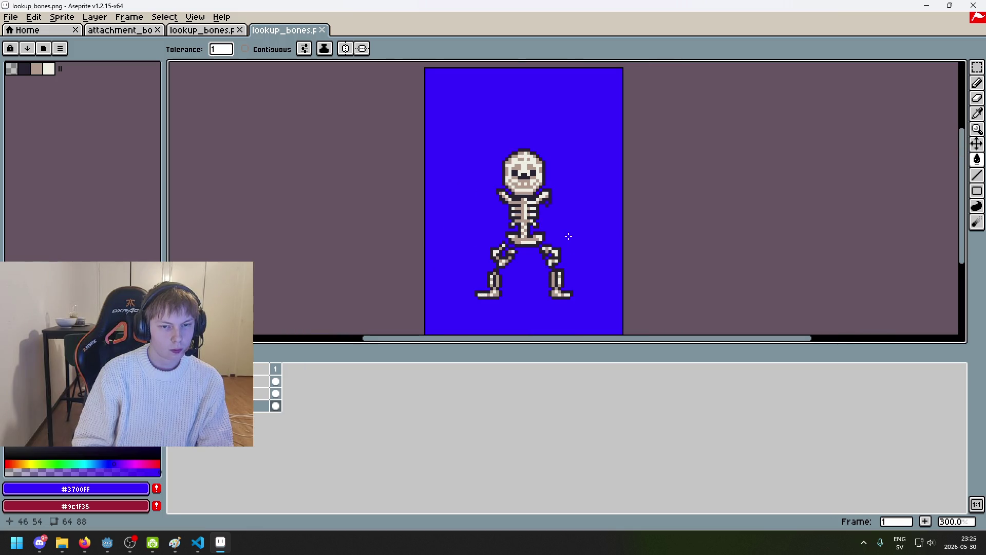
left_click_drag(564, 239, 476, 186)
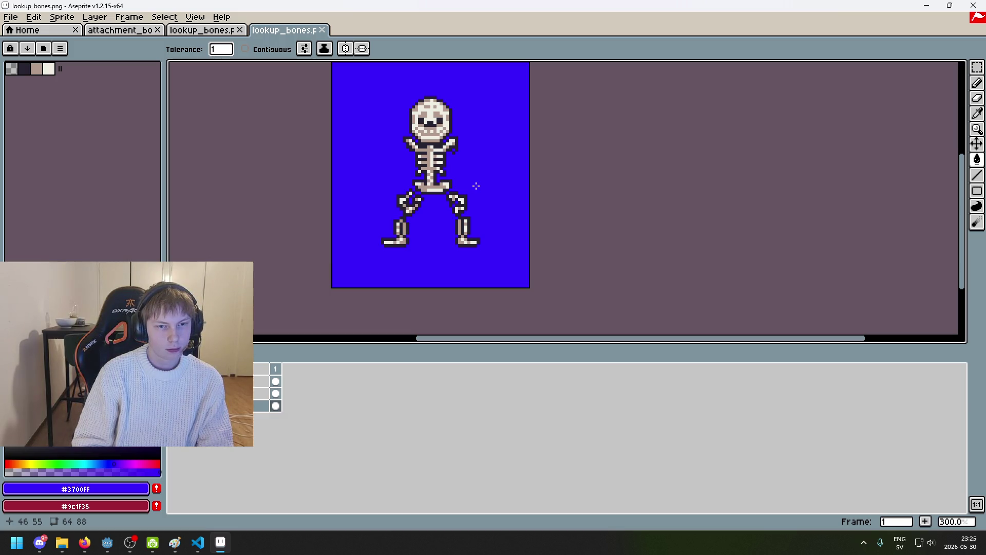
scroll(476, 186, "up", 1)
left_click(290, 212, "alt")
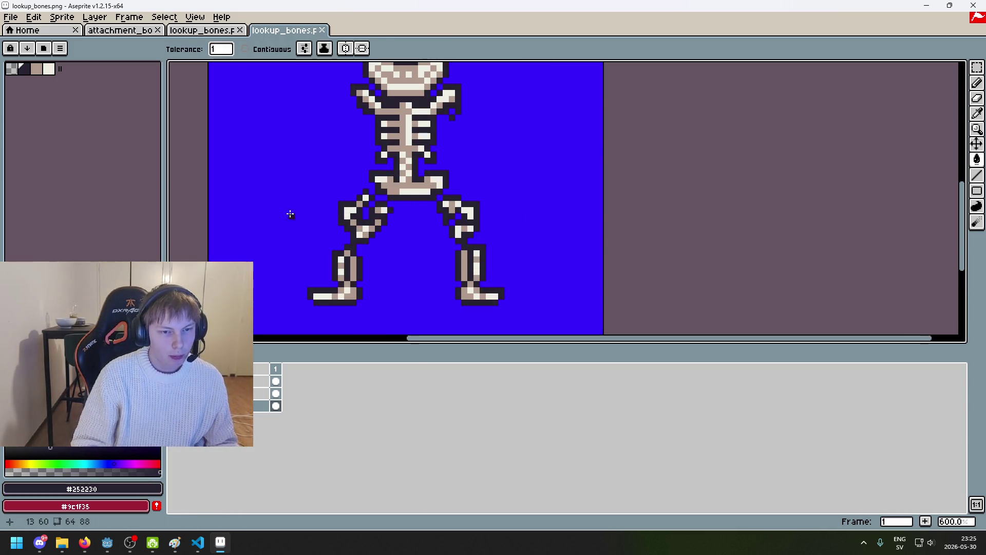
left_click(255, 203)
Save lookup_bones.png as PNG, accepting the format warning, then return to Godot
scroll(250, 214, "down", 2)
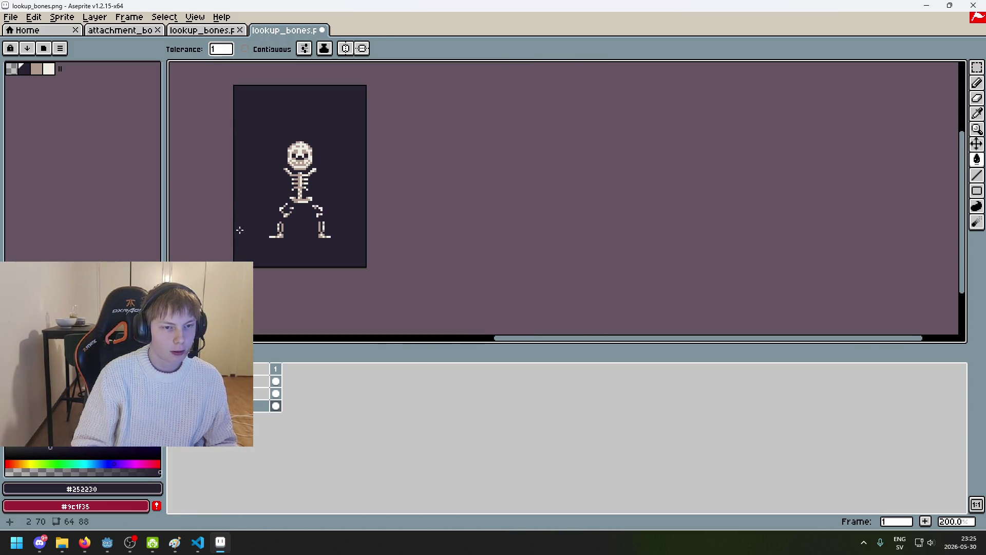
scroll(236, 239, "up", 1)
key("ctrl+s")
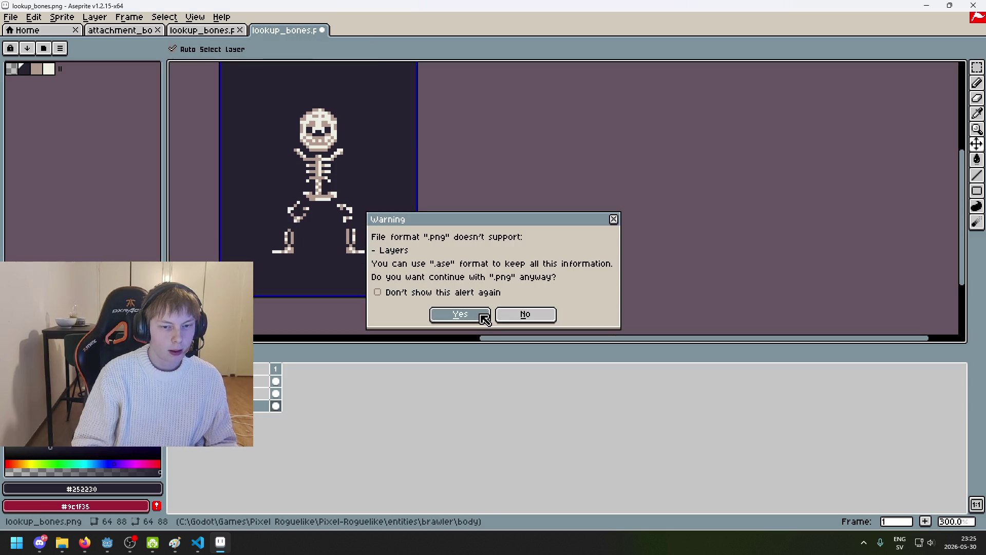
left_click(484, 319)
scroll(419, 241, "left", 3)
key("ctrl+s")
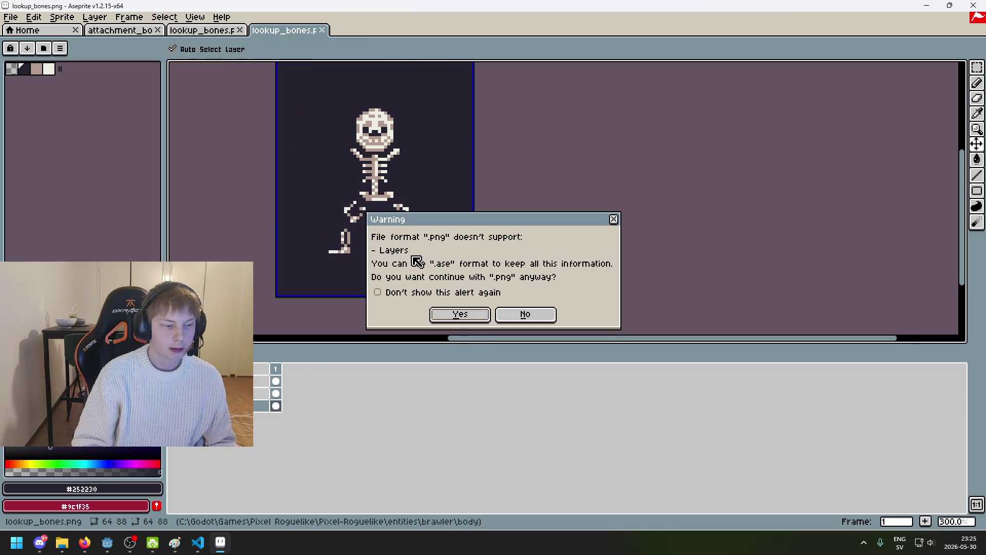
left_click(458, 315)
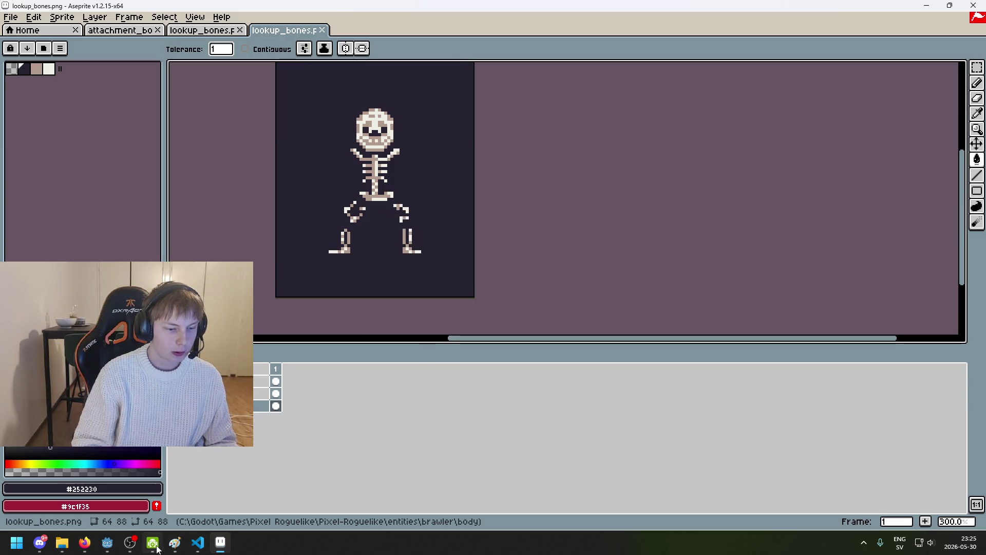
left_click(106, 543)
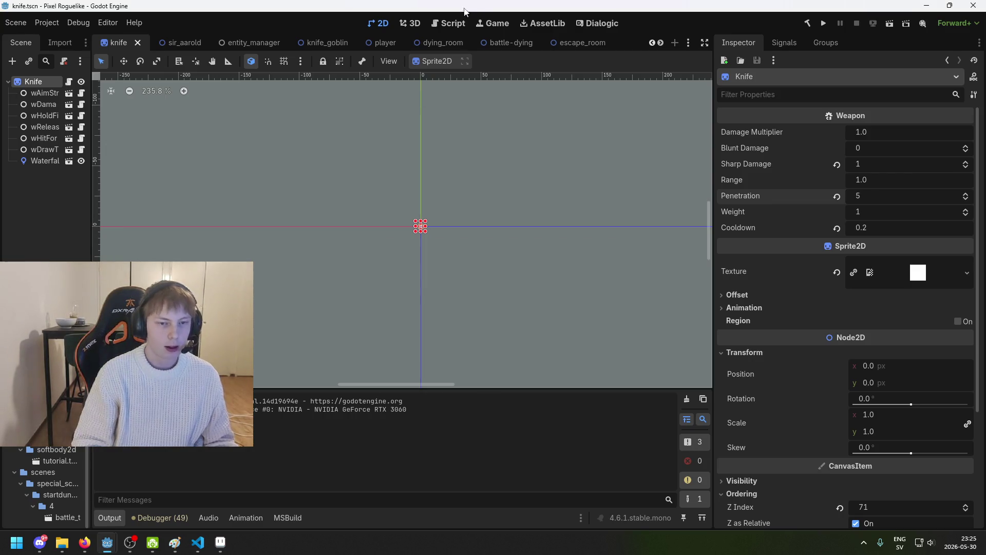
Cycle through the open Godot scene tabs, ending on the knife_goblin scene with nothing selected
left_click(38, 204)
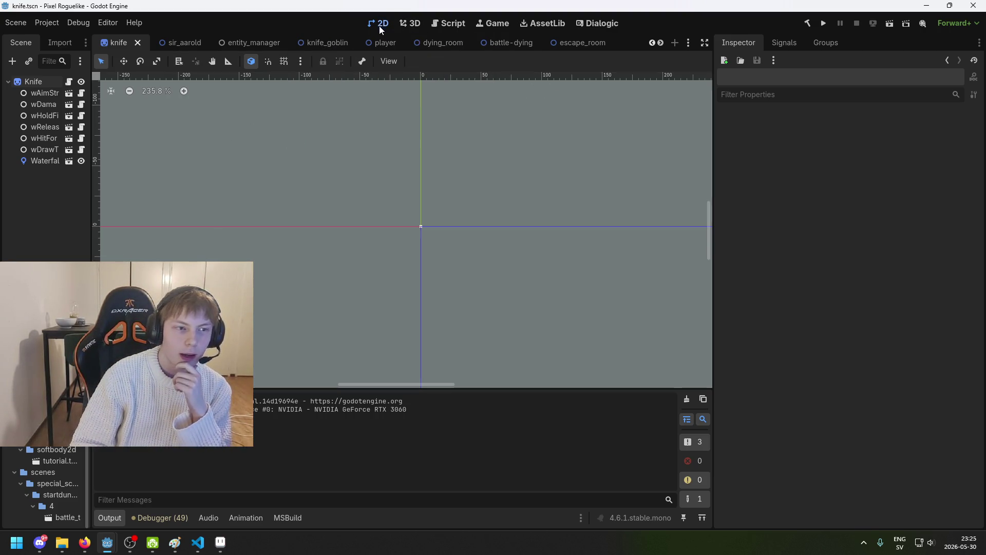
left_click(185, 42)
scroll(299, 149, "up", 3)
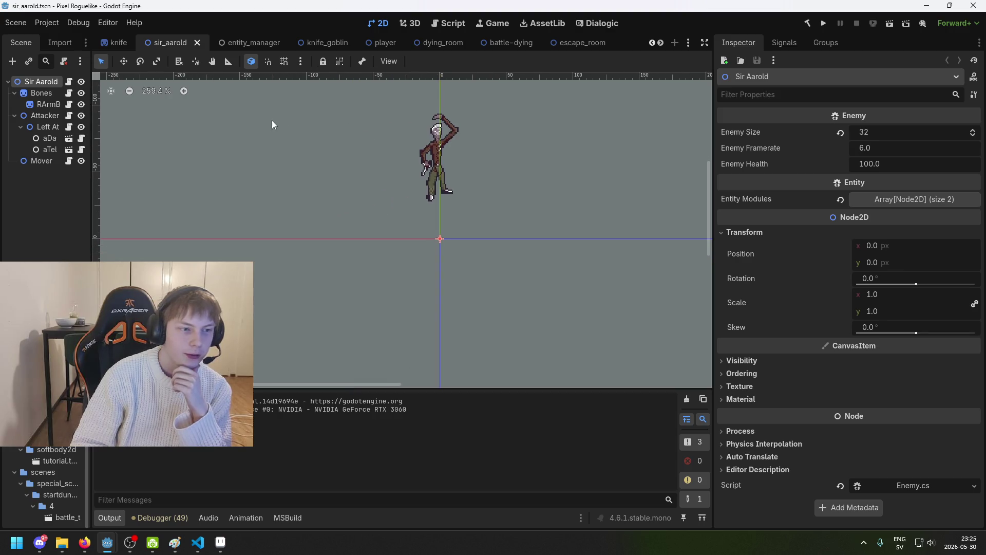
scroll(277, 154, "down", 3)
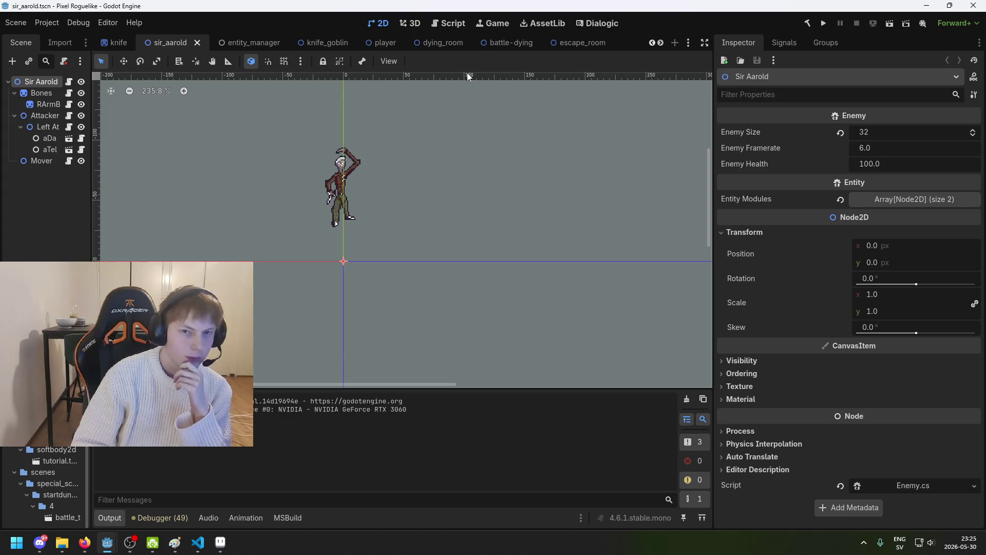
left_click(575, 41)
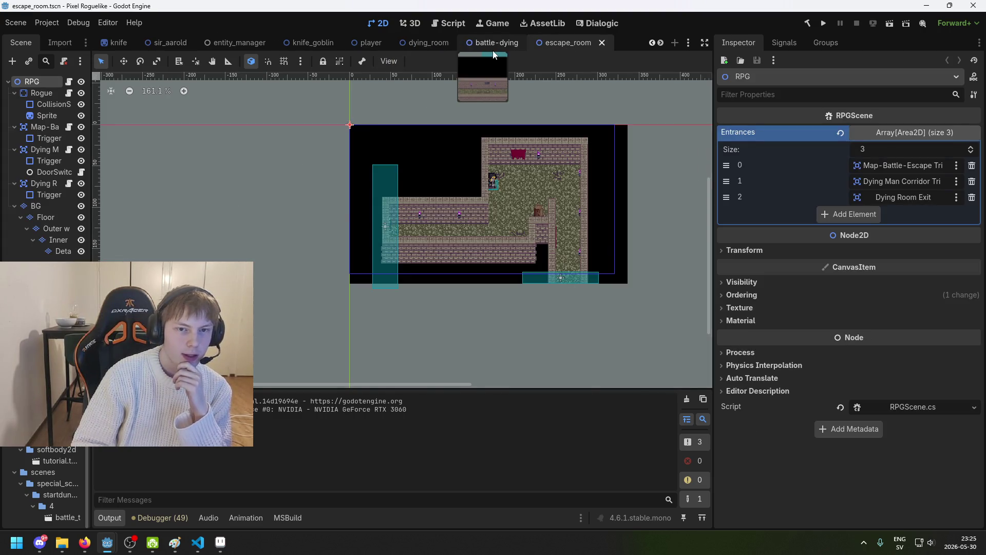
left_click(494, 43)
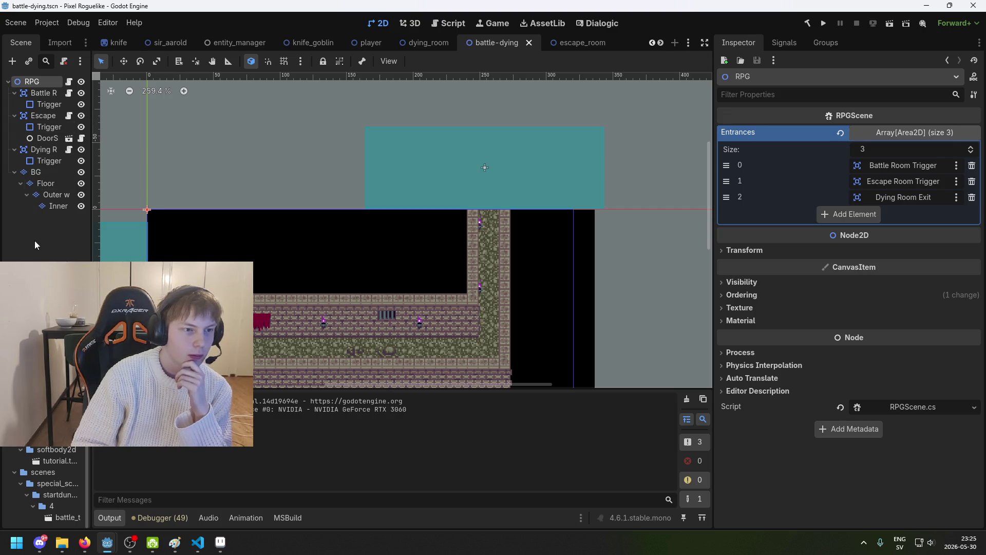
left_click(167, 43)
left_click(239, 43)
left_click(311, 43)
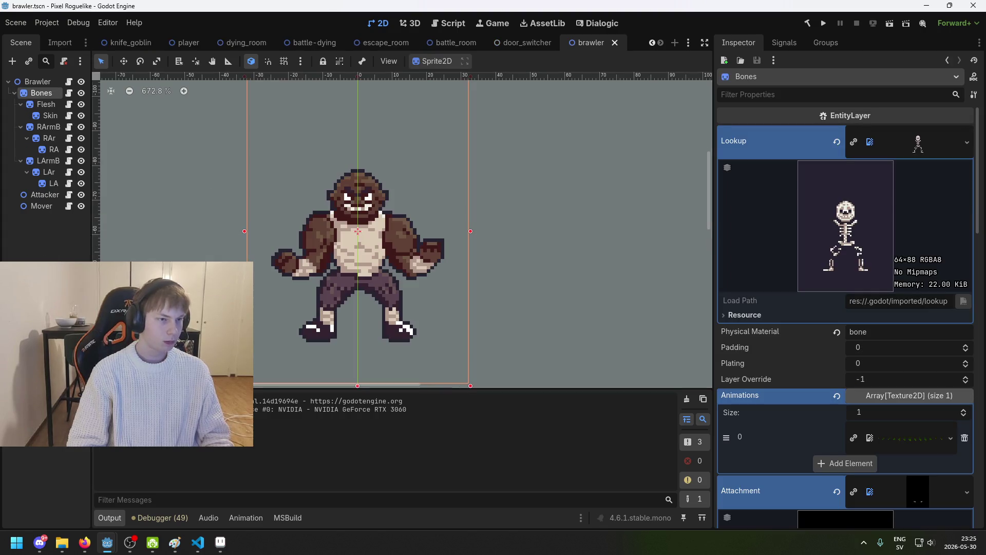
left_click(63, 226)
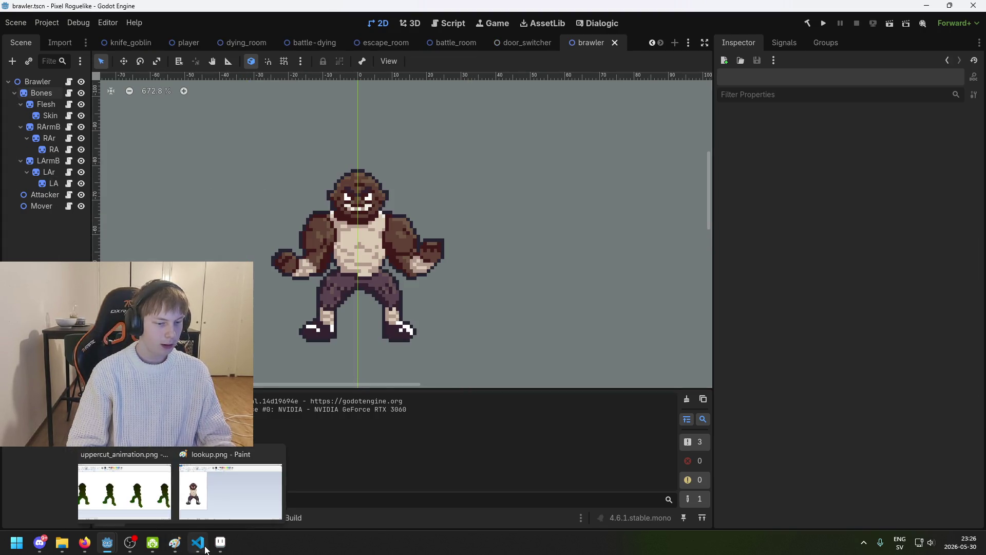
Back in Aseprite, go through the lookup_bones and attachment_bones tabs to the Home page
left_click(220, 542)
left_click(205, 30)
left_click(134, 31)
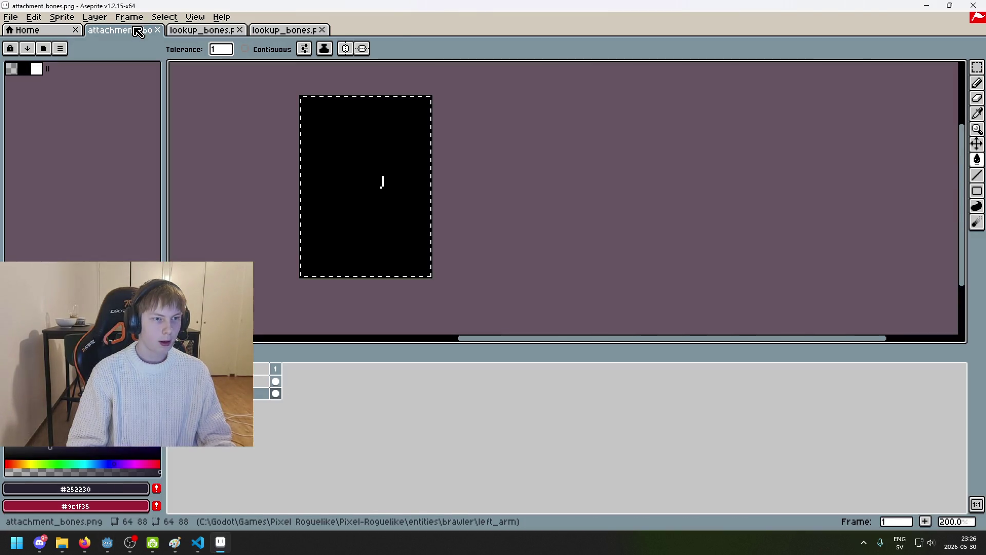
left_click(14, 30)
left_click(11, 17)
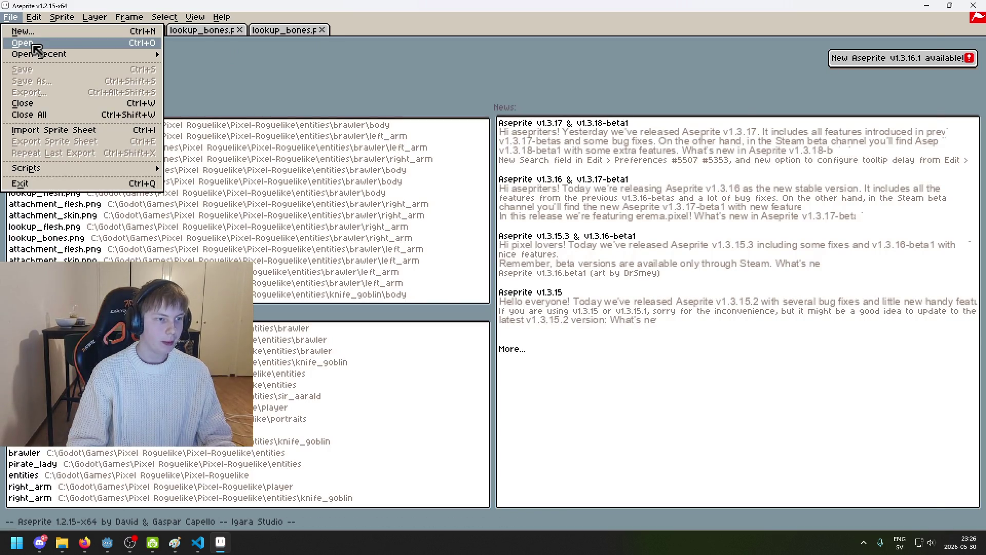
Open uppercut_animation.png from the brawler body folder
left_click(31, 48)
double_click(837, 124)
scroll(535, 260, "left", 3)
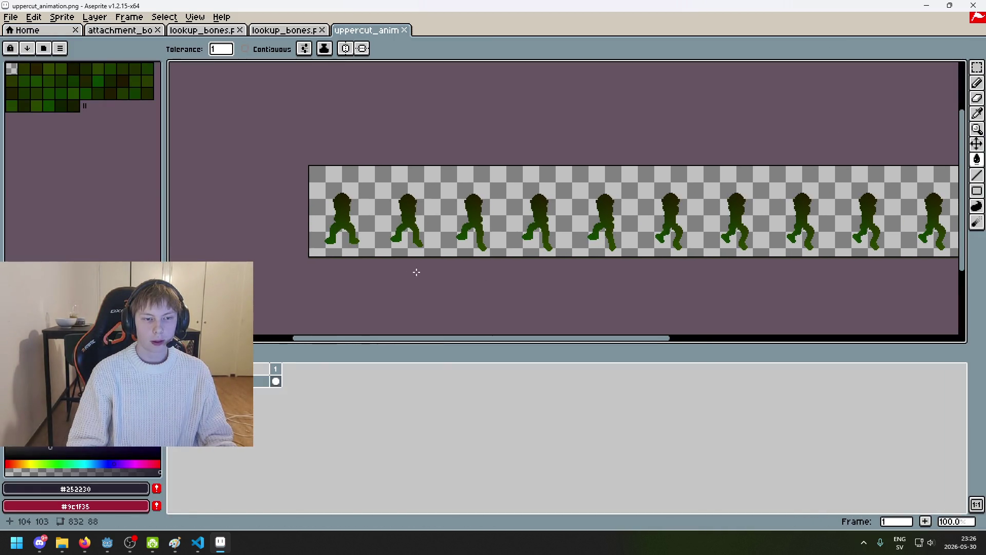
scroll(430, 274, "up", 2)
Draw a rectangular selection around the strip's first brawler pose
left_click(977, 67)
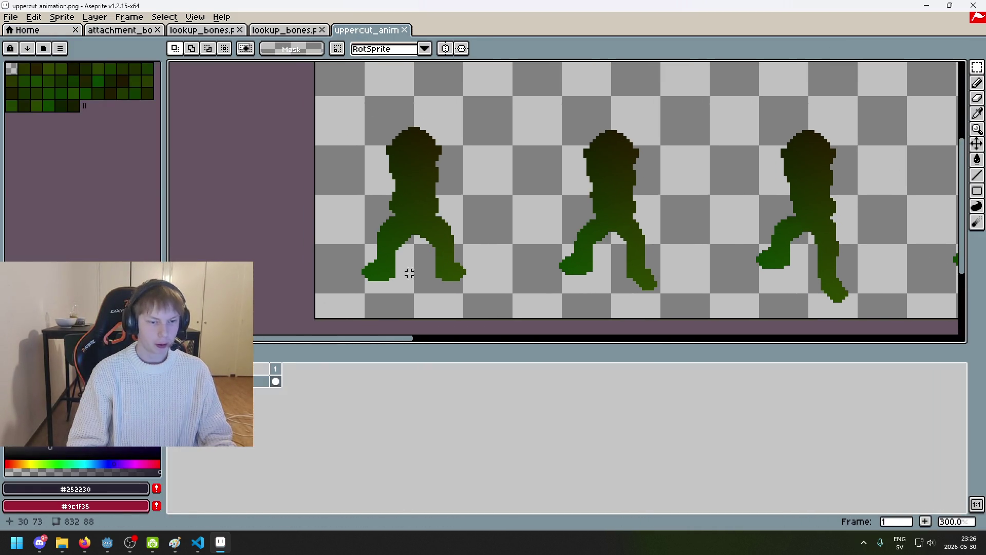
mouse_move(317, 316)
left_mouse_down()
mouse_move(488, 139)
mouse_move(522, 61)
mouse_move(514, 99)
mouse_move(477, 147)
mouse_move(271, 296)
left_mouse_up()
left_click_drag(283, 231, 283, 231)
scroll(350, 227, "down", 2)
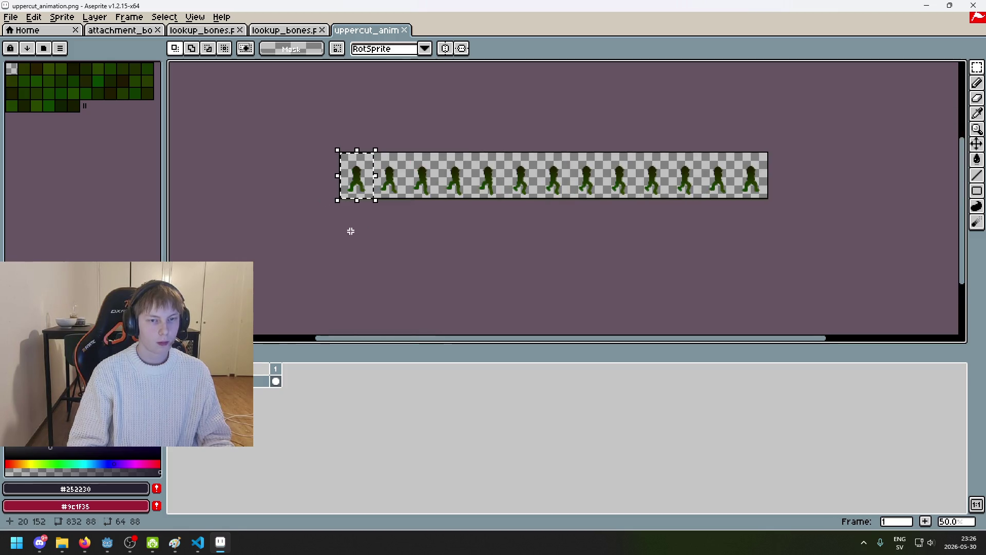
scroll(342, 252, "up", 1)
left_click(11, 17)
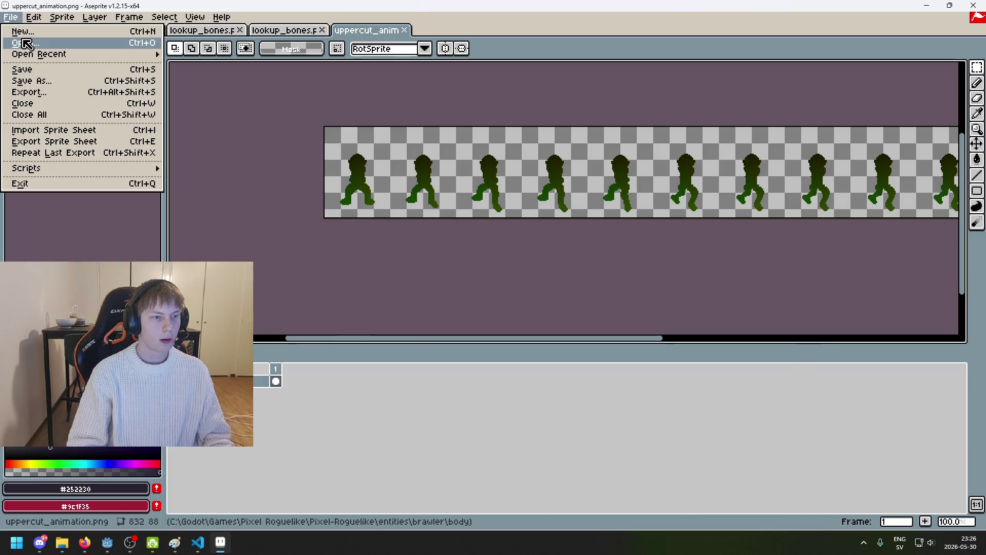
Create a new blank sprite and paste the copied pose into it
left_click(33, 31)
left_click(445, 367)
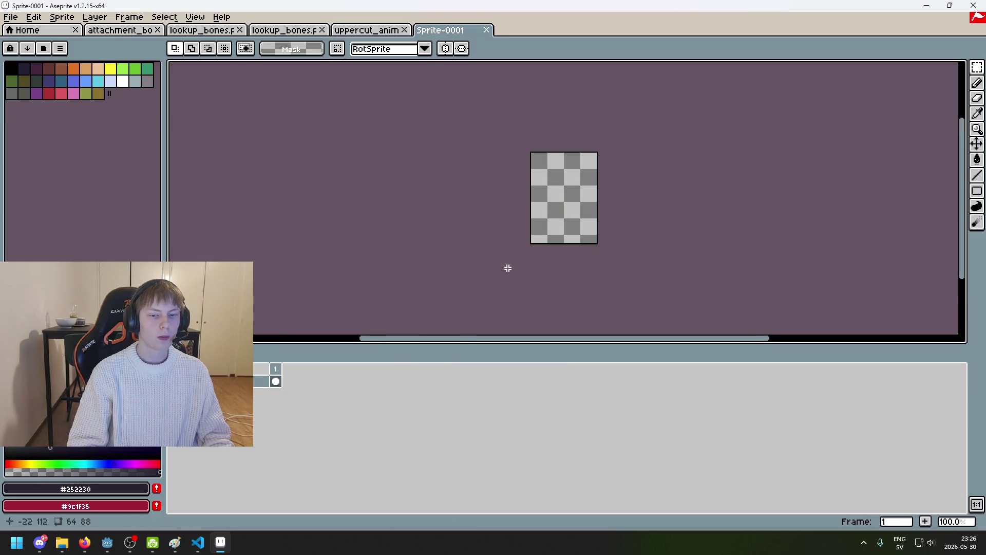
key("ctrl+v")
Save it as idle_animation.png, adapting the uppercut_animation.png file name
left_click(11, 17)
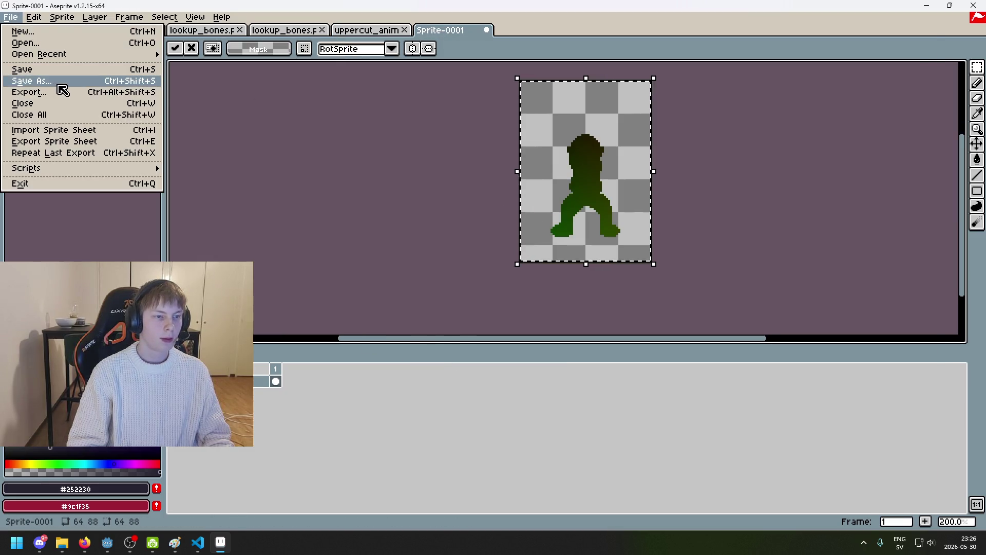
left_click(56, 80)
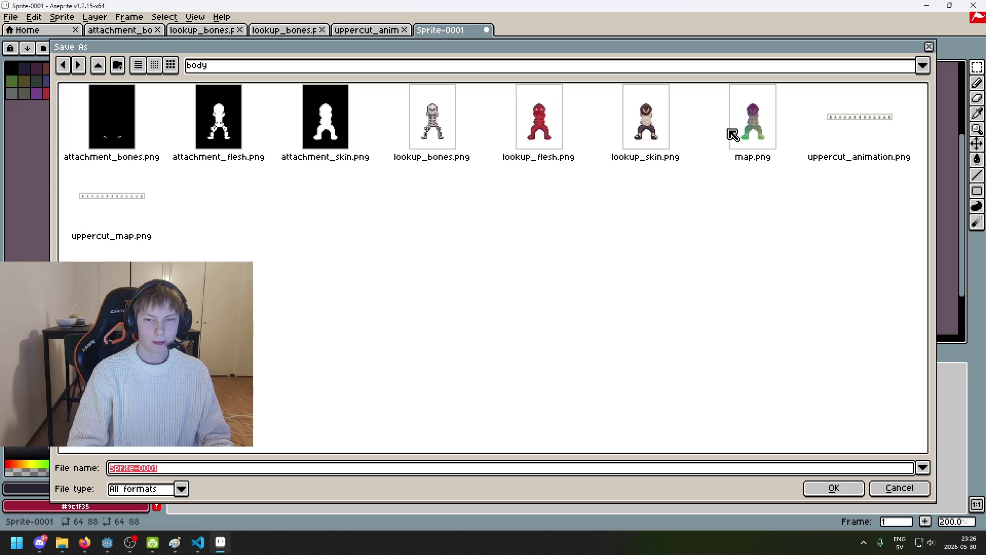
left_click(856, 154)
left_click(281, 468)
left_click_drag(195, 470, 49, 452)
type("idle_animation.png")
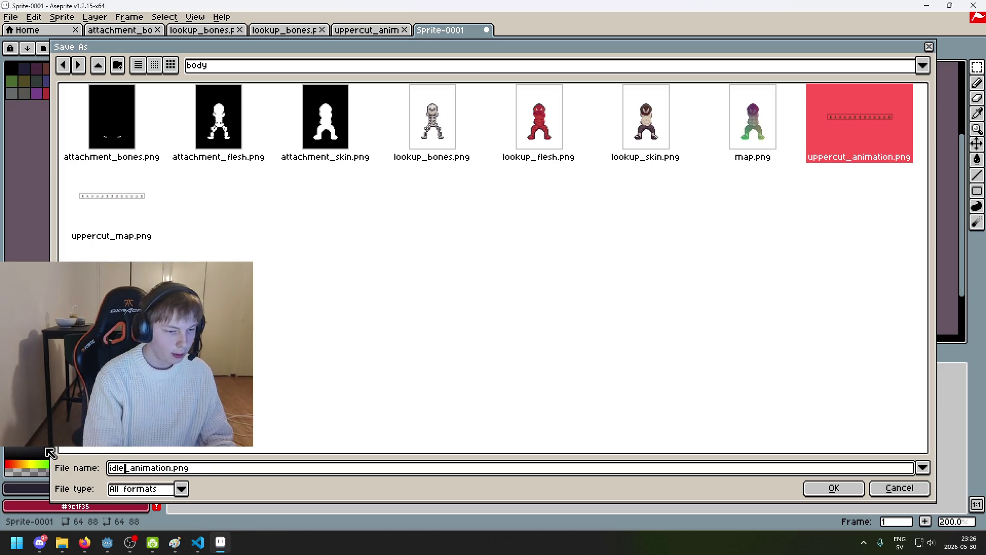
left_click(533, 297)
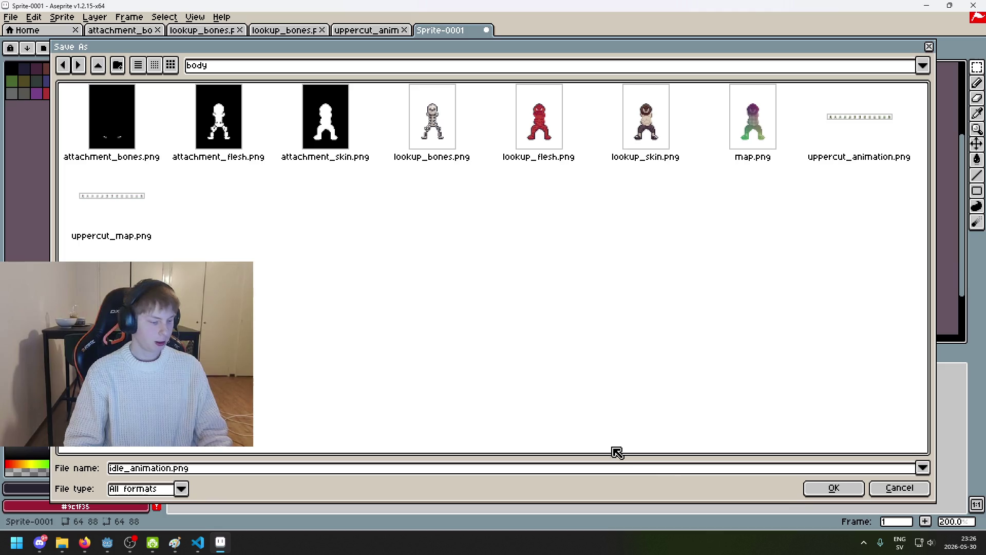
left_click(815, 488)
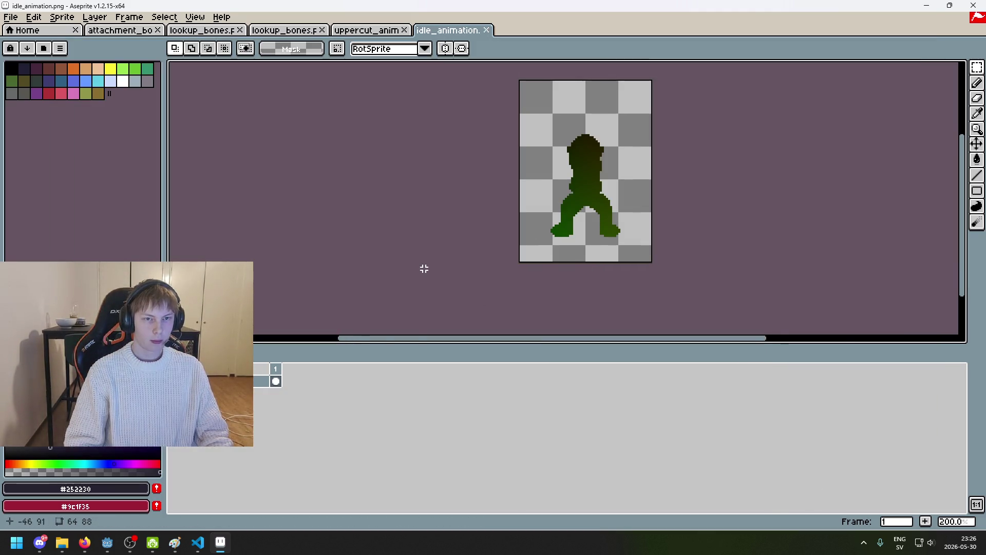
left_click(10, 17)
Open uppercut_animation.png from the brawler's left_arm folder
left_click(21, 41)
left_click(241, 66)
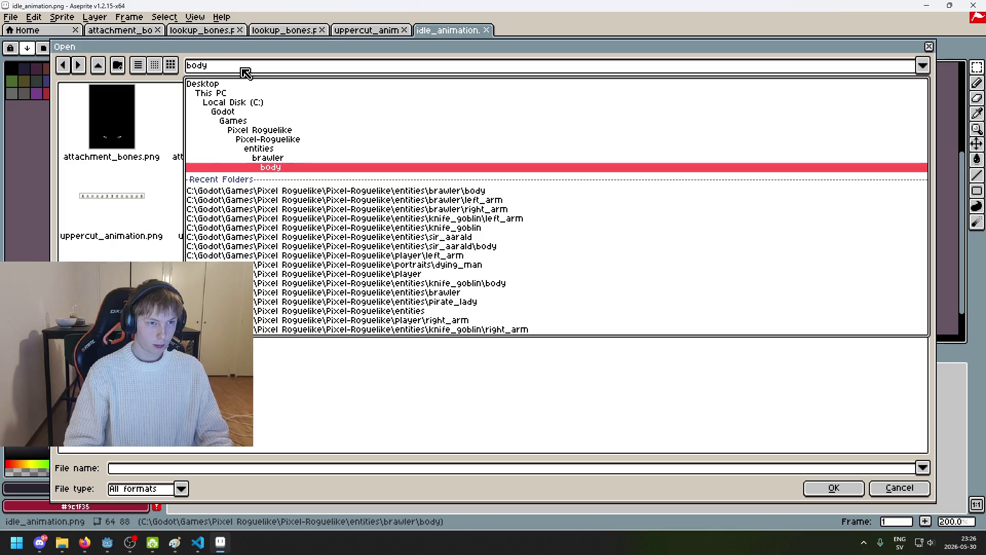
left_click(280, 160)
double_click(176, 132)
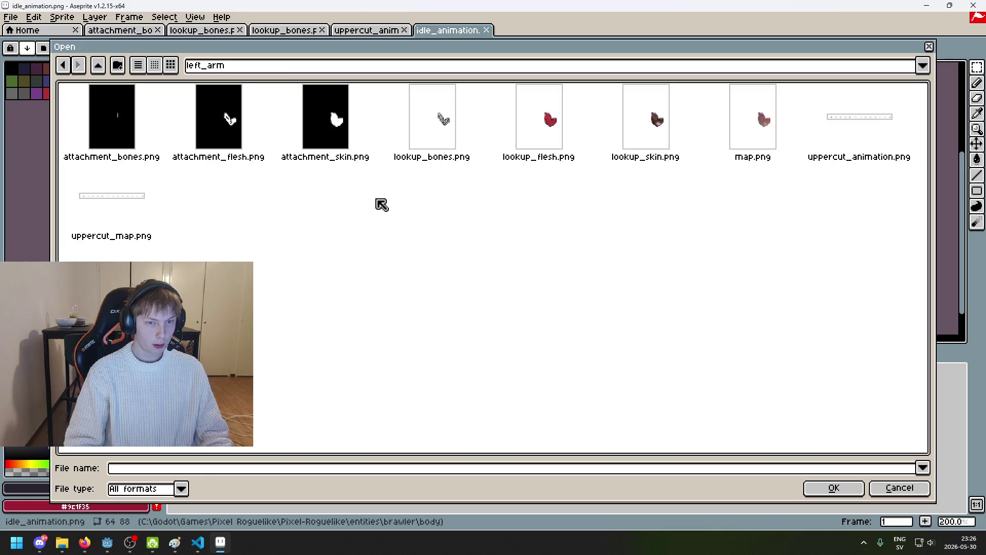
left_click(864, 135)
left_click(835, 488)
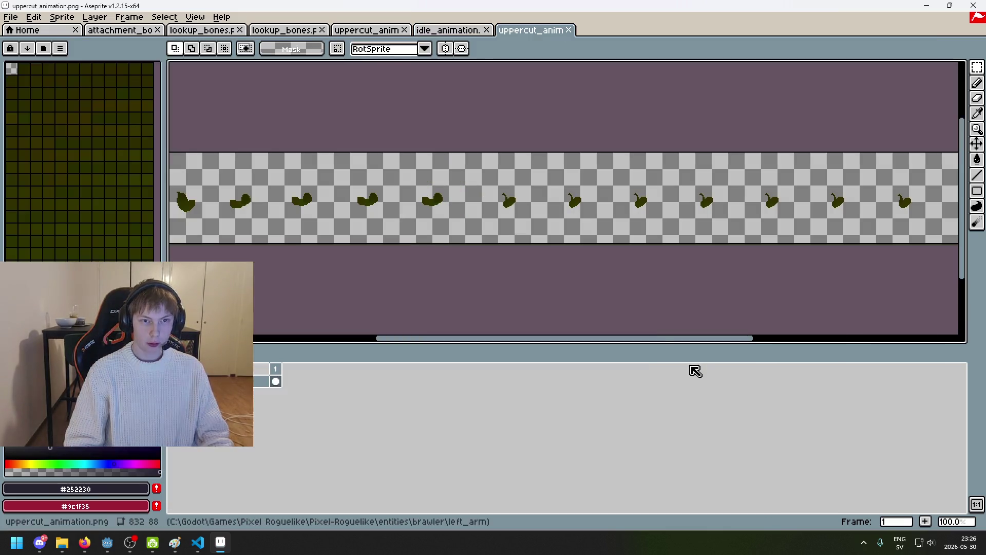
Select the first 64x88 arm frame of the strip
scroll(493, 170, "up", 1)
scroll(359, 103, "up", 1)
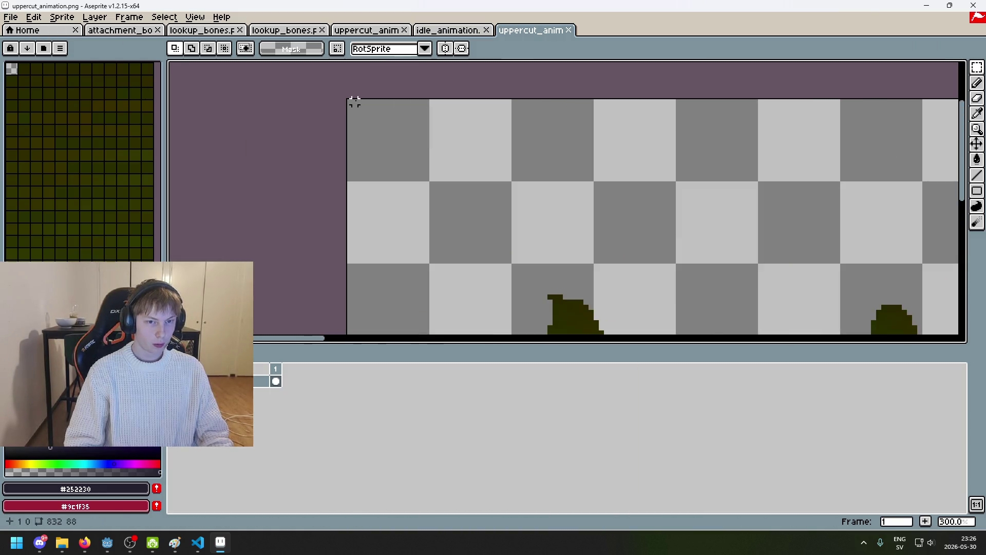
scroll(349, 102, "up", 1)
mouse_move(349, 102)
left_mouse_down()
mouse_move(463, 332)
mouse_move(594, 326)
mouse_move(630, 297)
left_mouse_up()
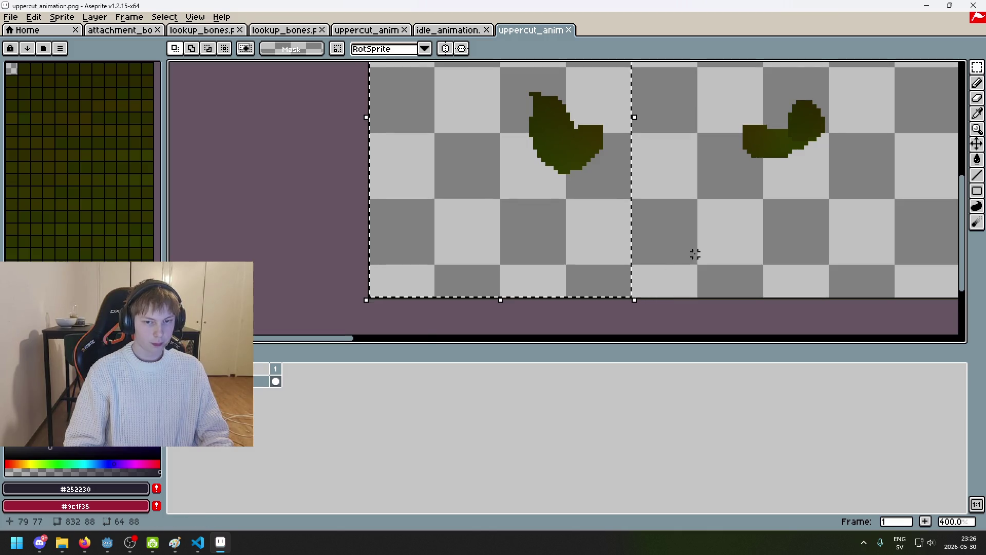
scroll(668, 253, "down", 2)
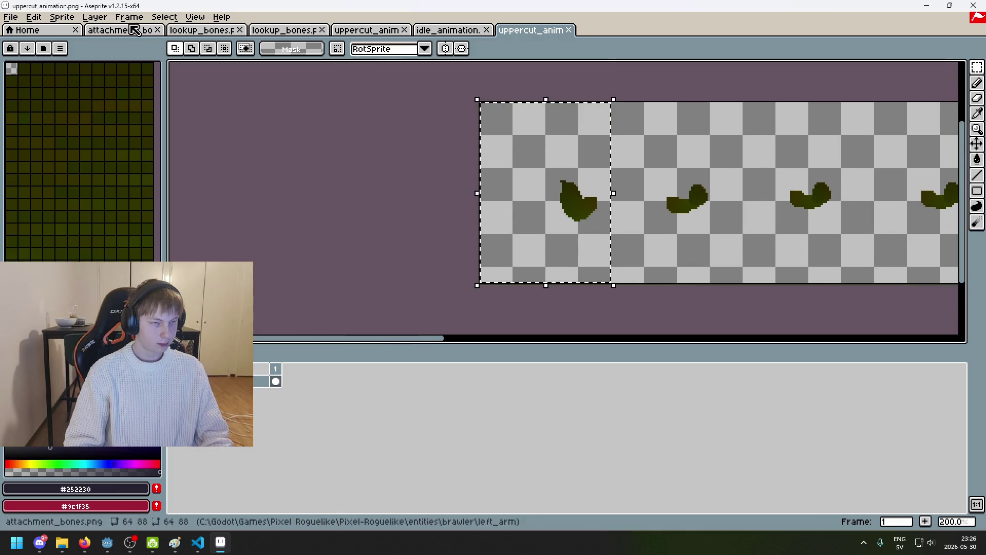
Create a blank 64x88 sprite and paste the arm frame into it
left_click(10, 17)
left_click(25, 33)
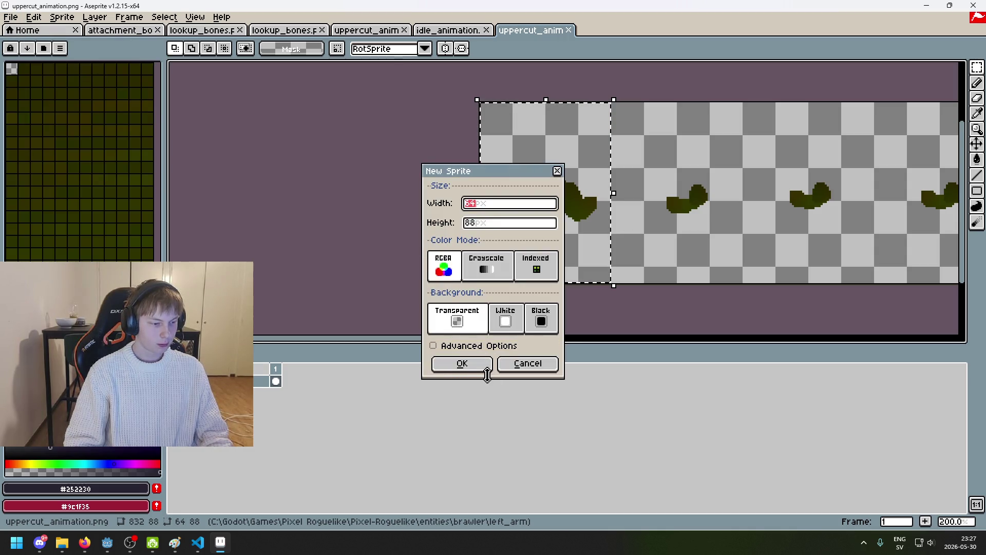
left_click(467, 366)
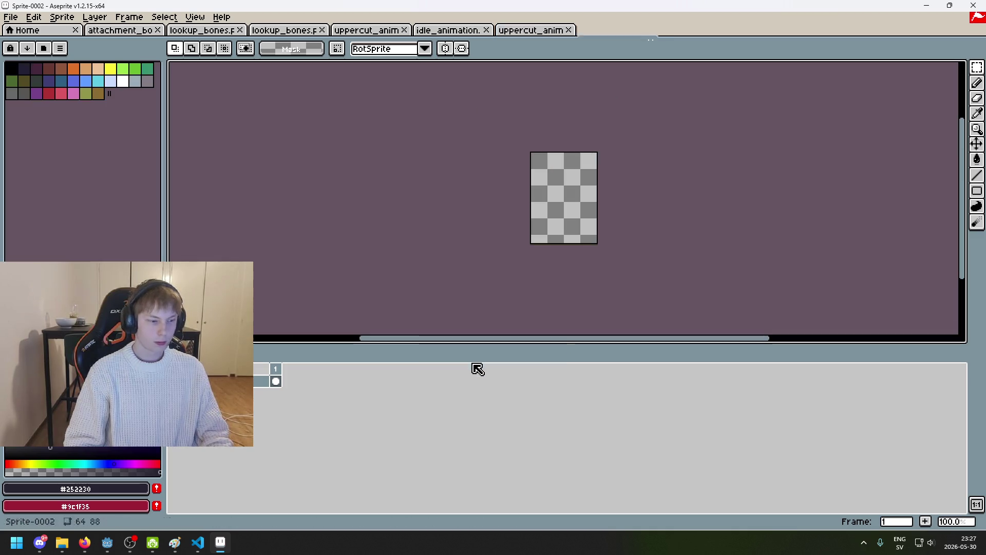
key("ctrl+v")
key("Return")
Save the arm sprite as idle_animation.png in the left_arm folder and close its tab
left_click(10, 17)
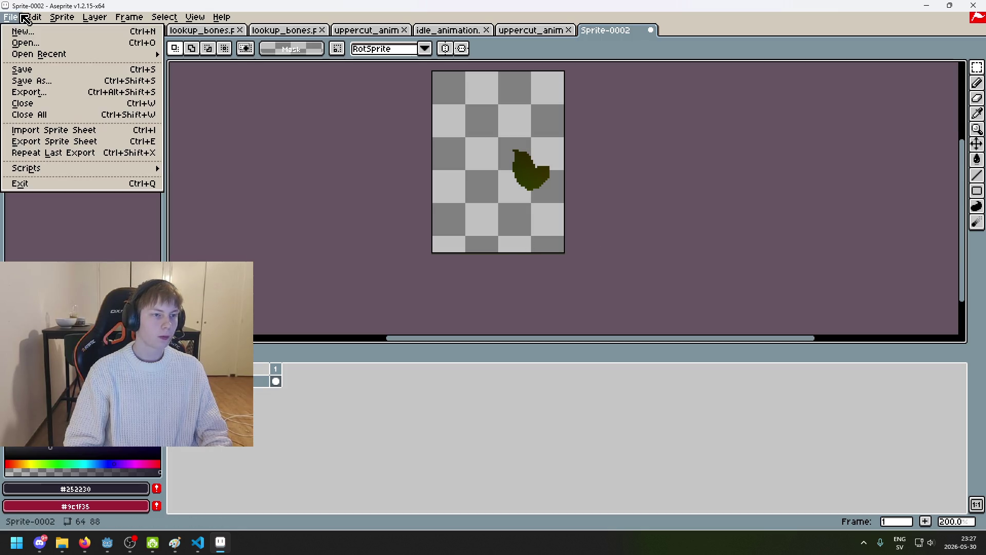
left_click(43, 84)
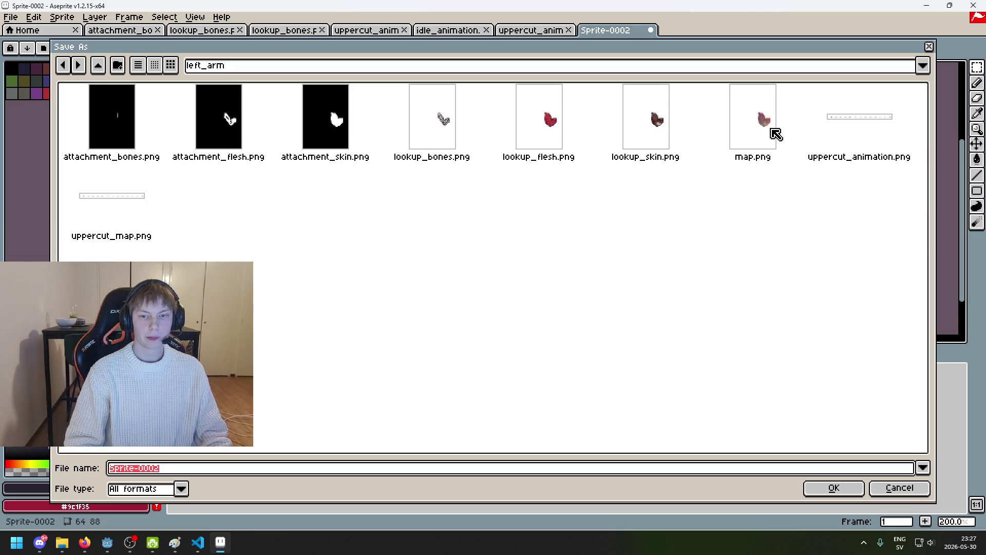
left_click(844, 146)
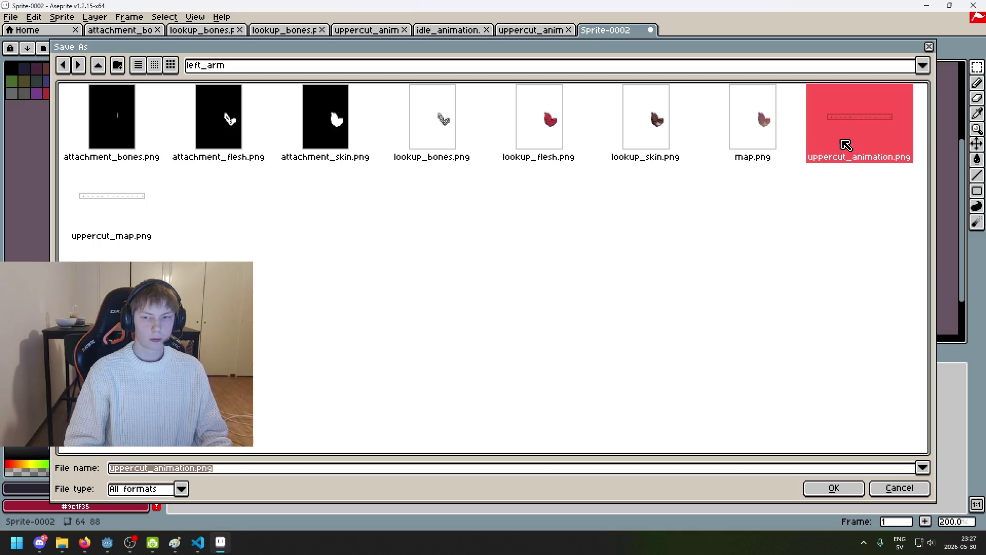
left_click(149, 468)
key("BackSpace")
key("BackSpace")
key("BackSpace")
type("idle_")
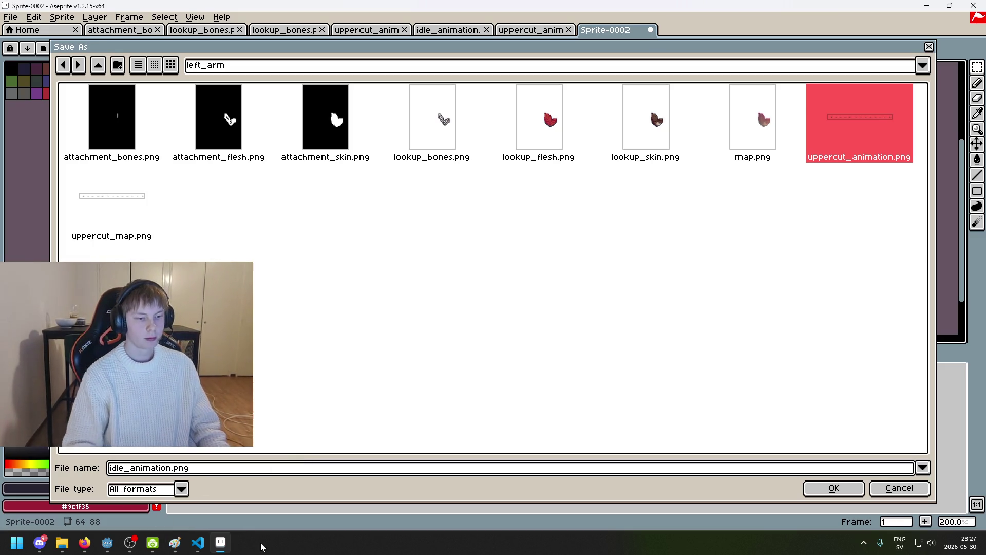
left_click(847, 495)
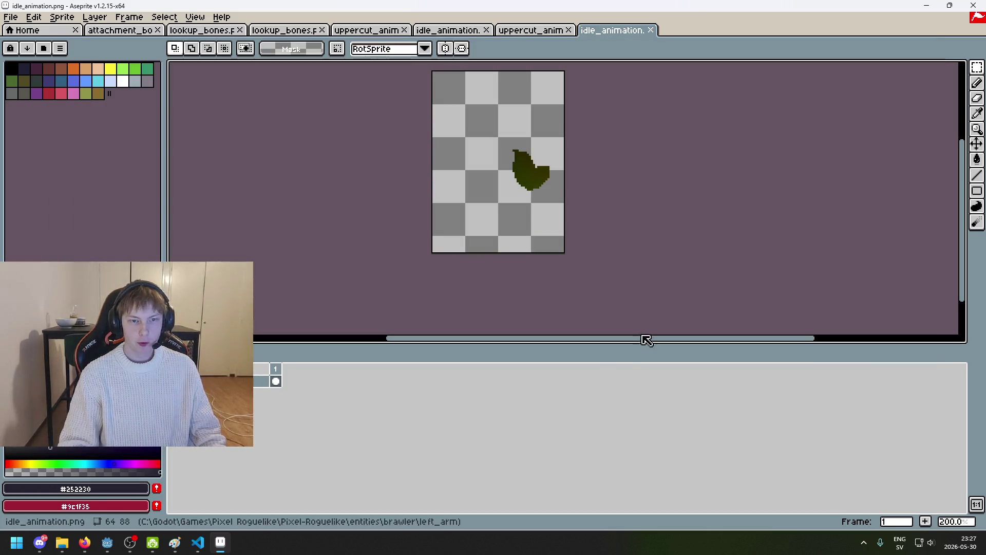
left_click(651, 30)
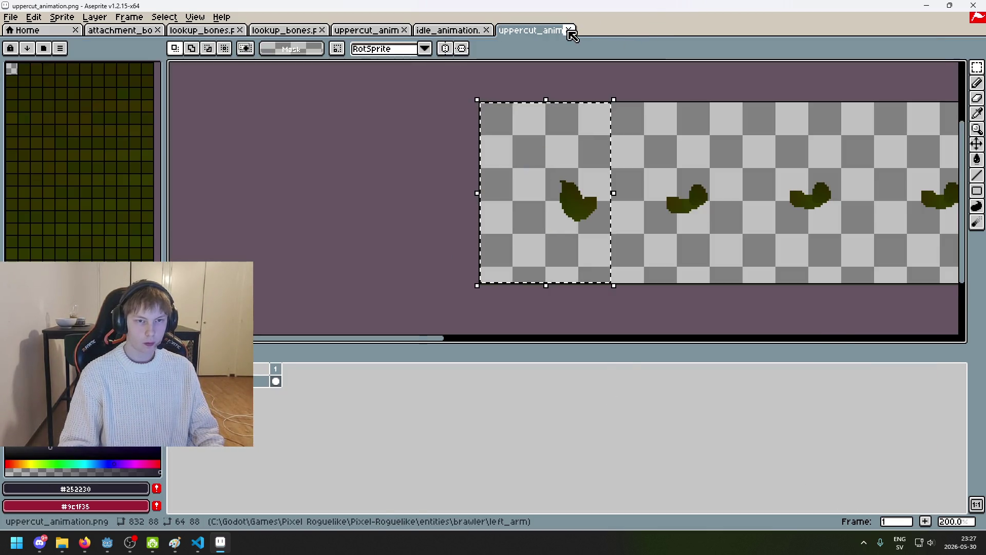
Close the left arm's uppercut file and review the body's uppercut and idle sprites
left_click(569, 31)
left_click(374, 32)
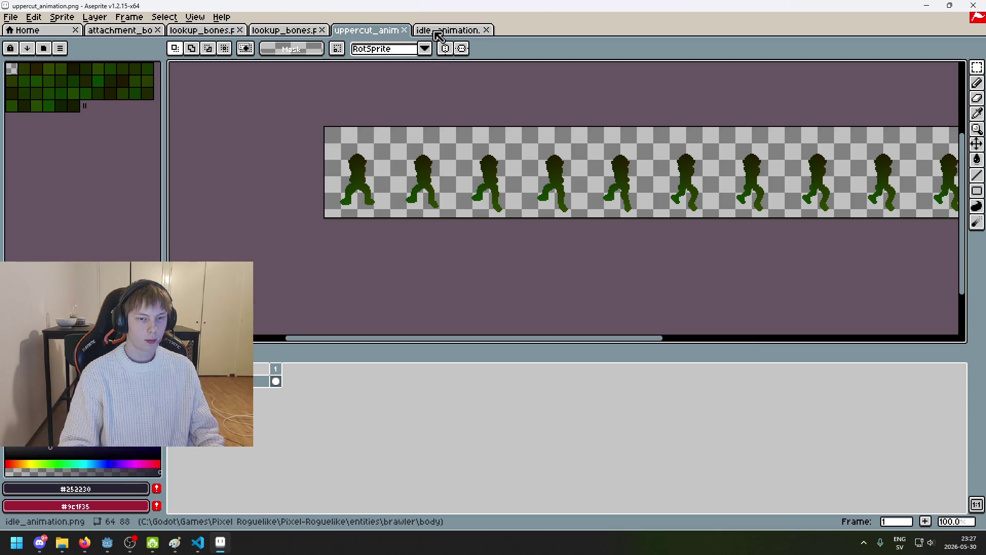
scroll(348, 127, "up", 2)
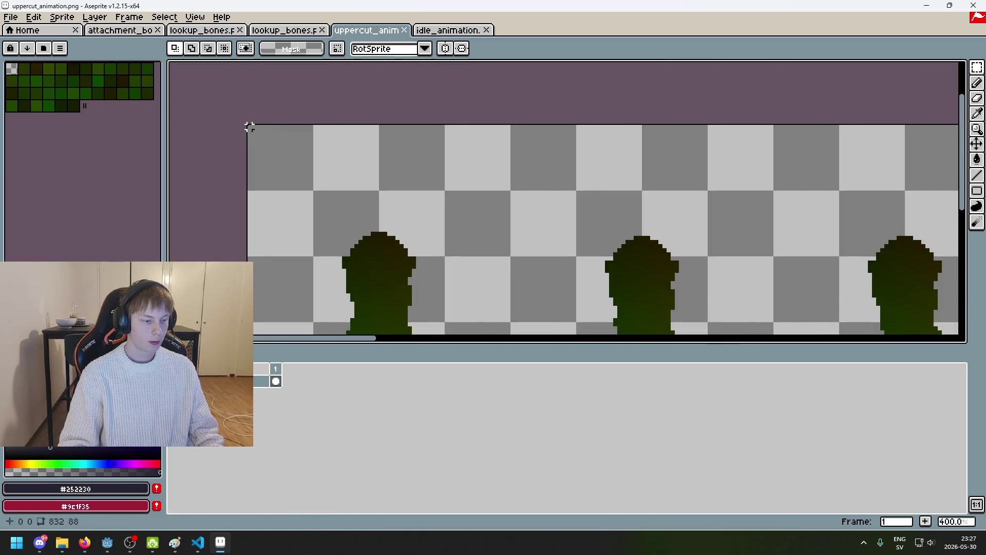
scroll(250, 129, "down", 2)
mouse_move(354, 122)
left_mouse_down()
mouse_move(450, 108)
mouse_move(390, 95)
left_mouse_up()
left_click(288, 31)
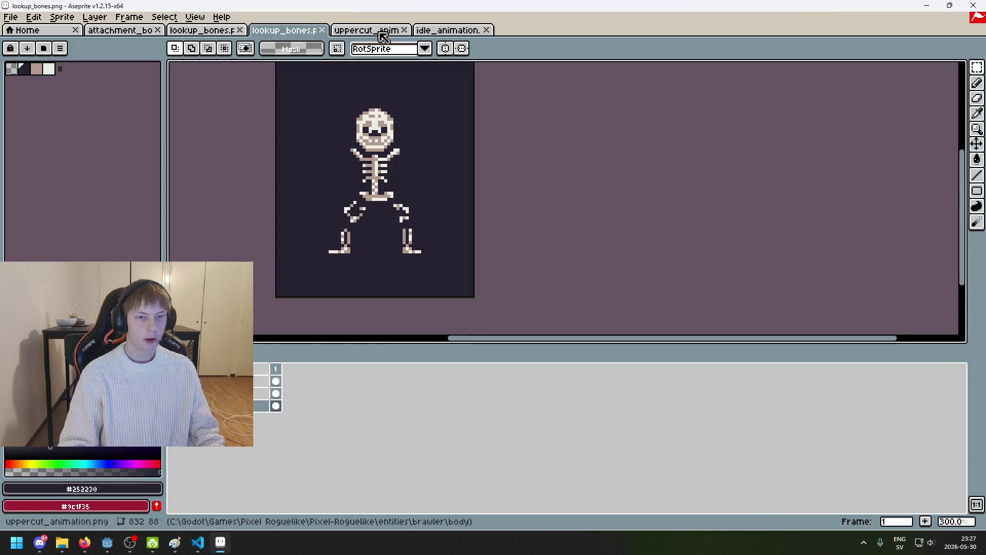
left_click(380, 32)
left_click(440, 31)
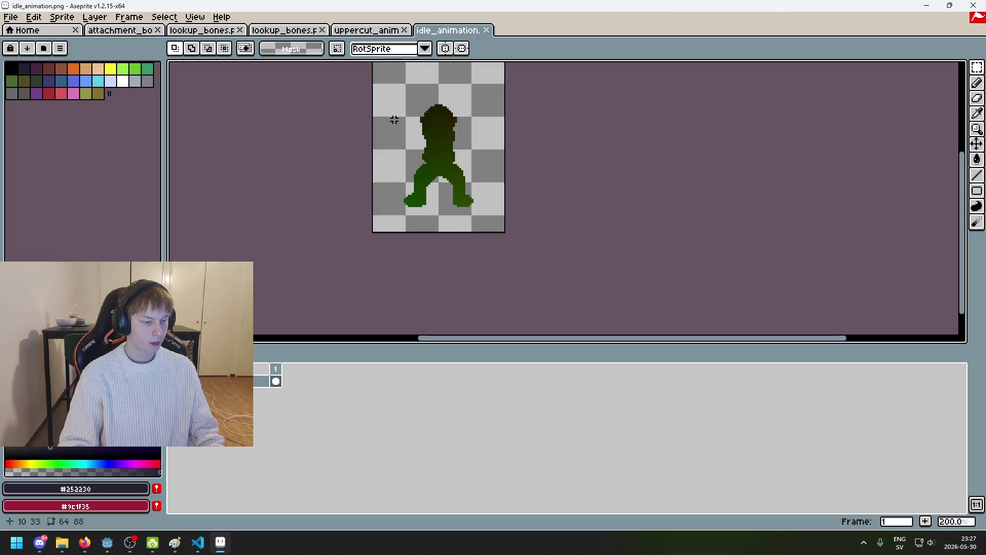
left_click_drag(394, 119, 362, 123)
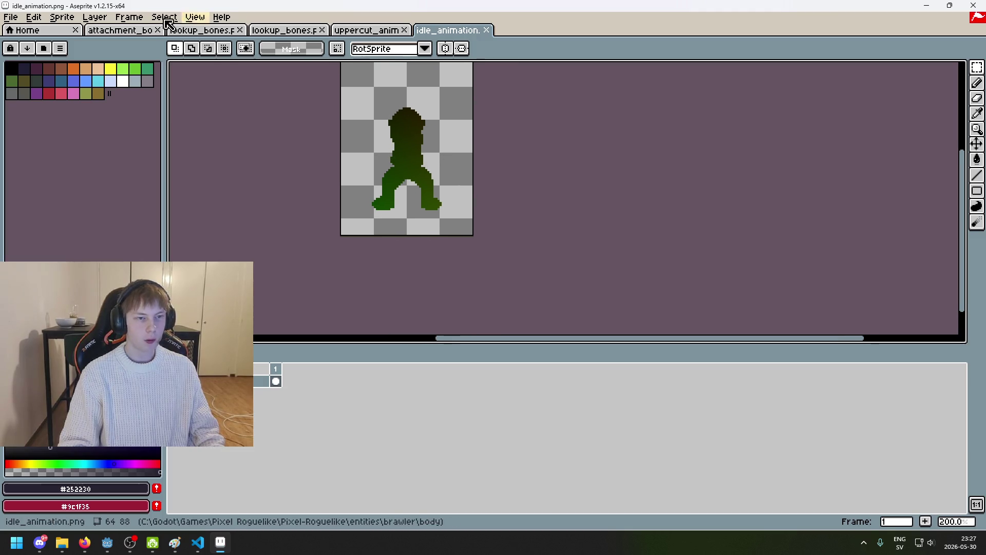
Browse up to the brawler folder and open right_arm/uppercut_animation.png
left_click(21, 21)
left_click(31, 42)
left_click(312, 75)
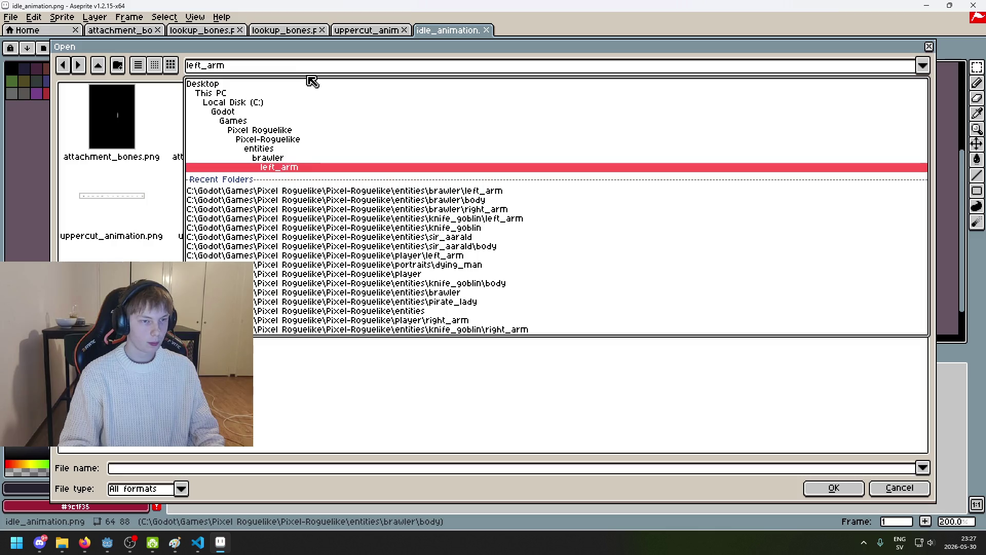
left_click(315, 159)
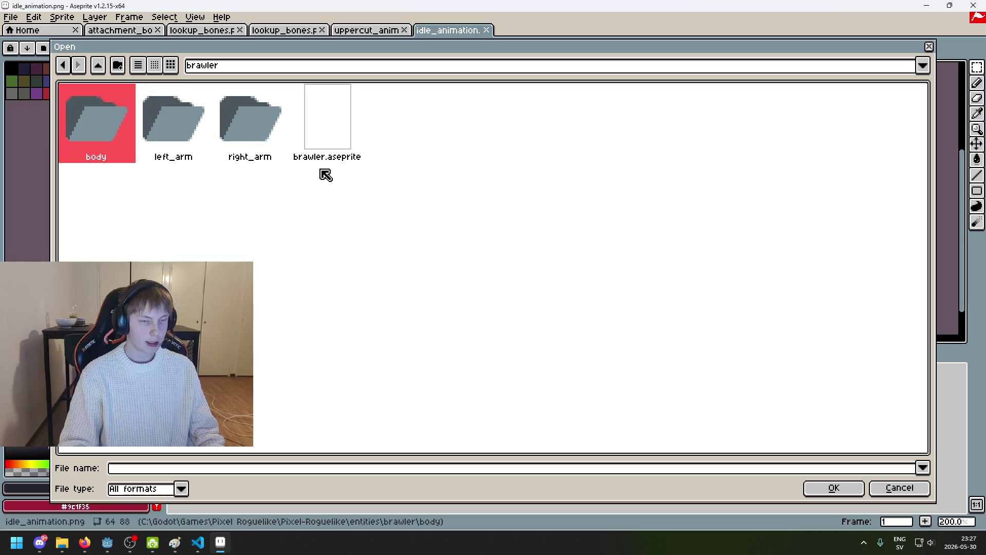
left_click(244, 138)
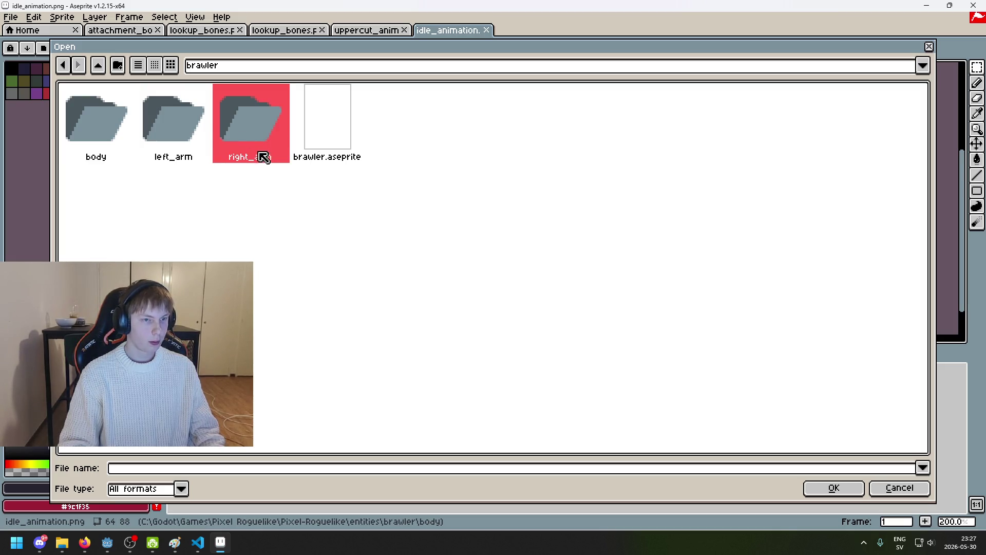
double_click(234, 129)
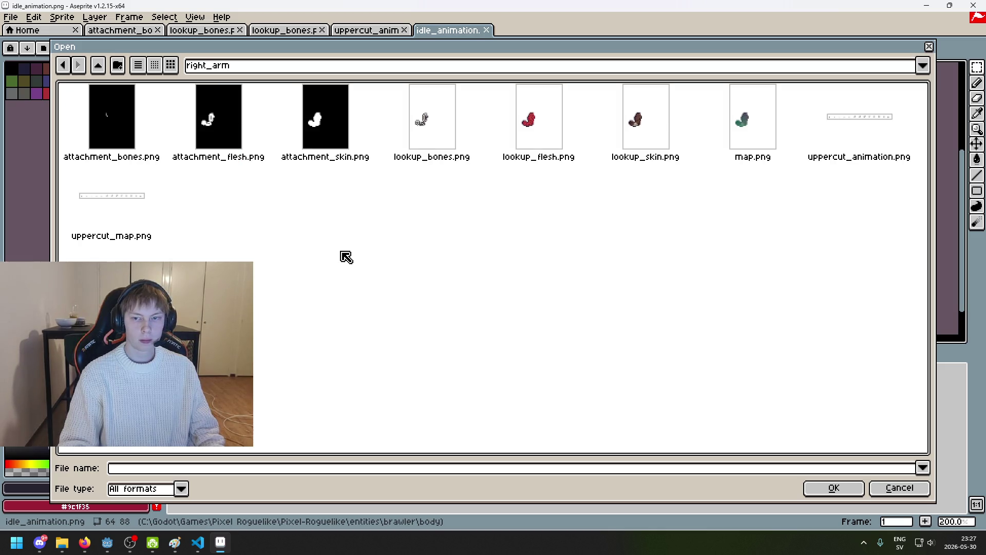
left_click(805, 128)
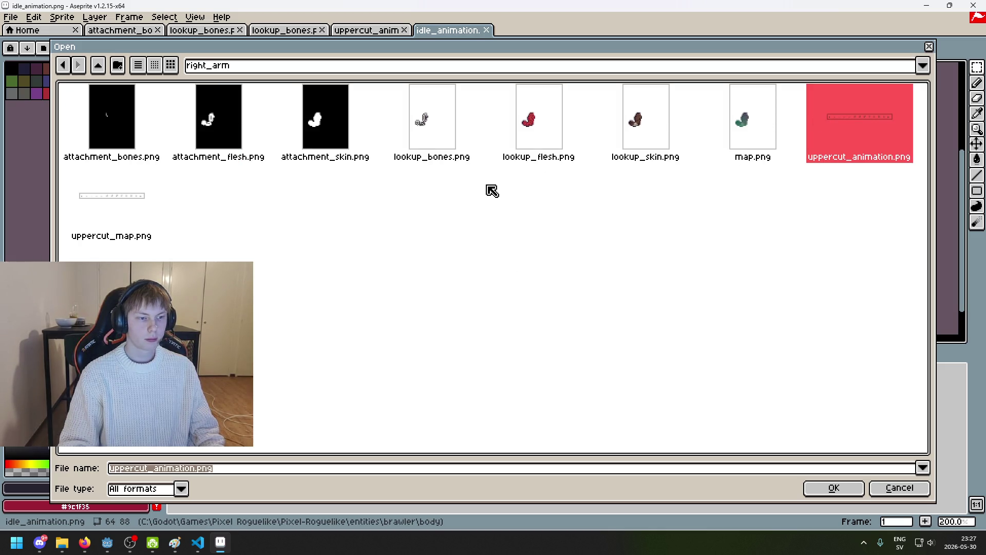
left_click(89, 204)
left_click(836, 111)
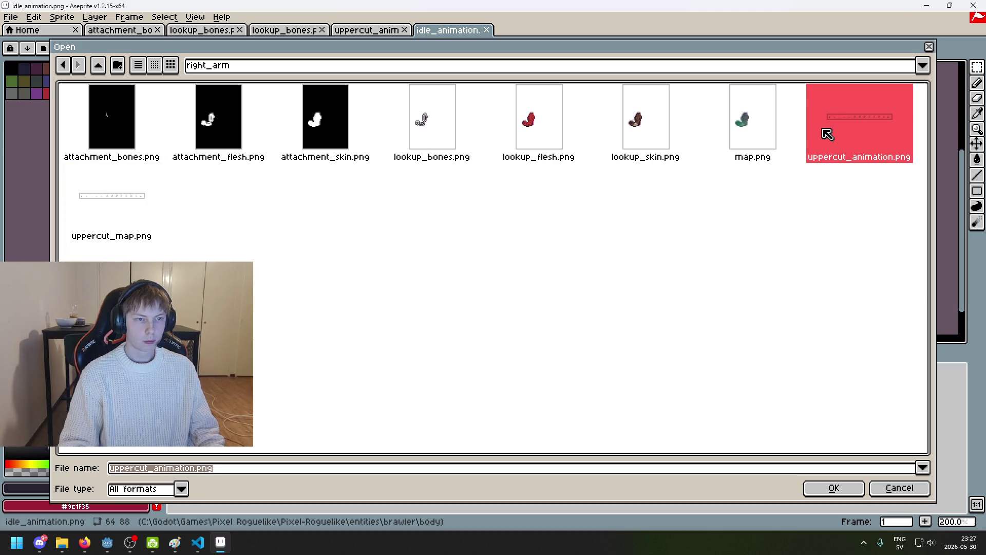
double_click(827, 134)
scroll(423, 155, "up", 2)
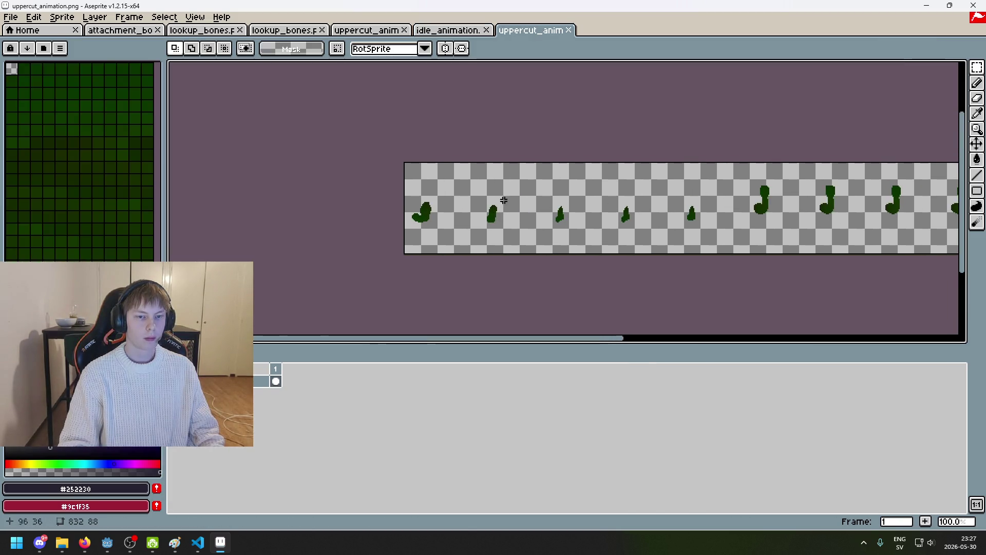
Select the right arm's full first 64 px uppercut frame and copy it
scroll(385, 152, "up", 1)
mouse_move(381, 149)
left_mouse_down()
mouse_move(472, 329)
mouse_move(528, 328)
mouse_move(585, 282)
mouse_move(575, 284)
left_mouse_up()
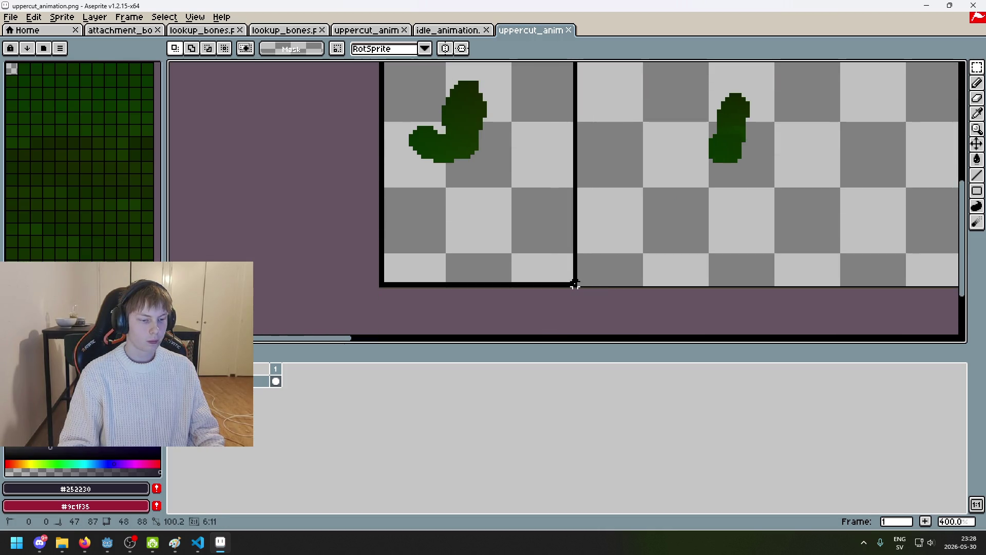
mouse_move(575, 284)
left_mouse_down()
mouse_move(643, 282)
mouse_move(570, 185)
mouse_move(390, 66)
mouse_move(381, 131)
left_mouse_up()
scroll(487, 162, "down", 3)
left_click_drag(591, 192, 523, 154)
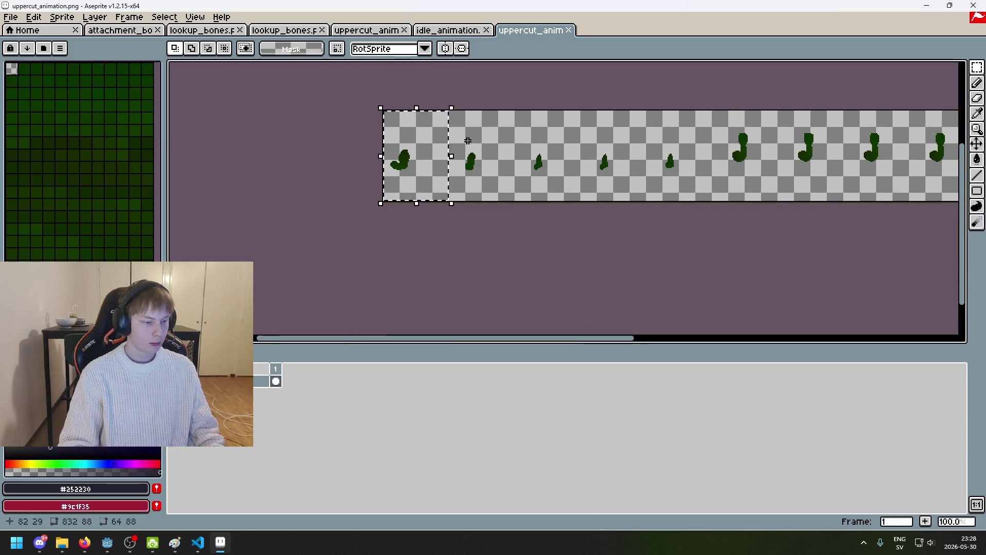
scroll(504, 194, "up", 1)
left_click_drag(503, 194, 514, 186)
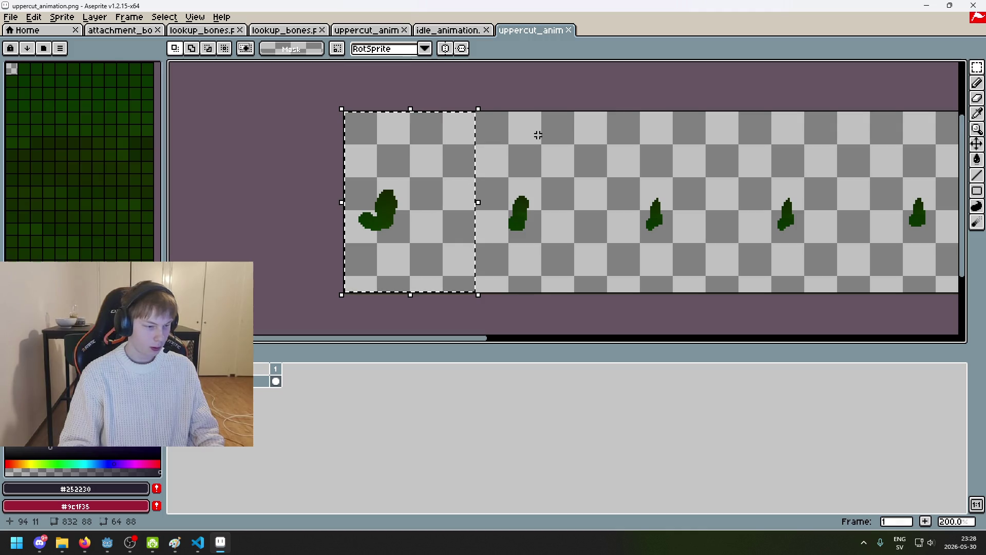
key("ctrl+d")
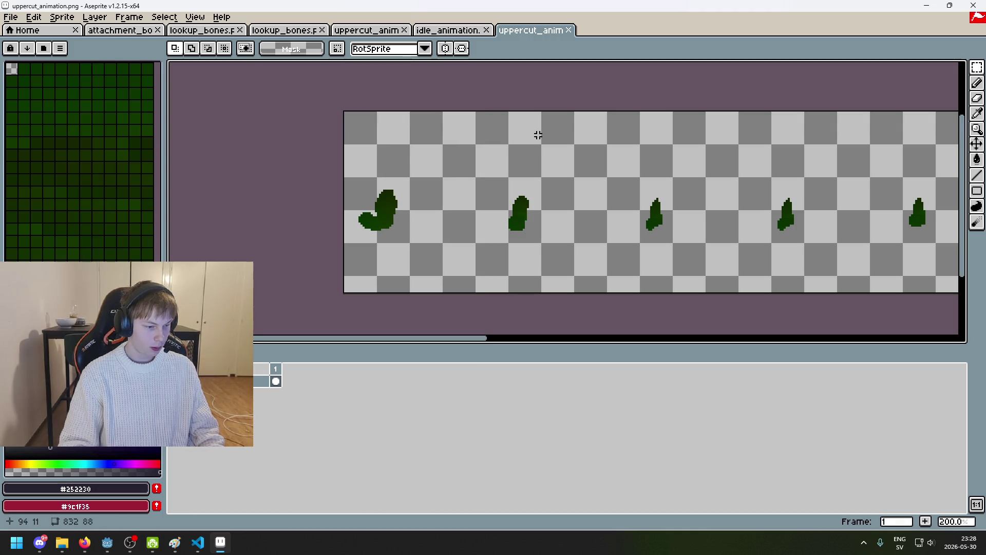
Create a new 64×88 sprite, paste the arm frame into it and deselect
left_click(10, 17)
left_click(23, 27)
left_click(461, 363)
key("ctrl+v")
key("ctrl+d")
scroll(637, 232, "up", 1)
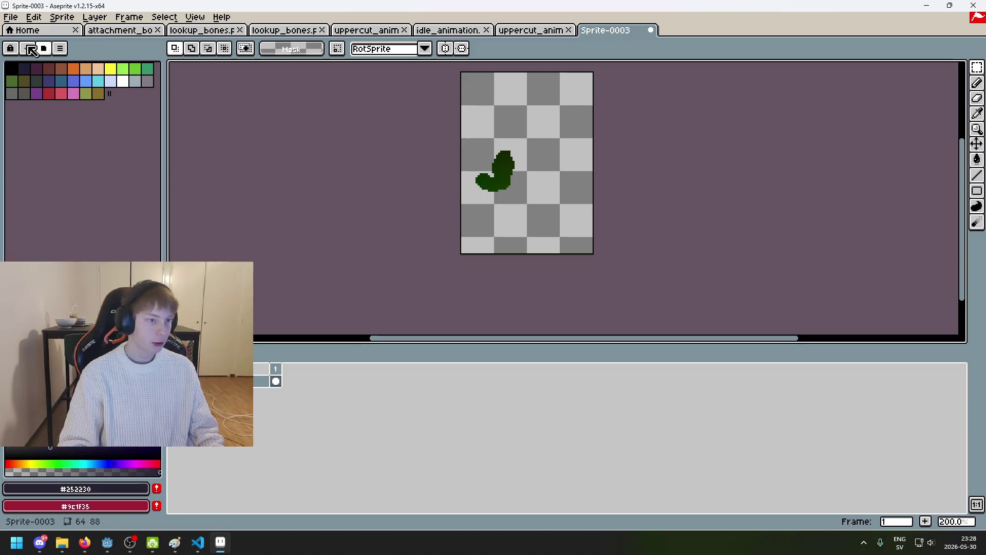
left_click(22, 19)
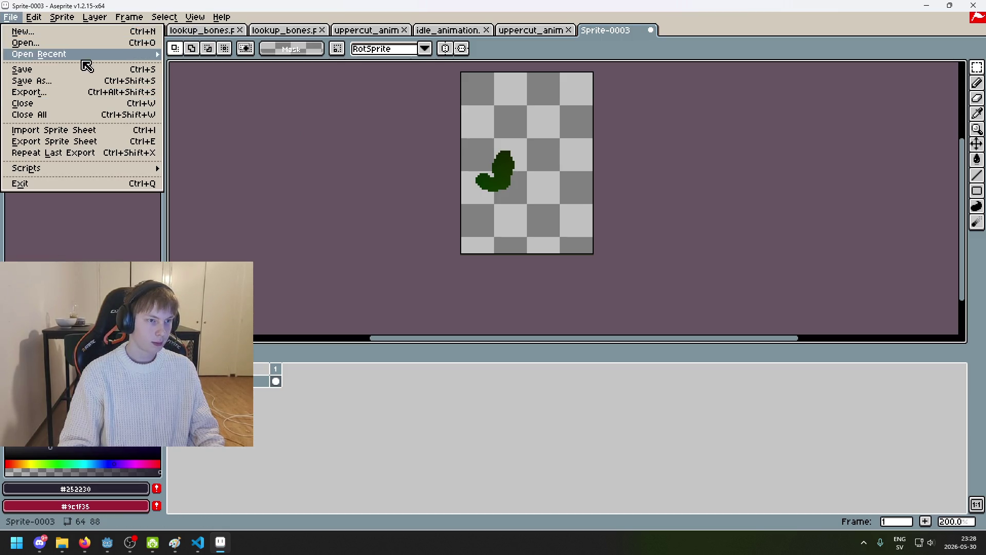
Save the arm sprite in right_arm, renaming the borrowed map.png name to idle_animation.png
left_click(99, 81)
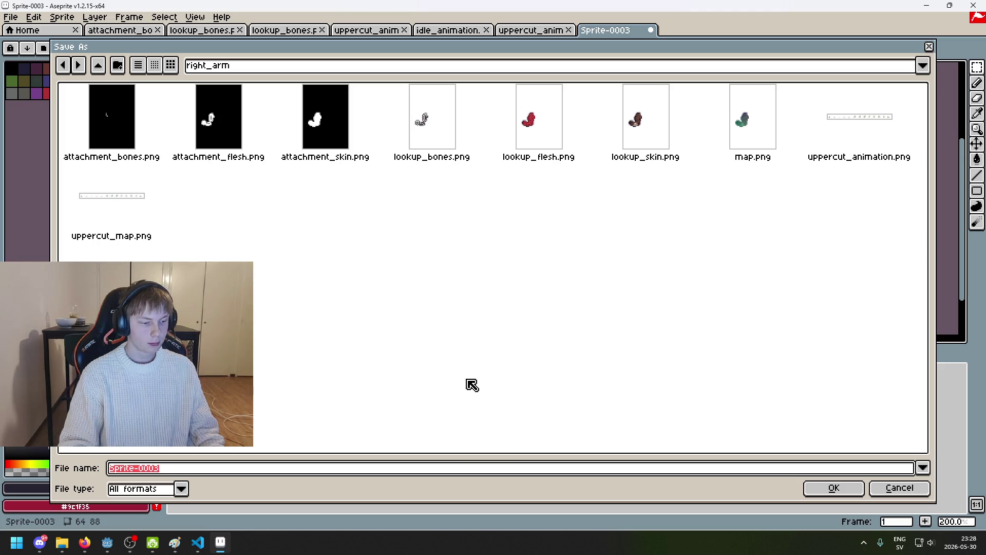
left_click(770, 156)
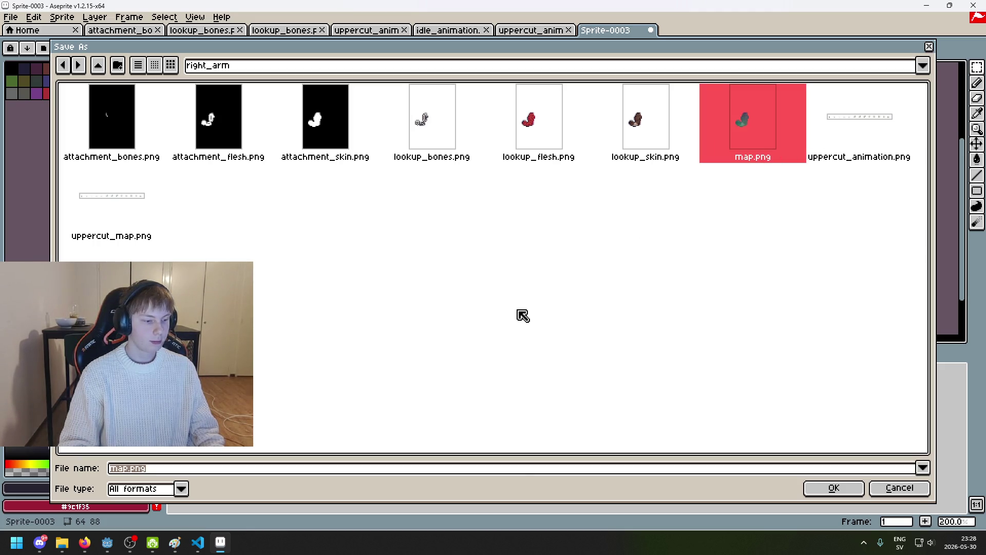
left_click(130, 469)
left_click_drag(130, 469, 51, 470)
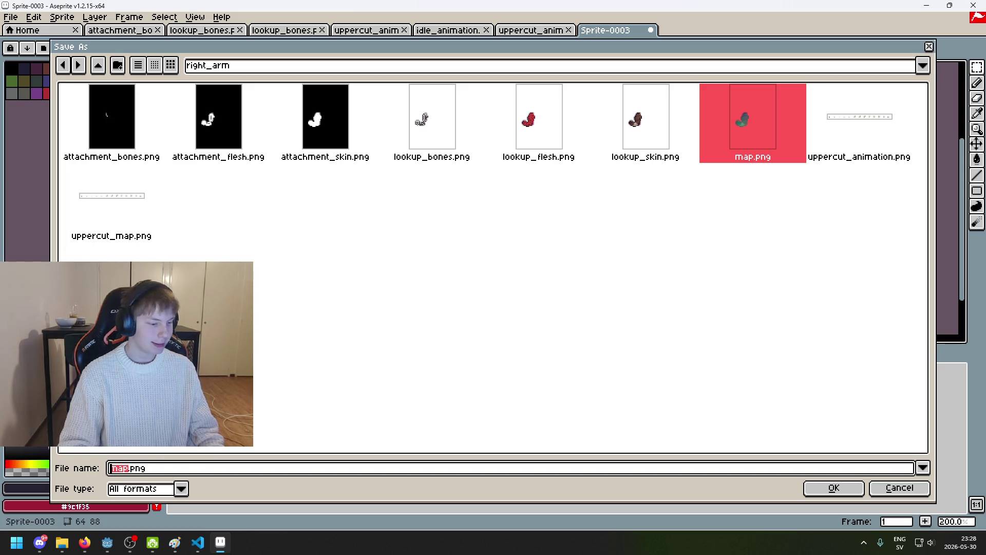
left_click(130, 469)
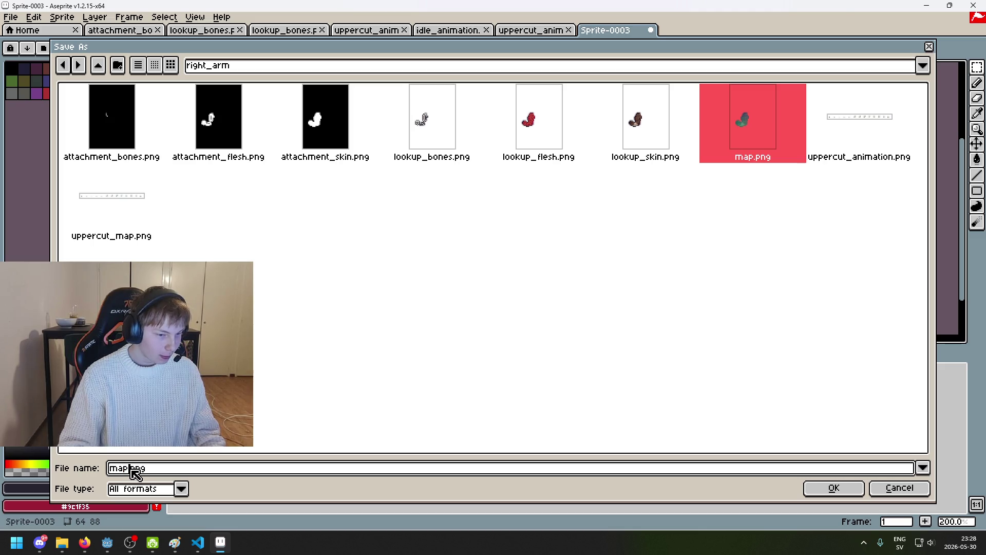
key("BackSpace")
key("BackSpace")
key("BackSpace")
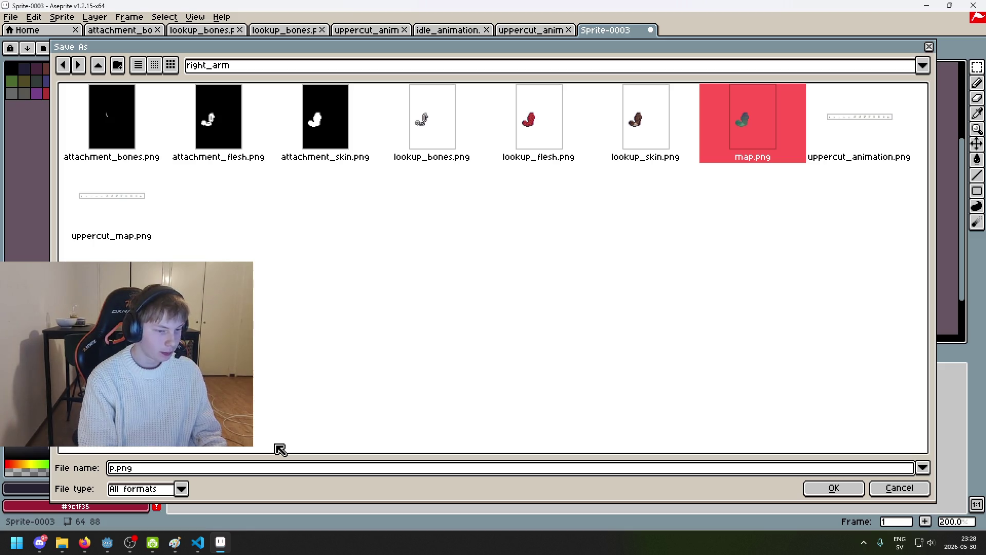
key("Delete")
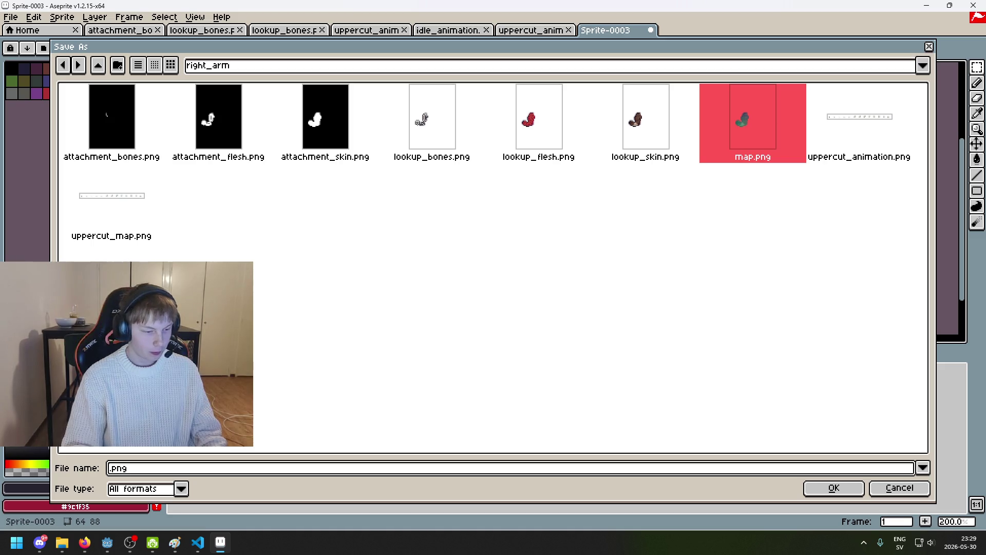
key("Delete")
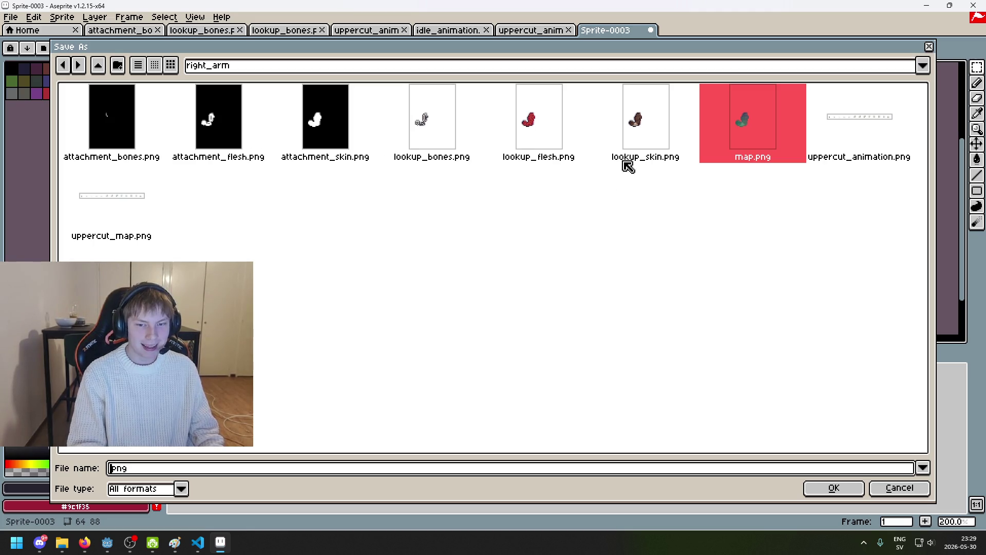
type("idle")
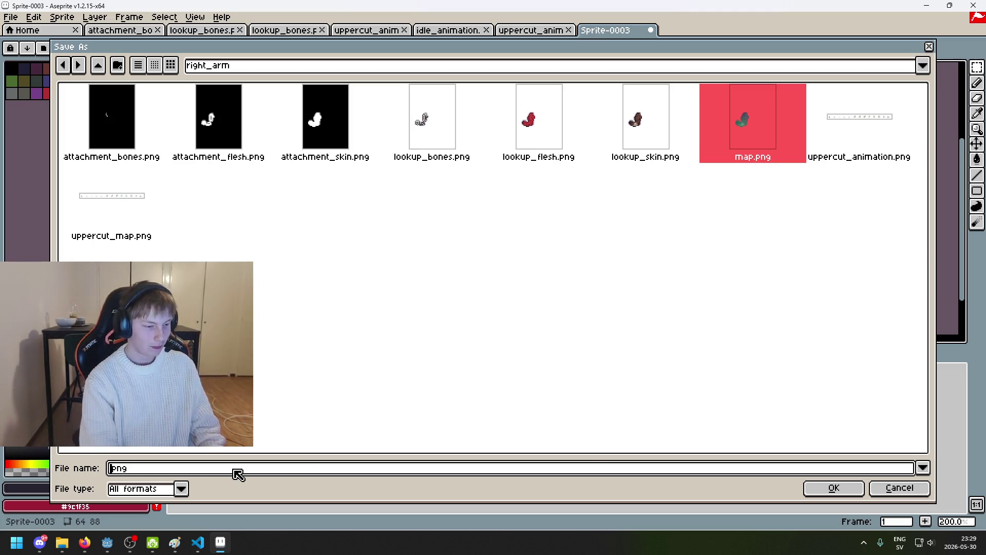
type("_animation")
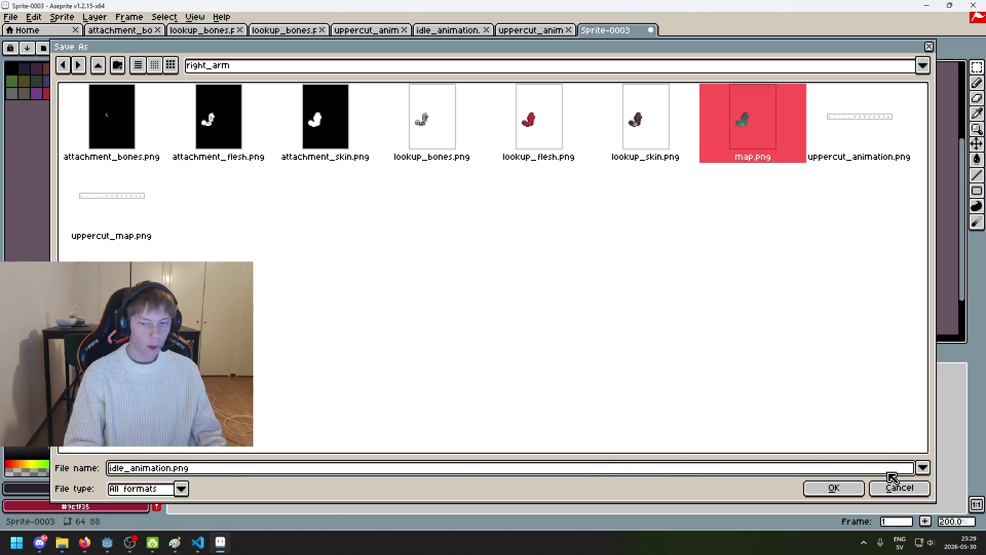
left_click(845, 488)
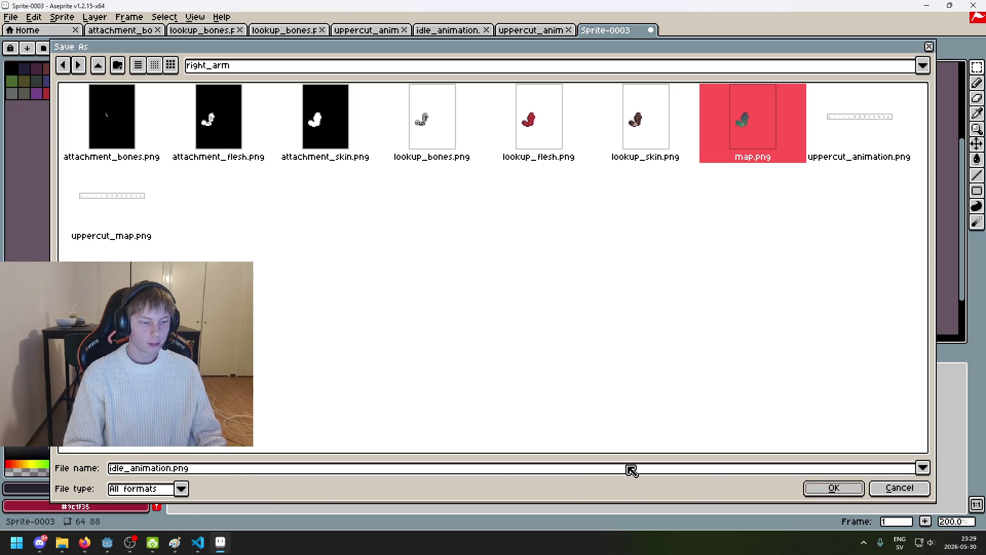
left_click(833, 492)
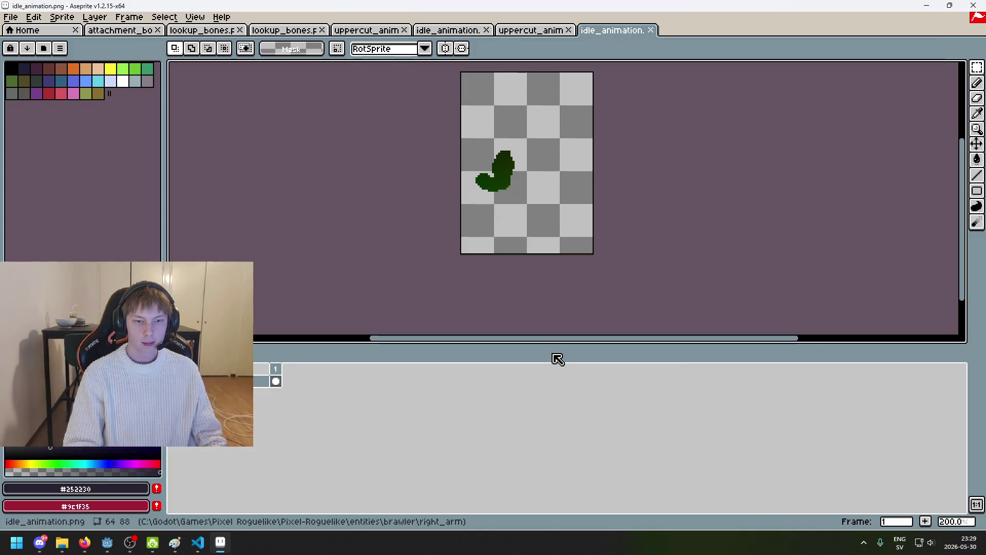
Close the saved idle_animation tab and switch back to the Godot editor
left_click(651, 30)
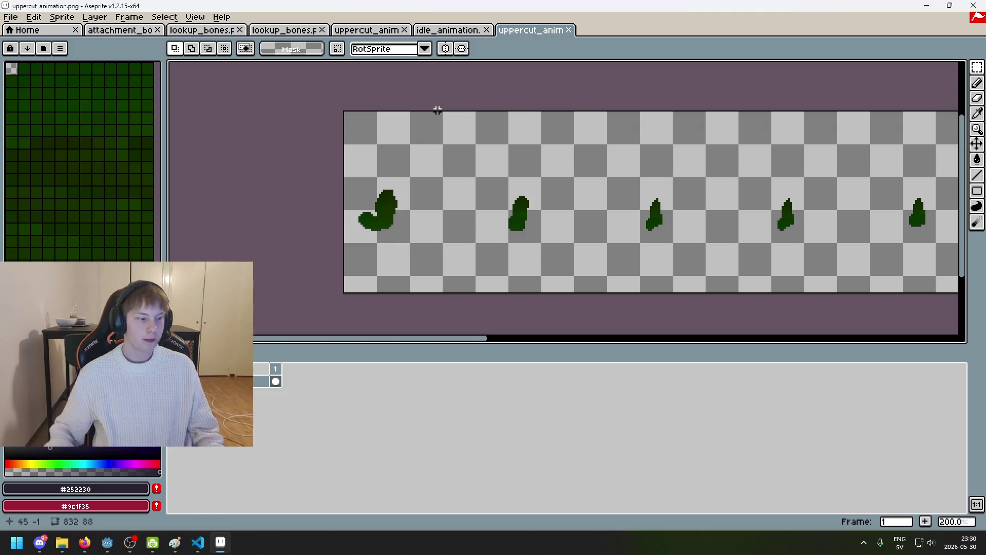
scroll(421, 174, "down", 2)
scroll(421, 173, "up", 1)
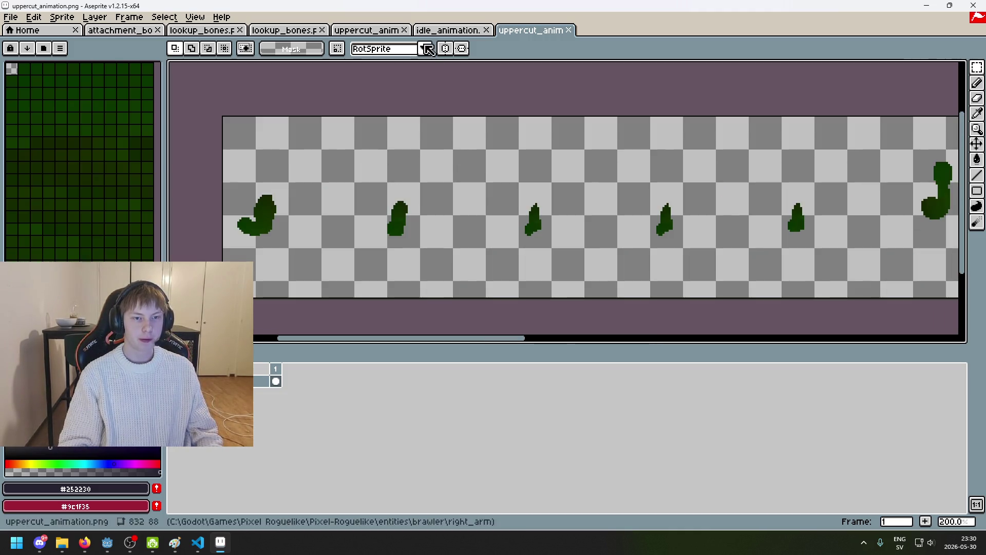
mouse_move(117, 547)
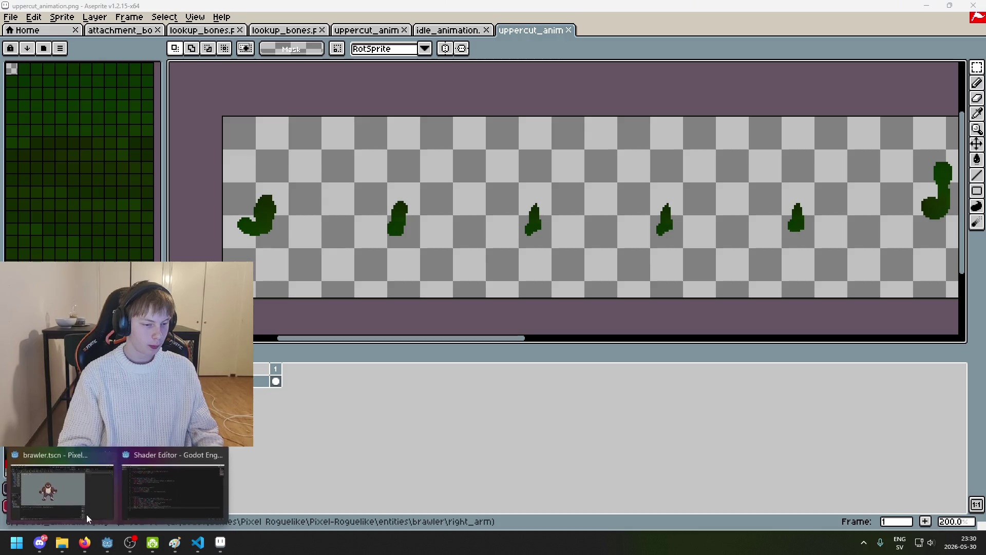
left_click(62, 498)
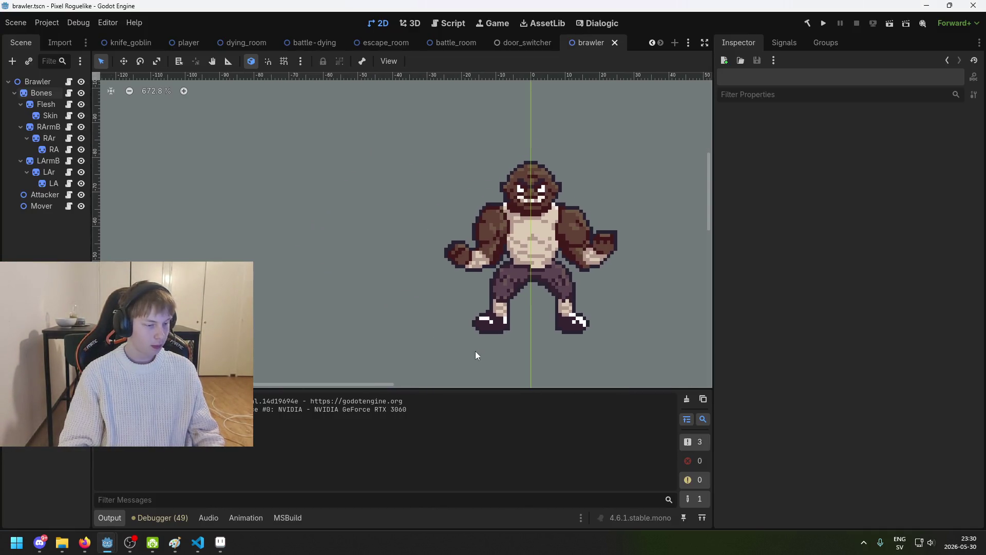
scroll(473, 349, "down", 1)
key("ctrl+s")
mouse_move(500, 362)
left_mouse_down()
mouse_move(593, 341)
mouse_move(439, 300)
left_mouse_up()
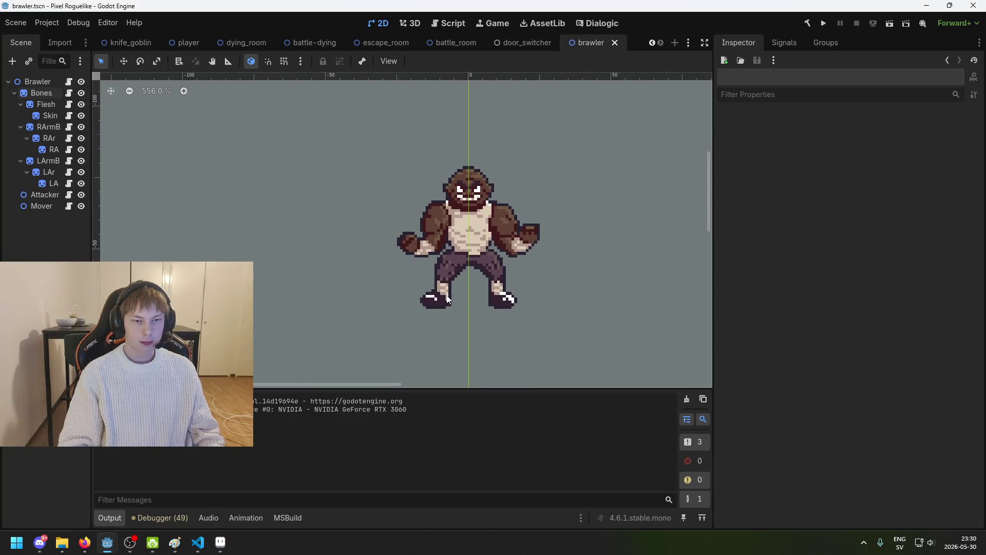
left_click_drag(569, 219, 523, 203)
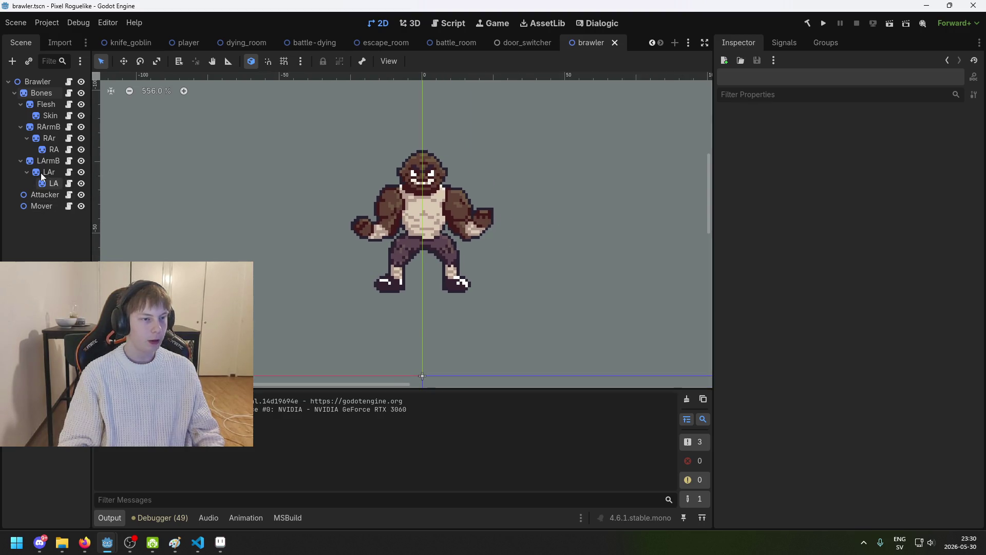
left_click(42, 93)
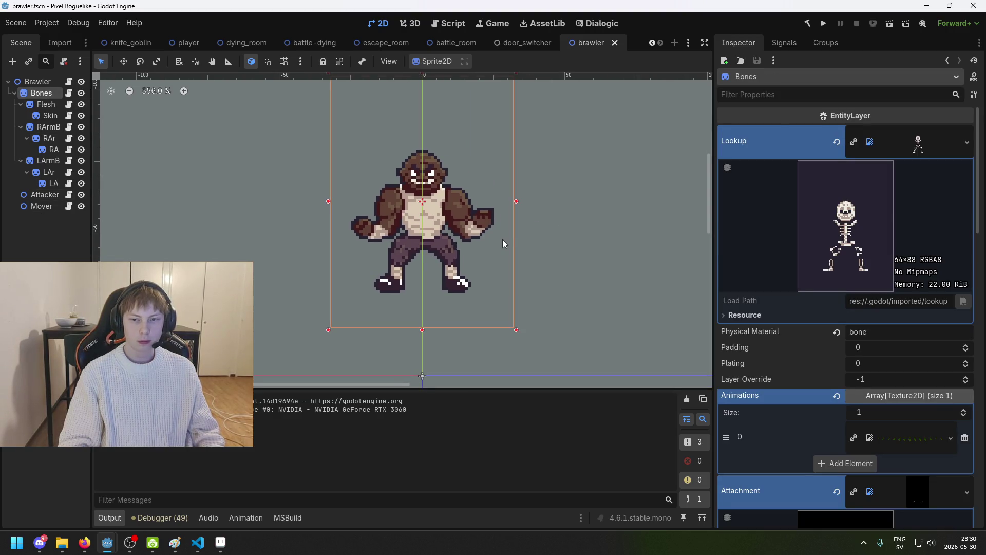
key("ctrl+s")
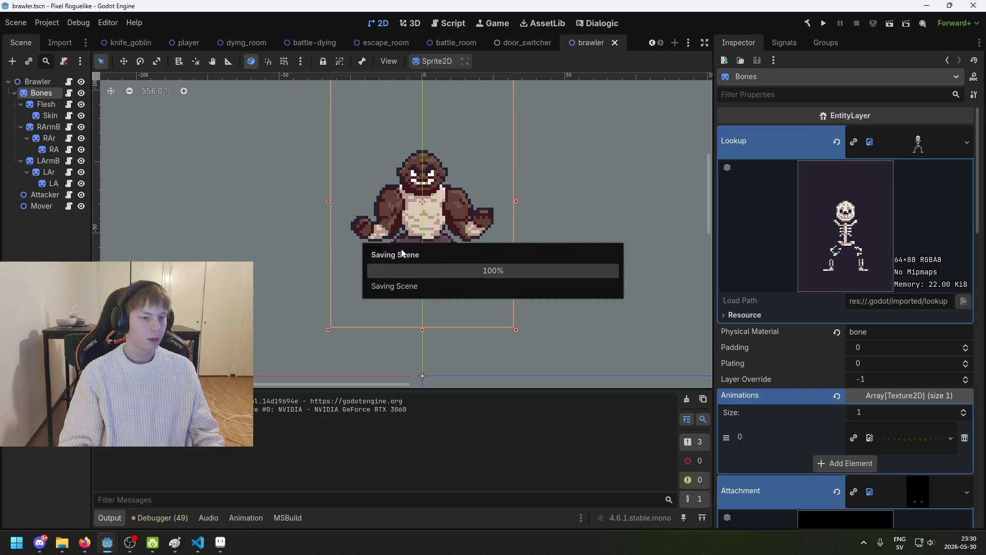
left_click(514, 42)
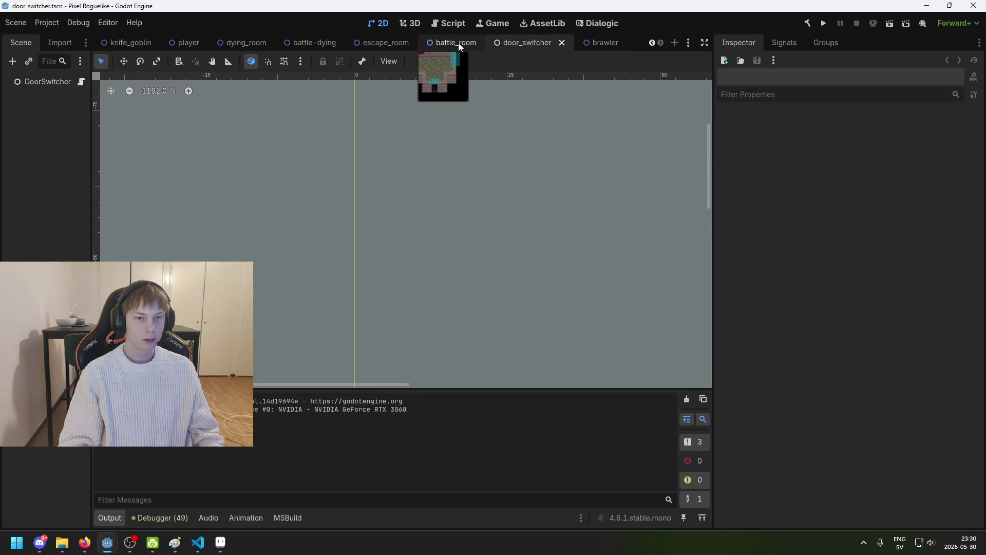
left_click(590, 42)
scroll(869, 340, "down", 5)
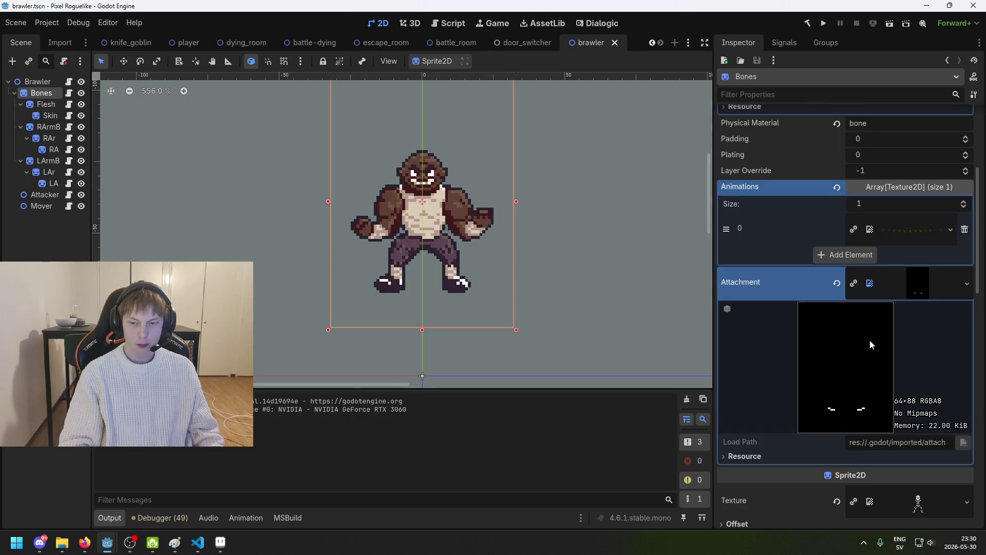
left_click(935, 240)
left_click(912, 242)
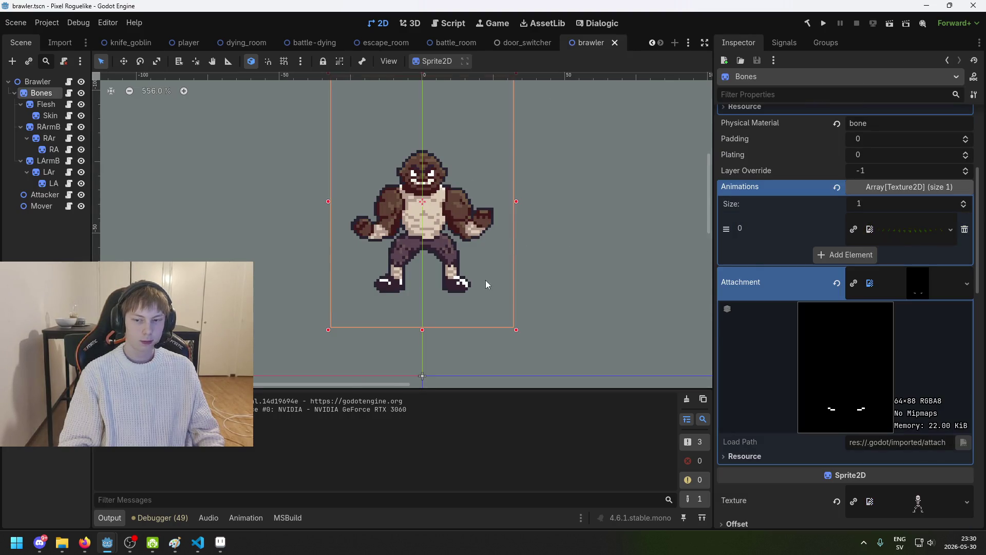
scroll(857, 353, "down", 6)
scroll(864, 378, "down", 12)
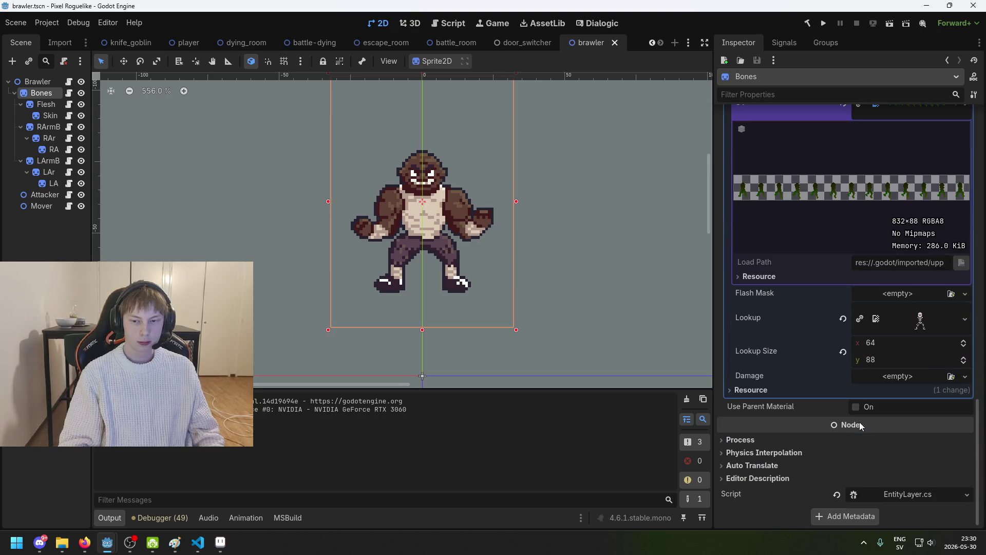
scroll(886, 345, "up", 4)
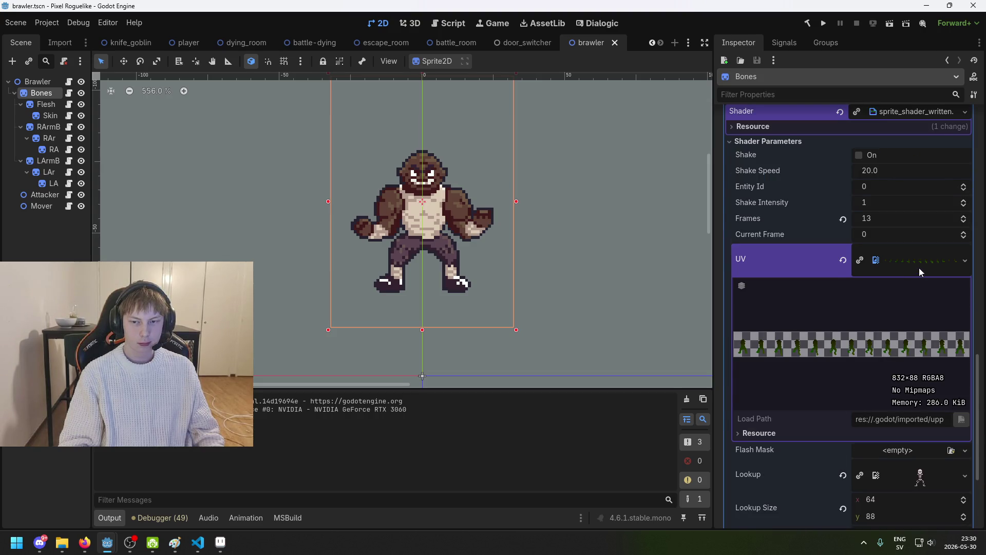
left_click(919, 270)
left_click(923, 276)
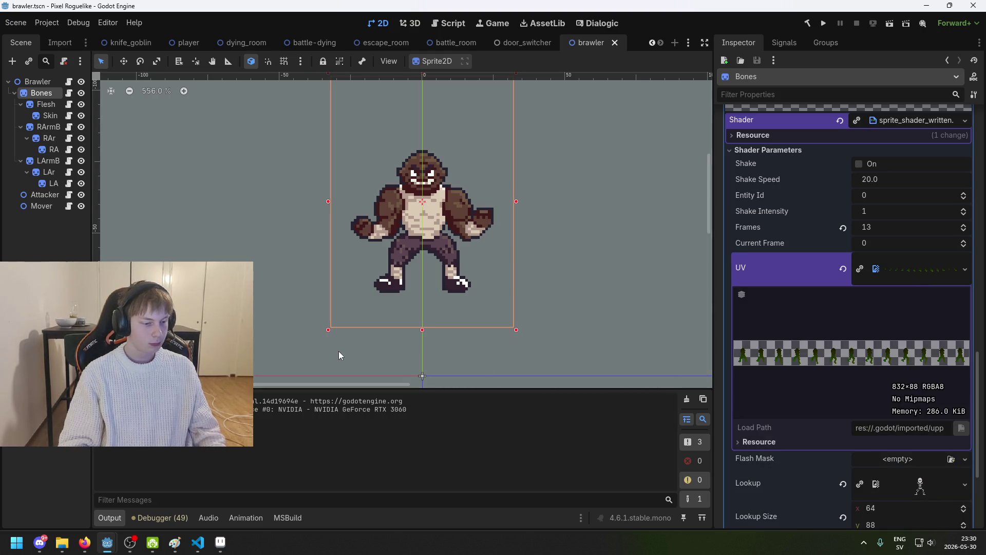
key("Escape")
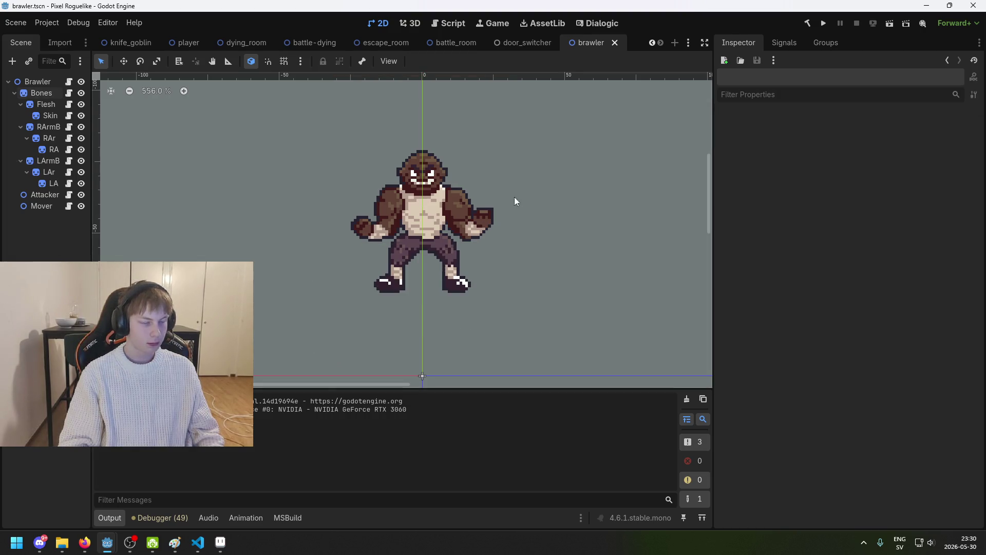
left_click(517, 40)
left_click(596, 42)
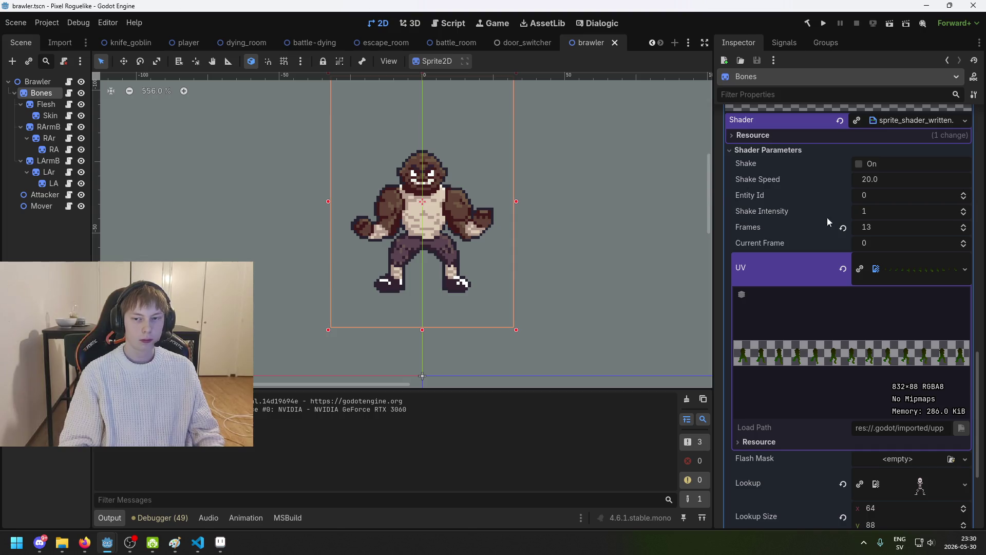
scroll(811, 220, "up", 3)
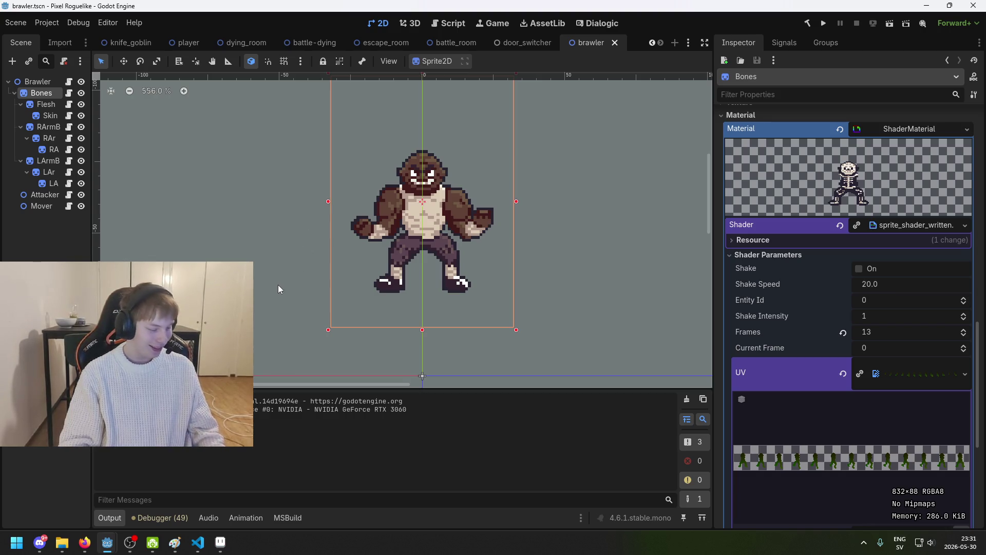
scroll(271, 308, "up", 2)
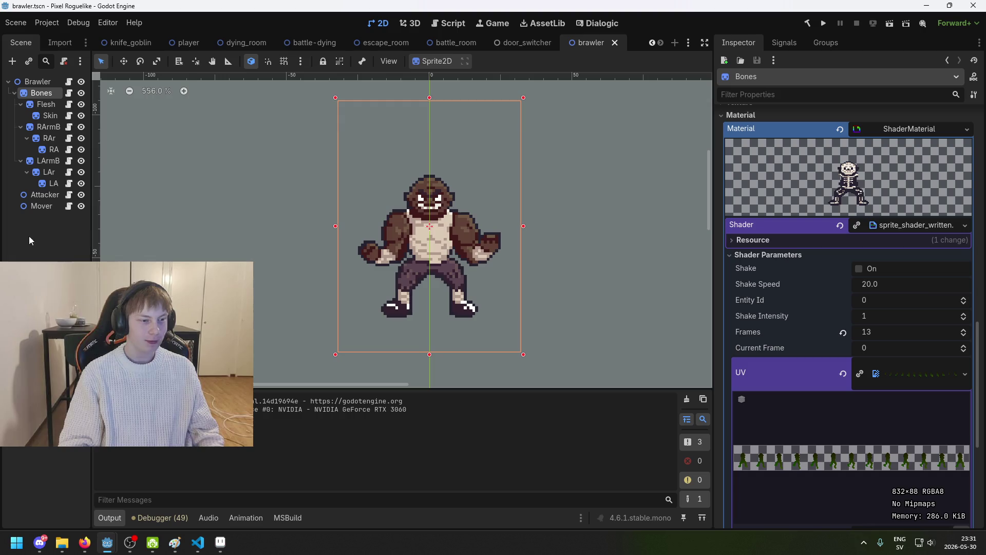
left_click(49, 85)
left_click(51, 95)
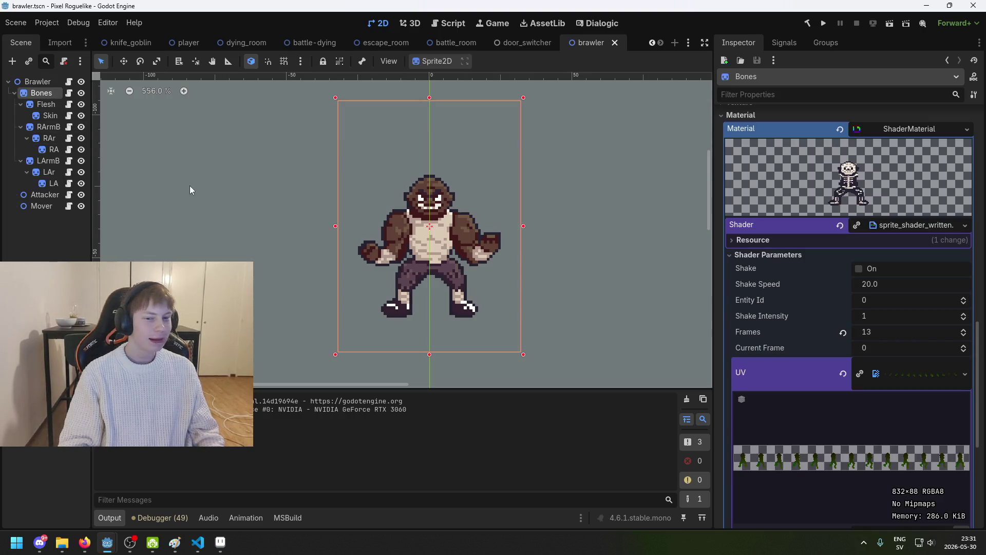
left_click(529, 44)
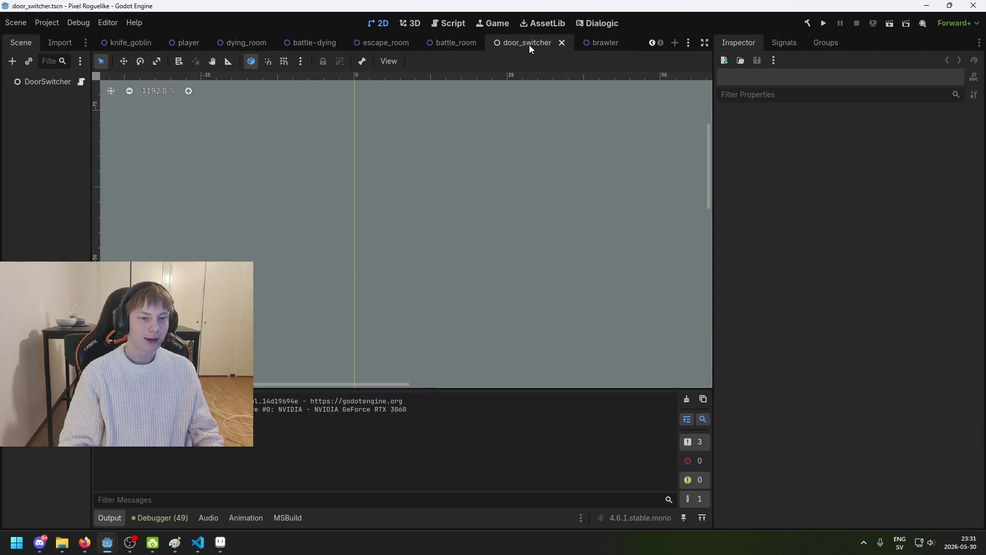
left_click(588, 44)
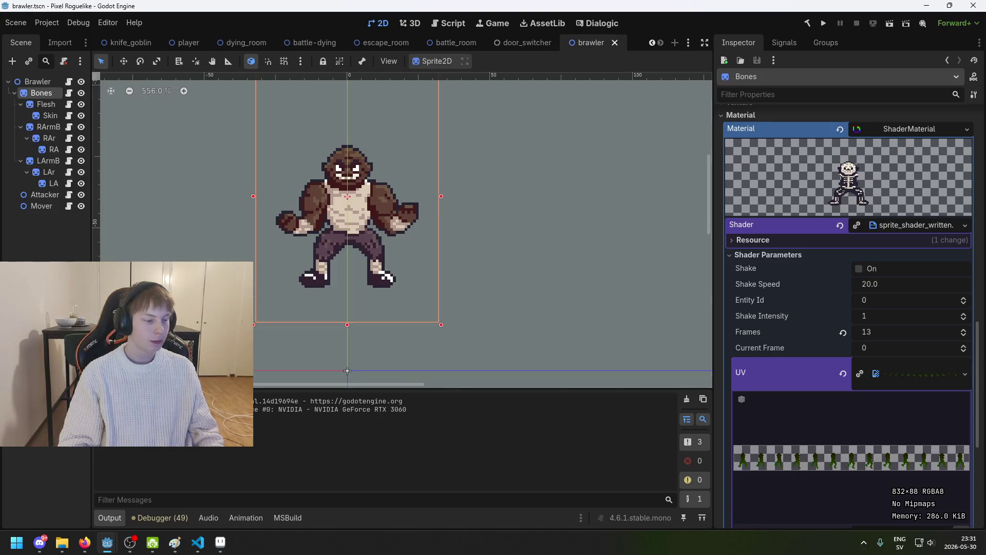
key("alt+Tab")
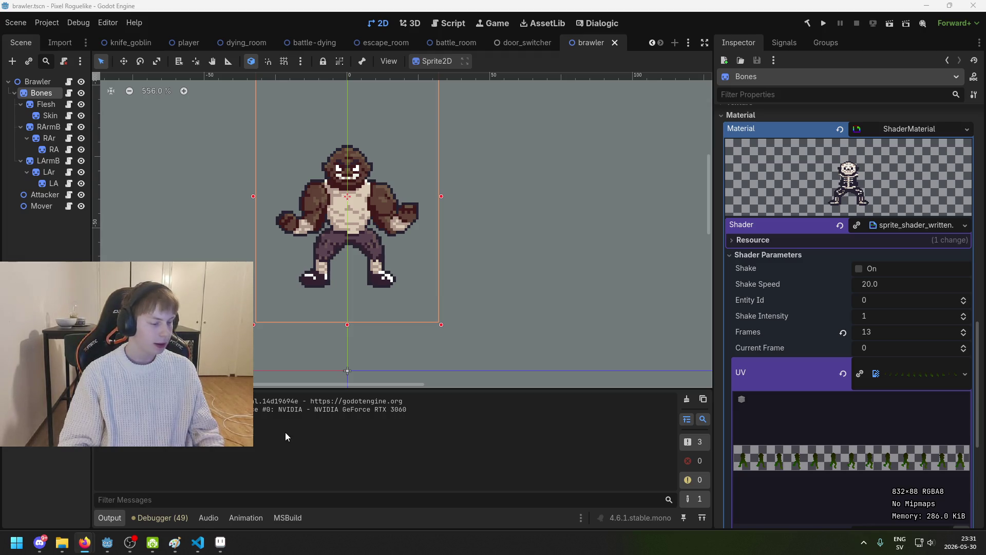
left_click(260, 290)
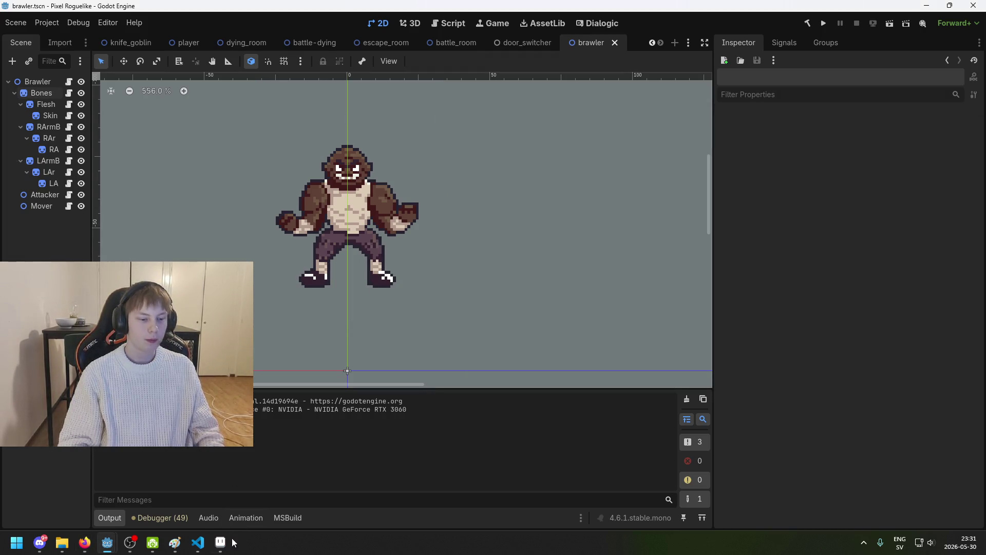
left_click(220, 541)
left_click(220, 542)
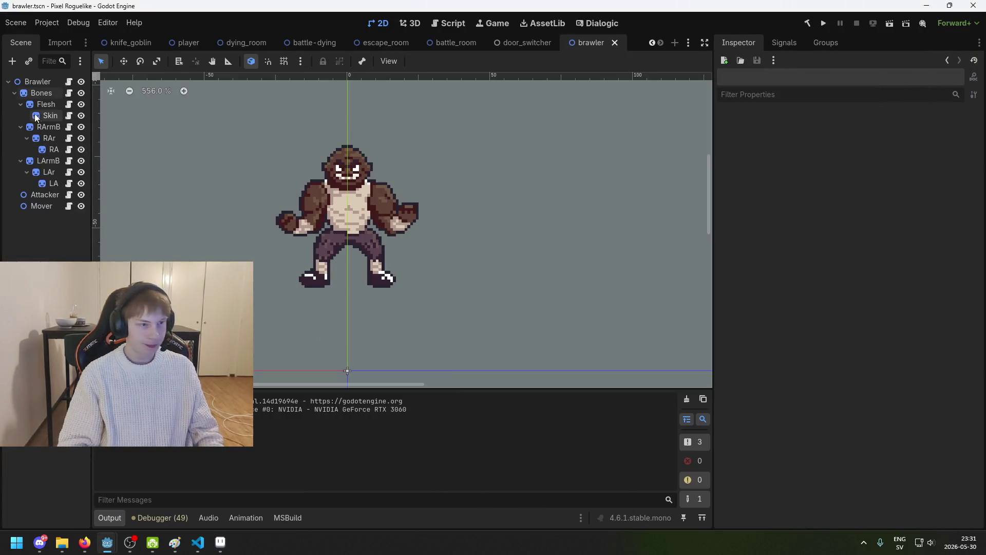
left_click(36, 115)
left_click(38, 96, "ctrl")
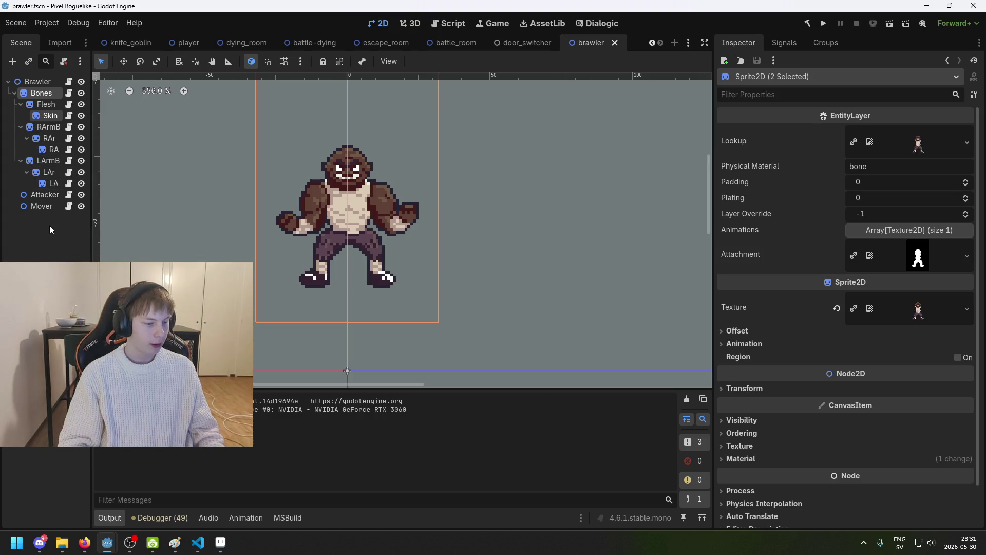
left_click(48, 248)
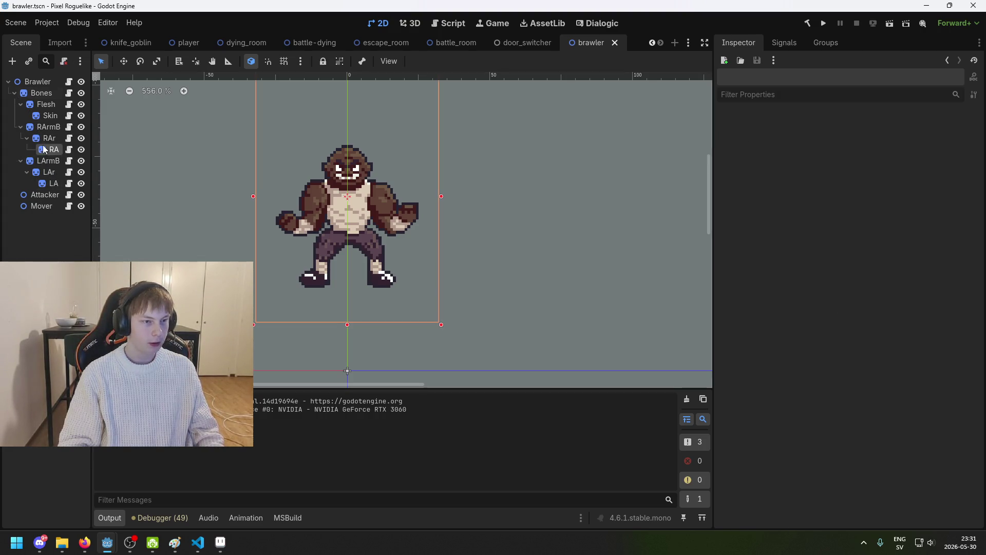
left_click(43, 149)
left_click(49, 239)
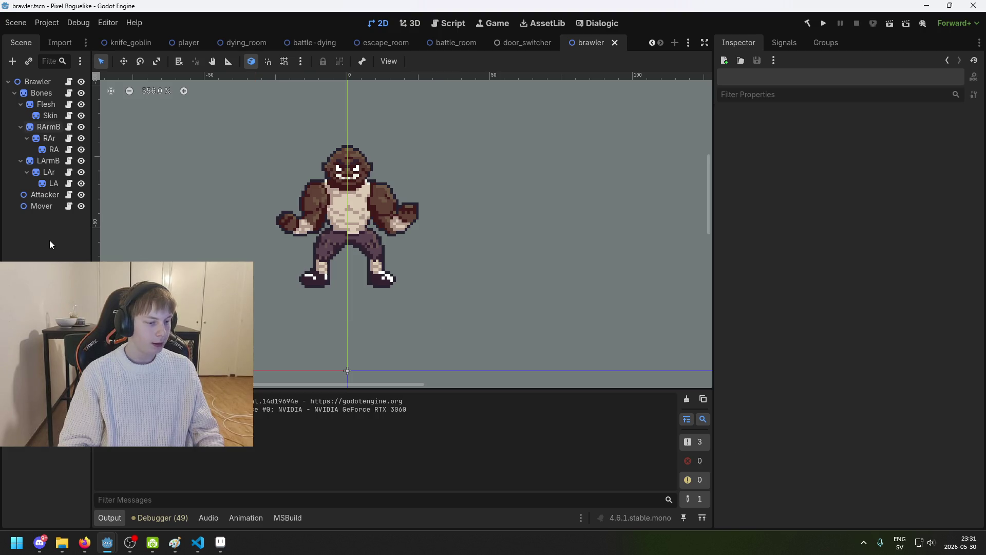
key("alt+Tab")
key("alt+Tab")
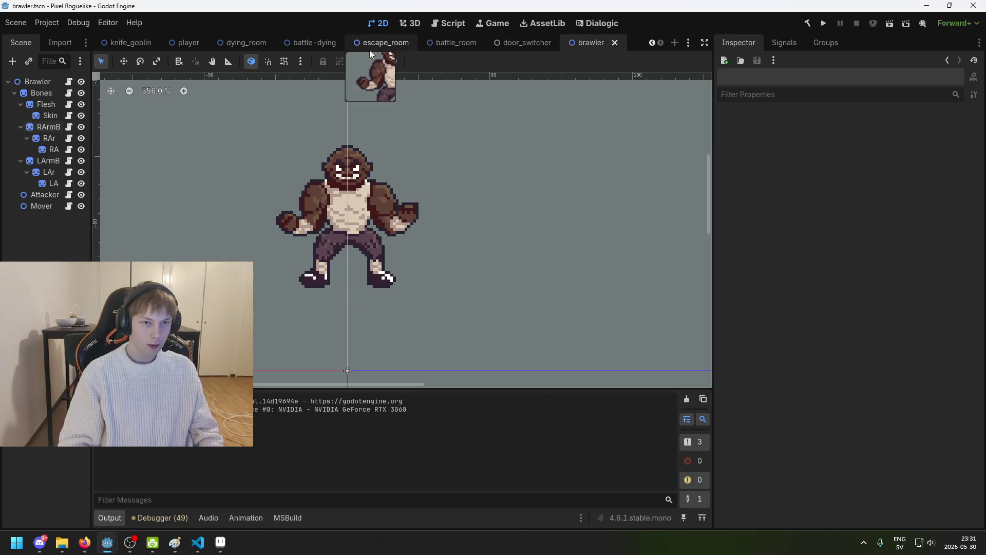
left_click(544, 48)
left_click(446, 43)
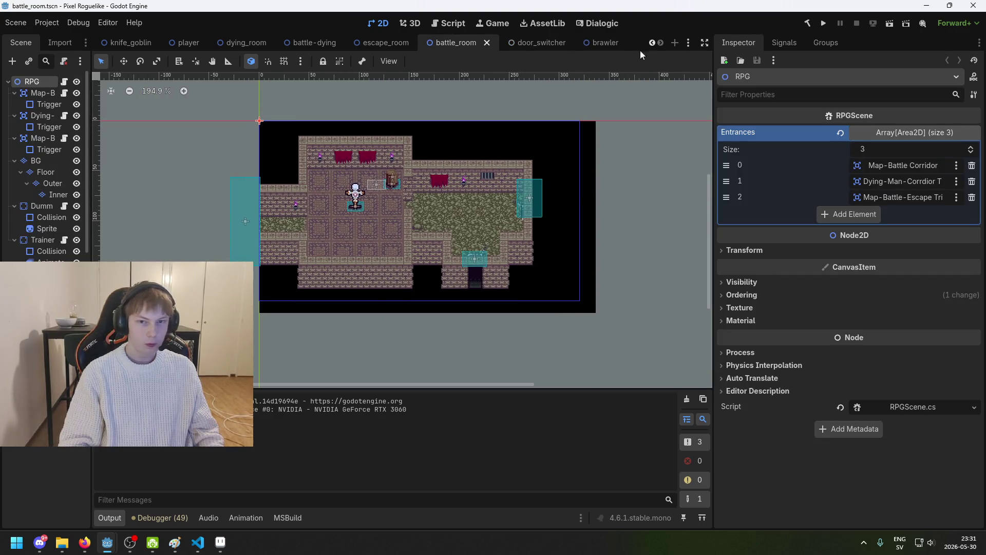
left_click(605, 45)
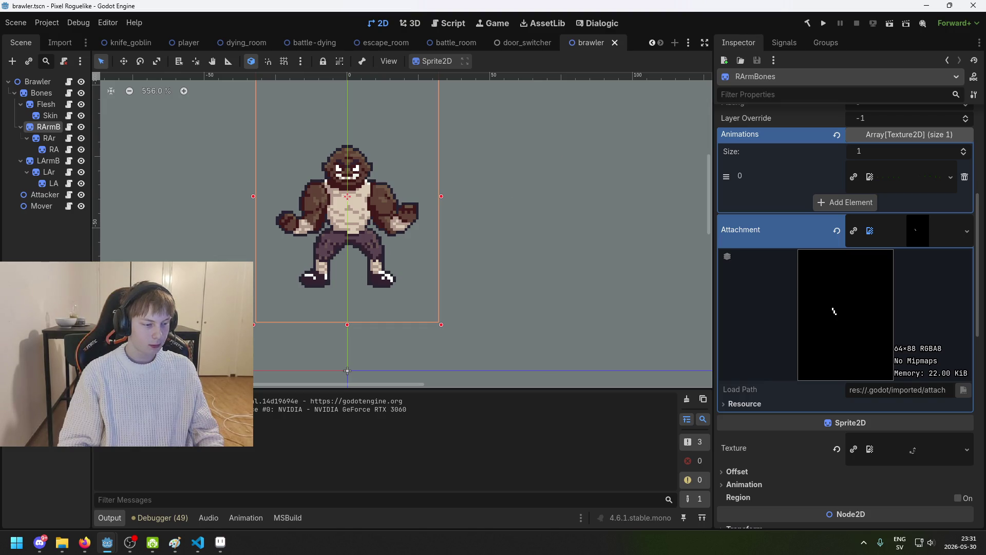
scroll(493, 184, "right", 3)
left_click(519, 175)
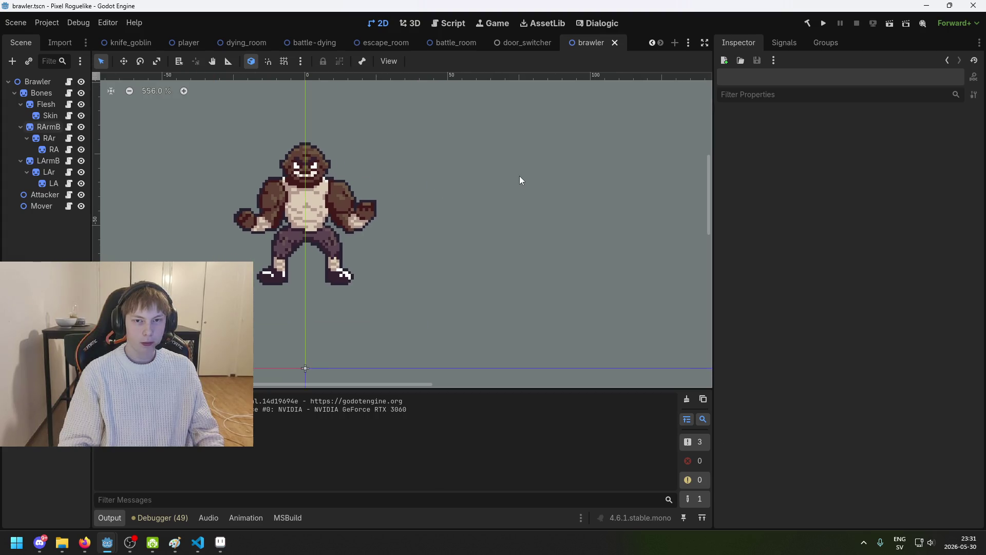
left_click_drag(284, 227, 434, 215)
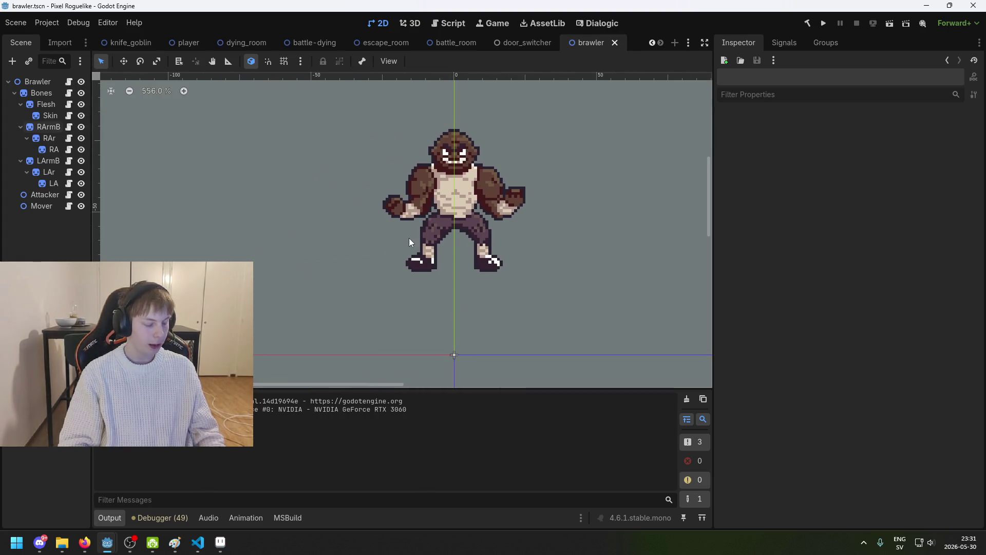
scroll(408, 245, "up", 1)
left_click_drag(408, 245, 272, 239)
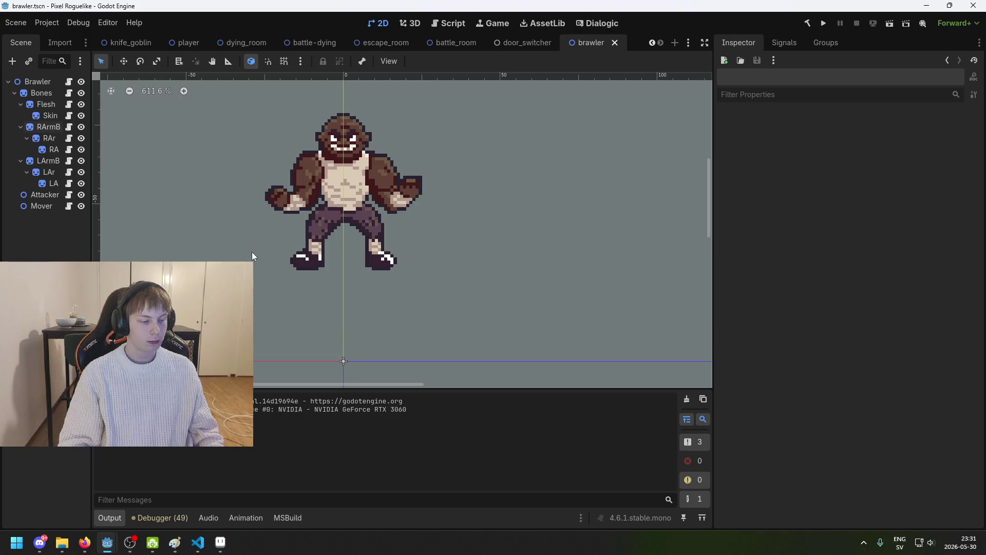
left_click_drag(255, 254, 342, 248)
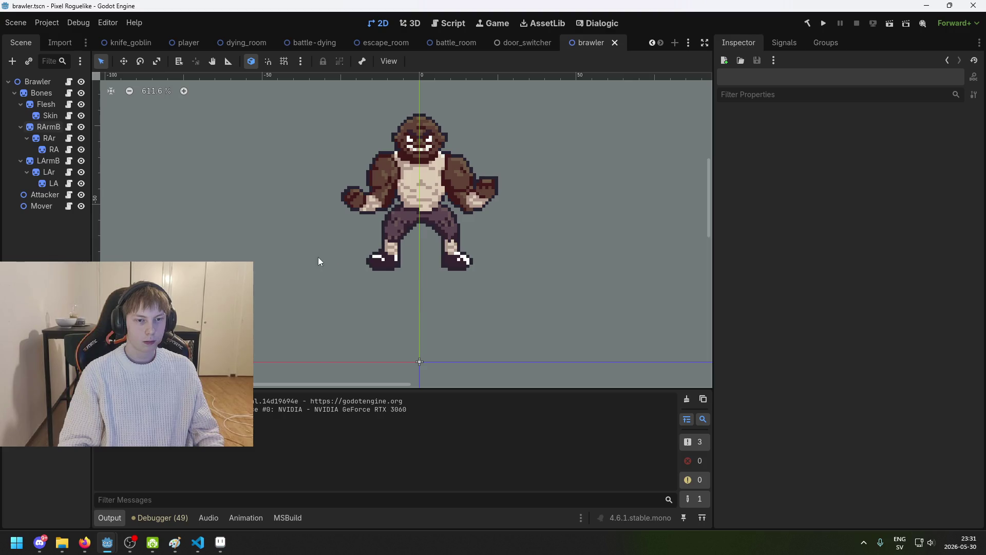
left_click(221, 541)
left_click(223, 542)
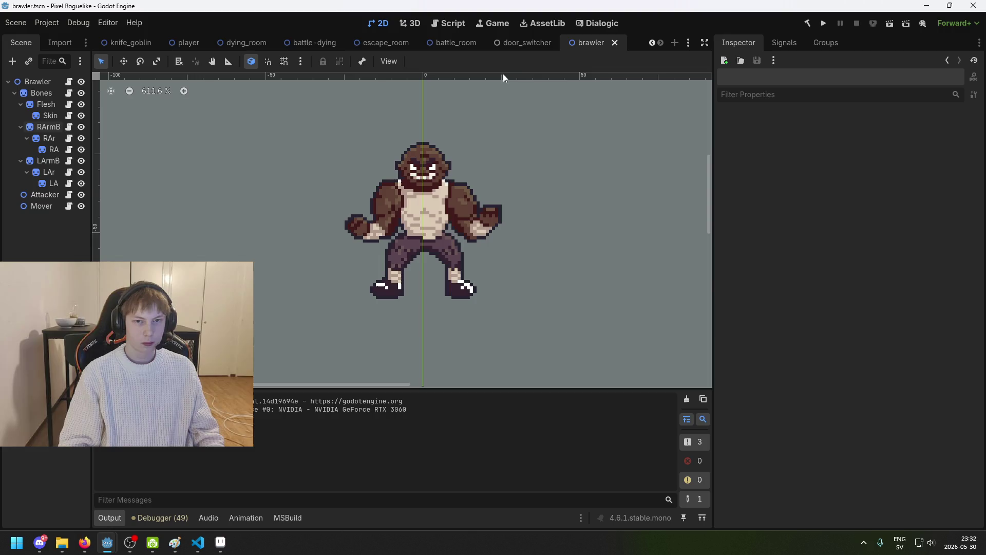
left_click(529, 43)
left_click(618, 42)
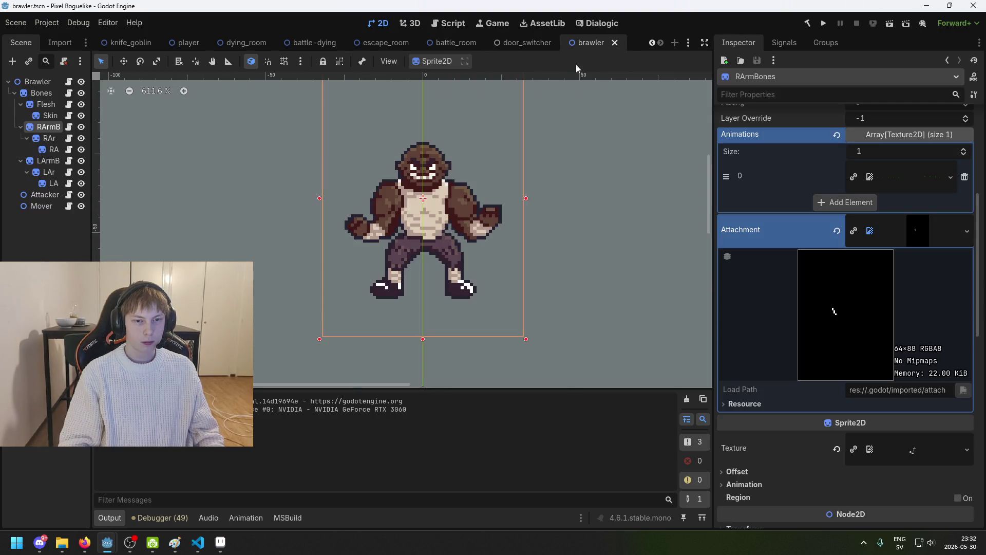
scroll(853, 331, "down", 10)
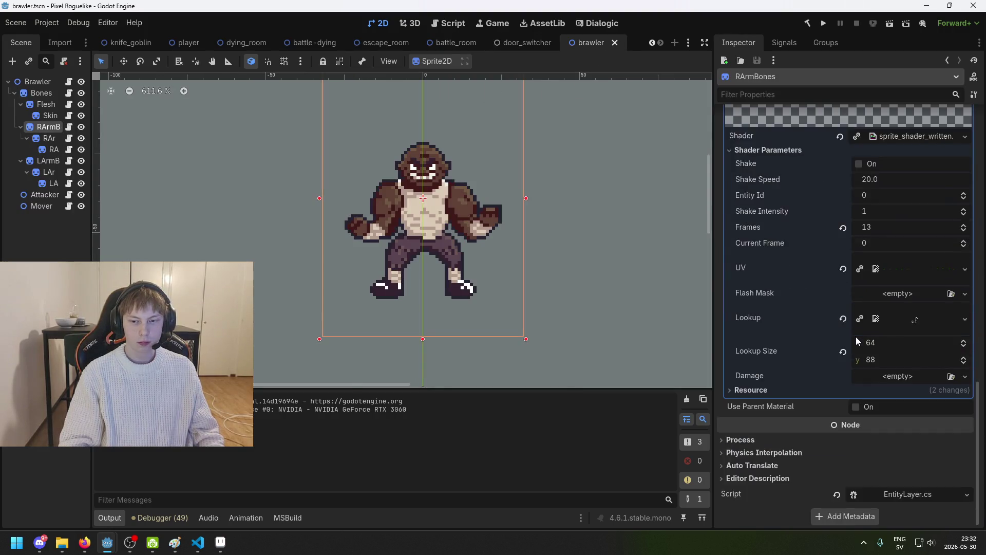
scroll(858, 328, "up", 4)
scroll(862, 306, "down", 5)
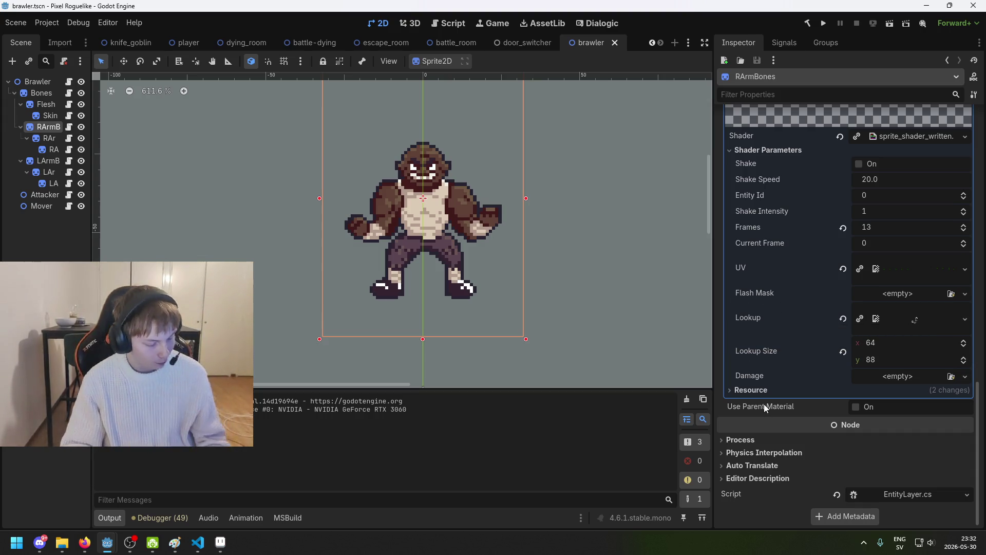
scroll(894, 365, "up", 8)
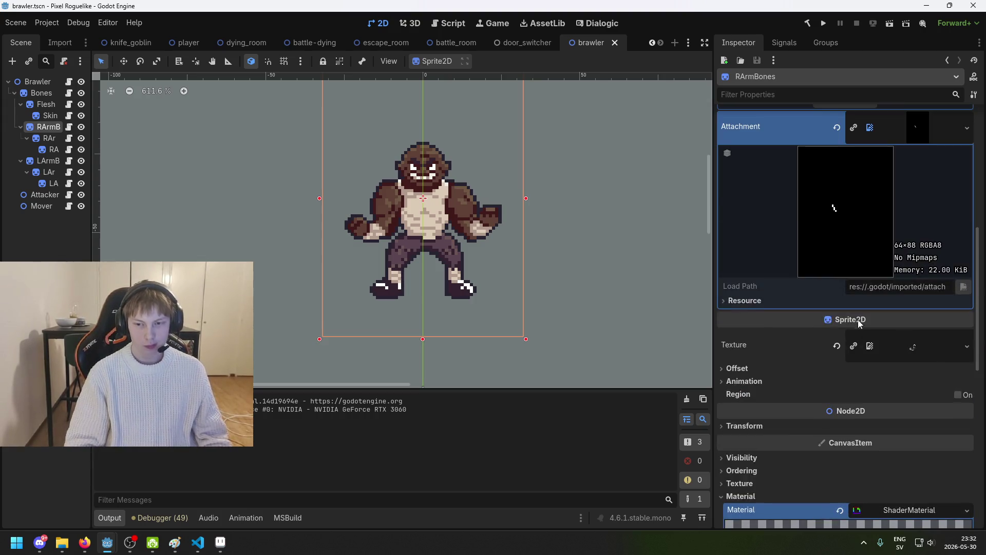
scroll(858, 322, "up", 8)
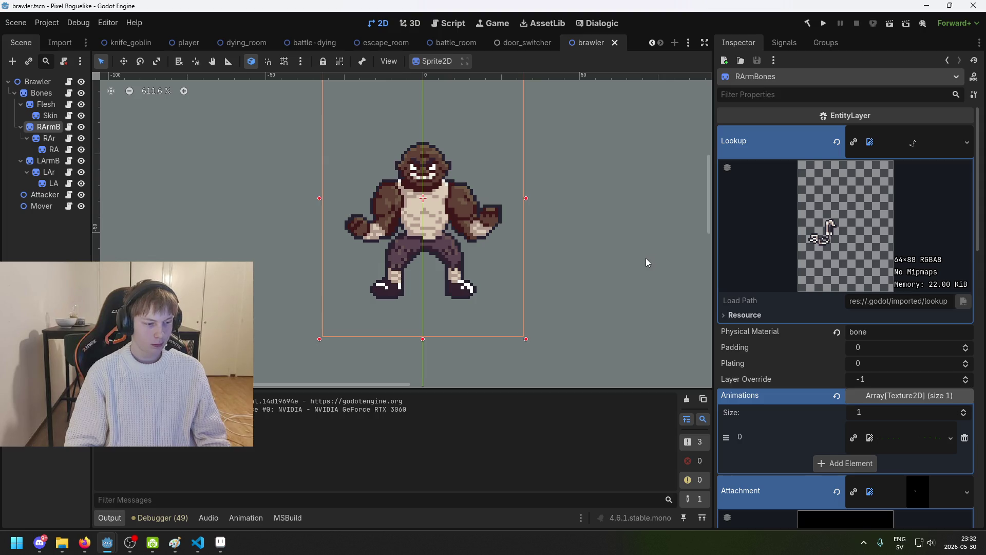
scroll(852, 406, "down", 3)
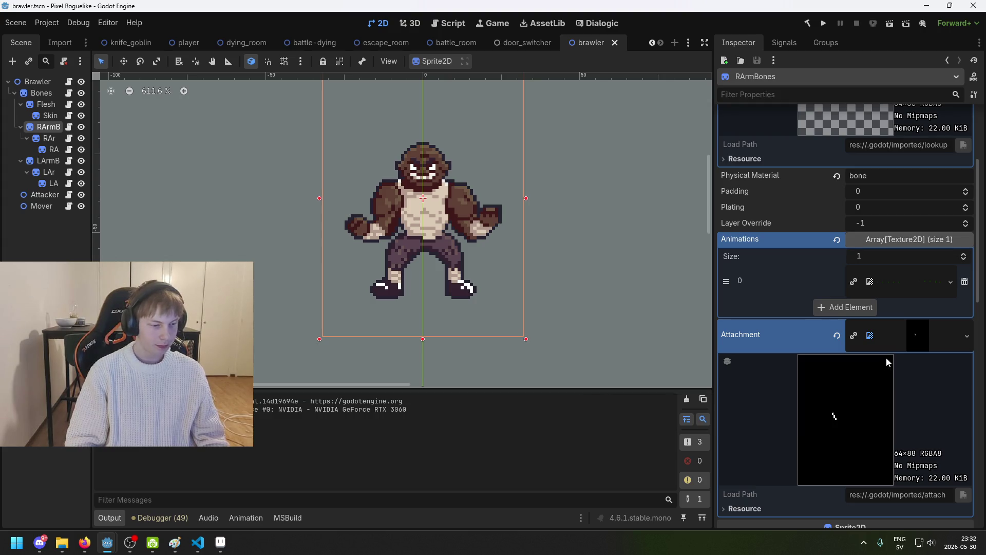
scroll(896, 371, "down", 1)
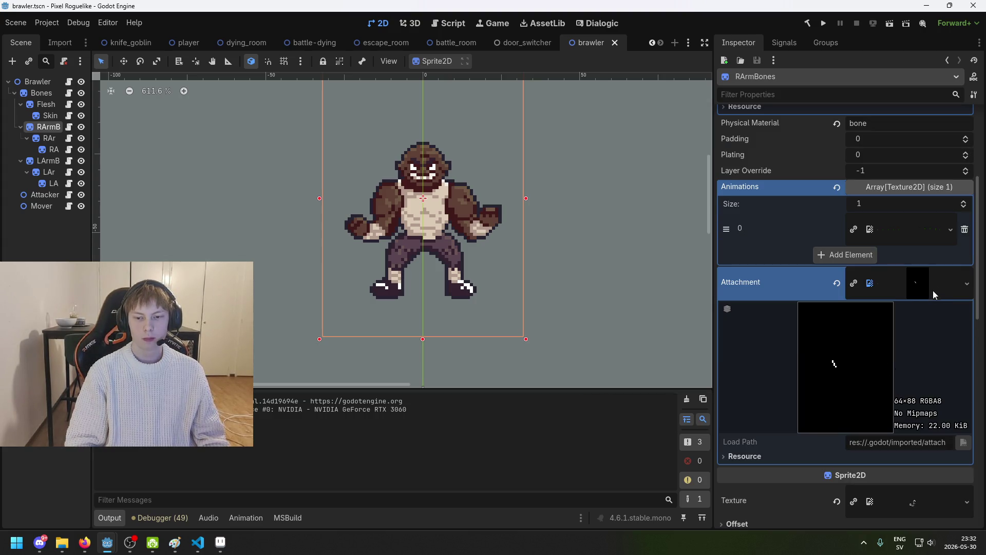
scroll(913, 284, "down", 3)
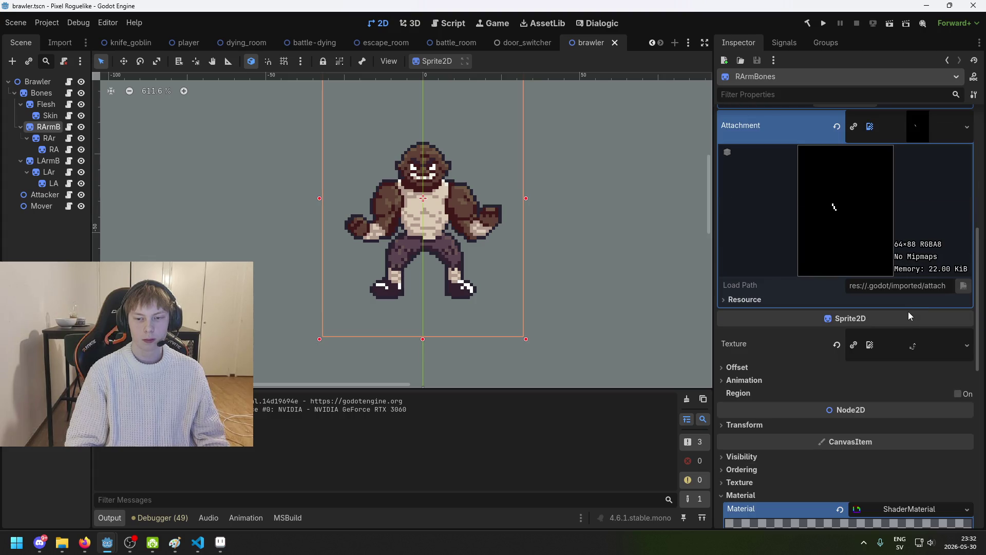
scroll(901, 319, "down", 6)
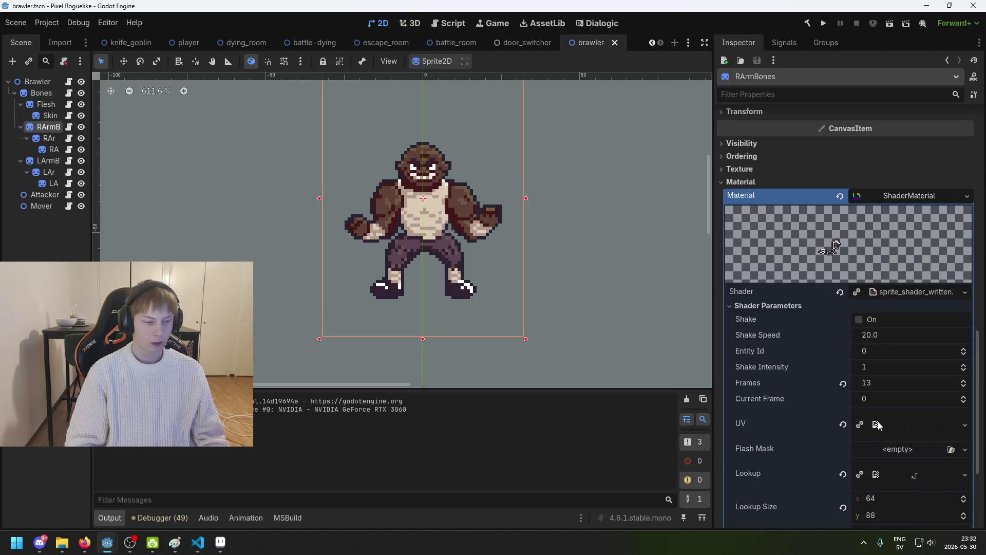
scroll(909, 430, "down", 3)
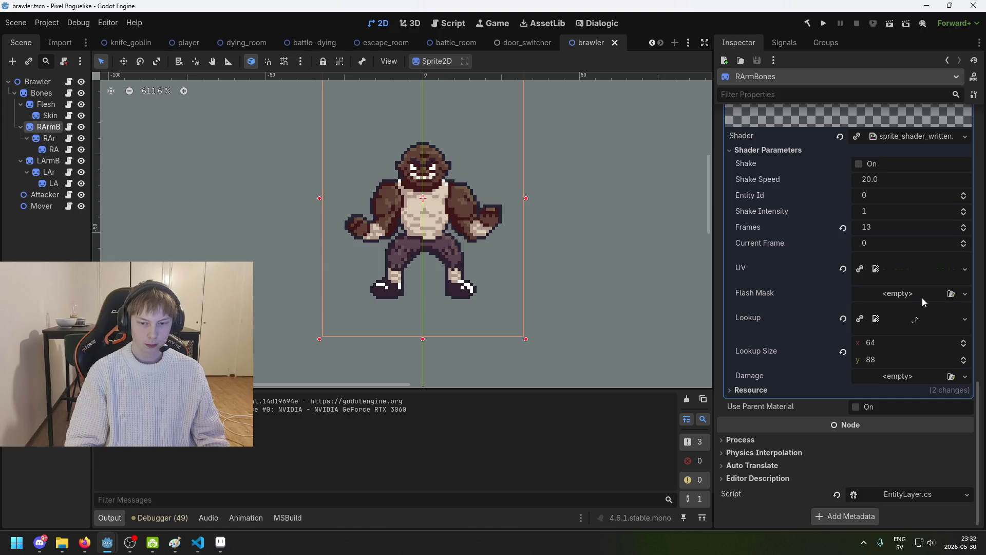
left_click(48, 138)
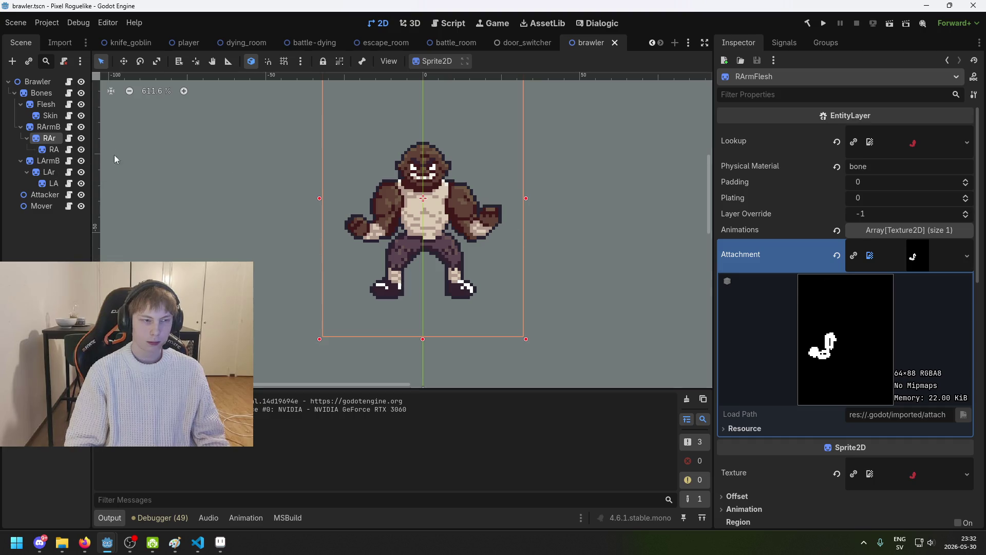
left_click(40, 128)
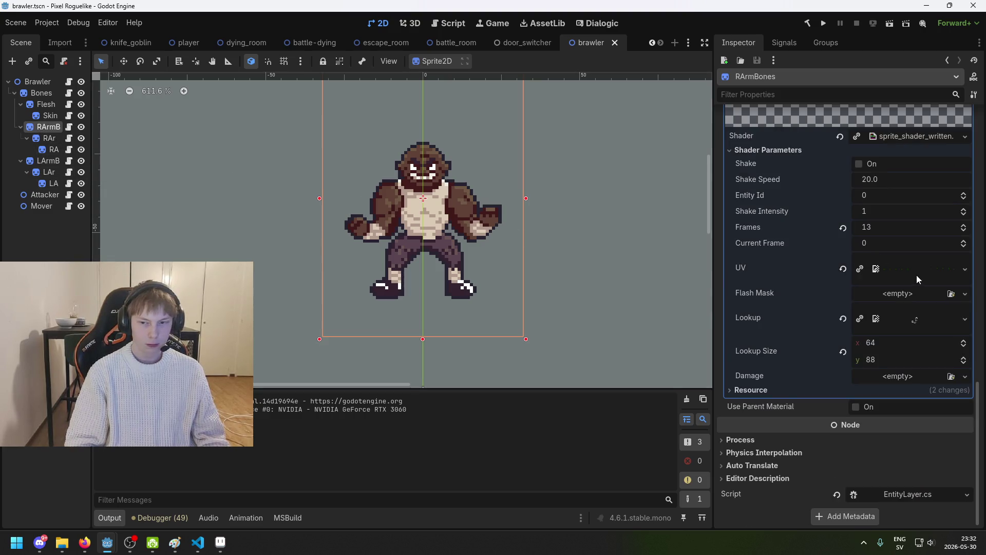
scroll(941, 329, "up", 3)
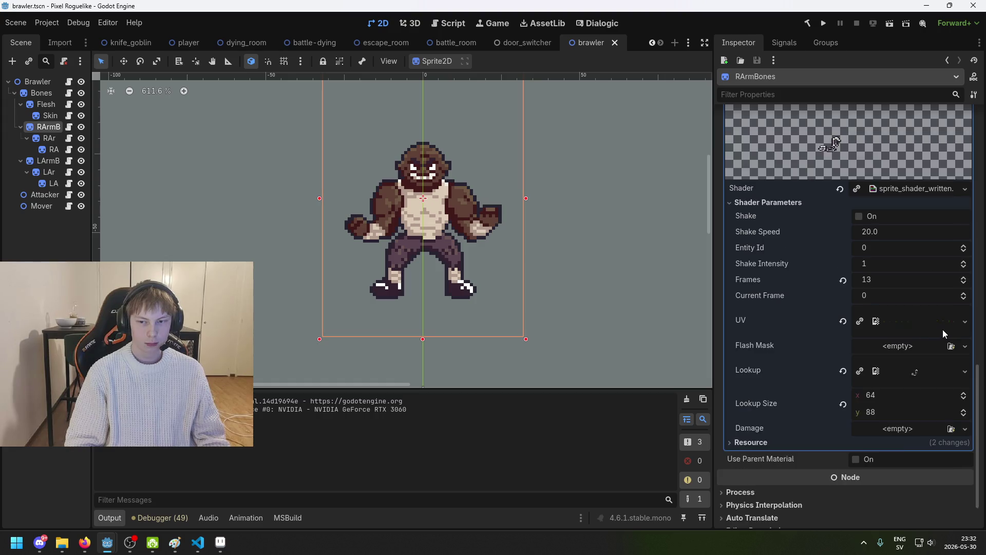
scroll(949, 332, "down", 3)
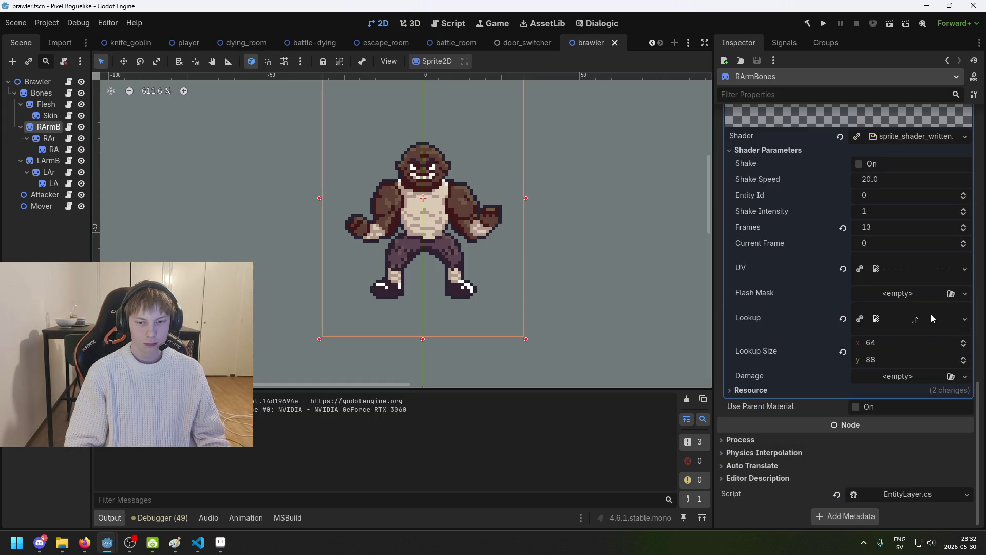
scroll(930, 314, "up", 10)
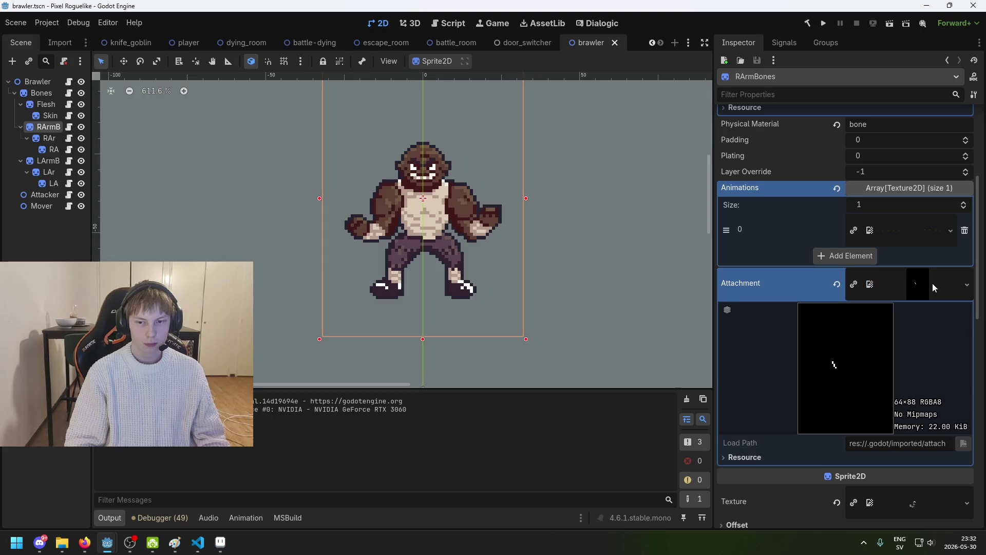
left_click(932, 283)
left_click(915, 239)
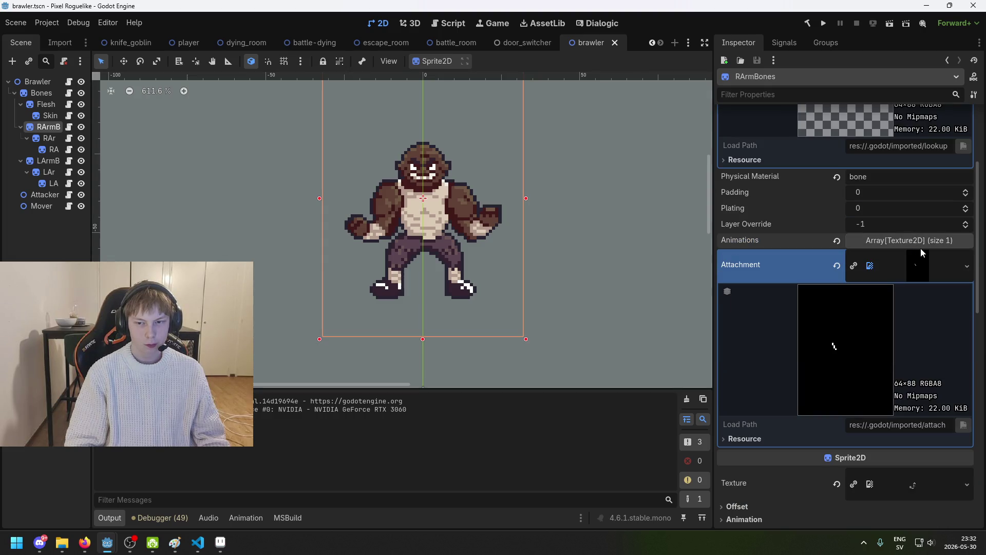
left_click(923, 245)
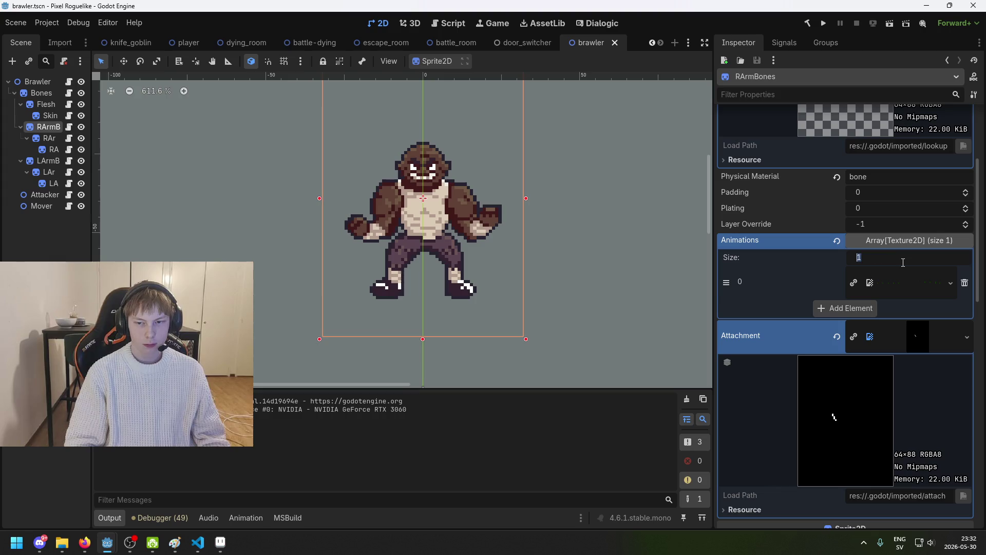
Resize RArmBones' Animations array to 2 and move its existing texture into slot 1
type("2")
key("Return")
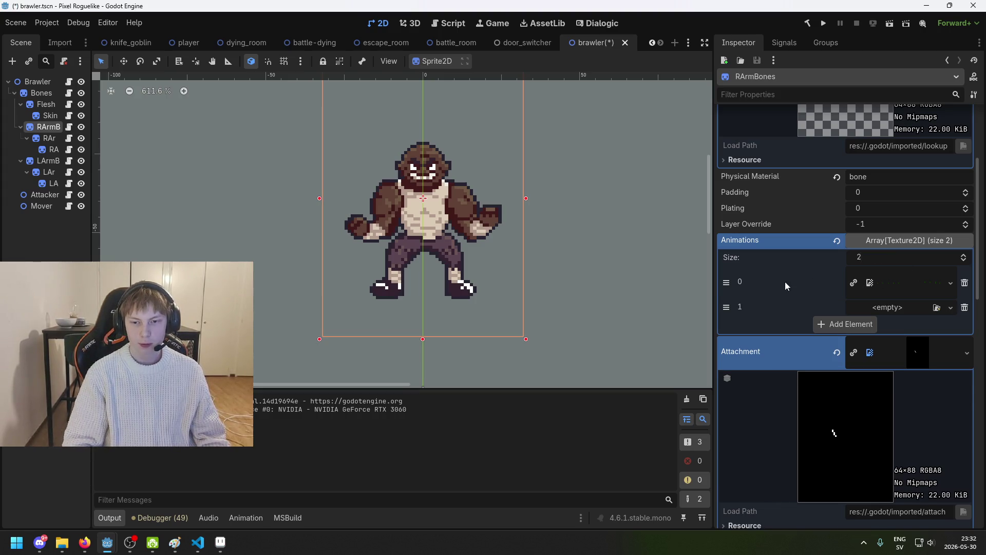
left_click_drag(726, 281, 726, 303)
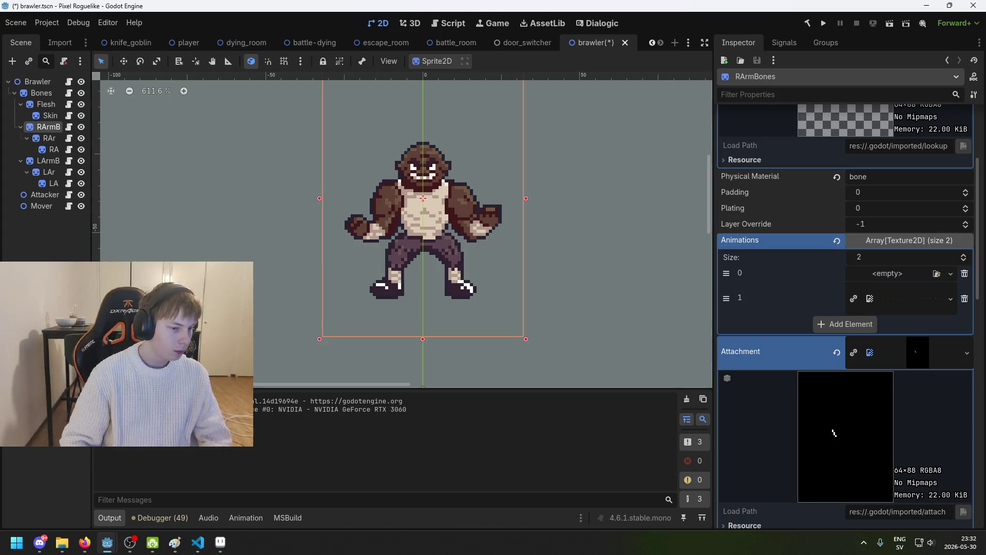
Open the brawler folder and try dropping a texture file into the Animations entries
double_click(60, 449)
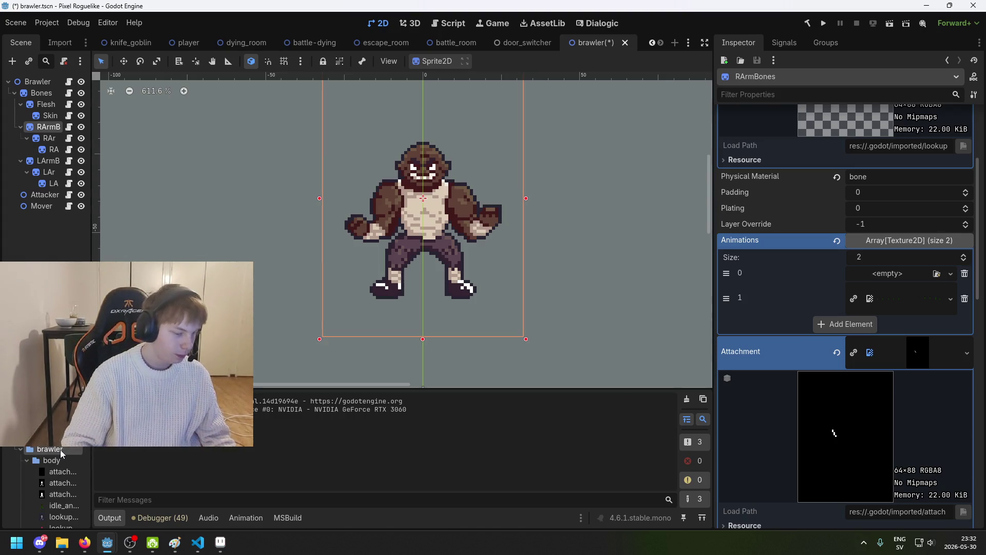
scroll(51, 461, "down", 3)
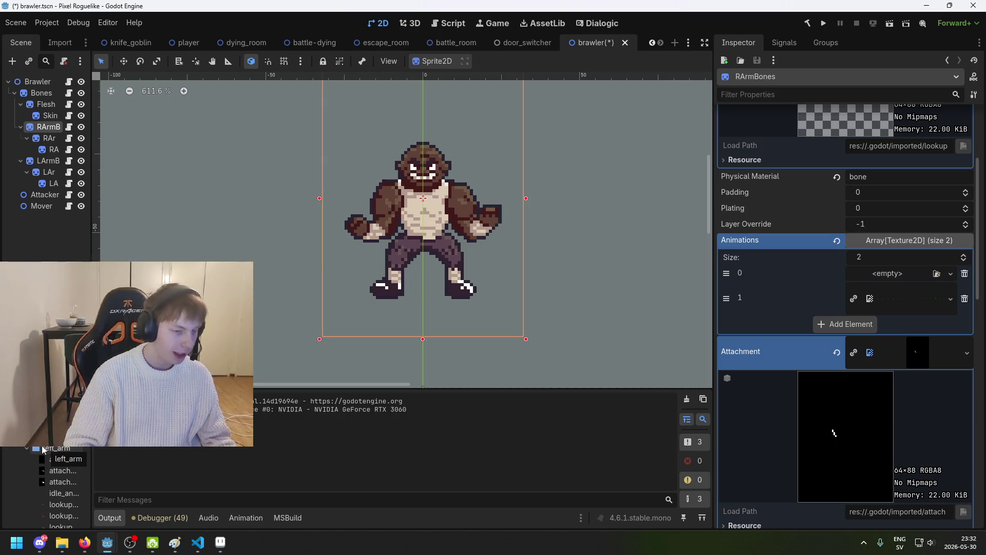
scroll(36, 447, "up", 2)
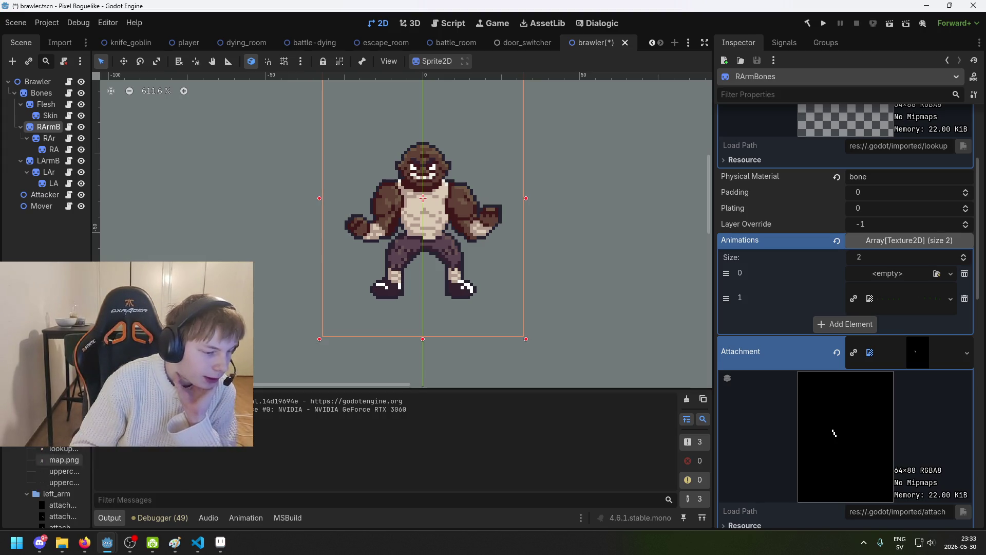
key("alt+Tab")
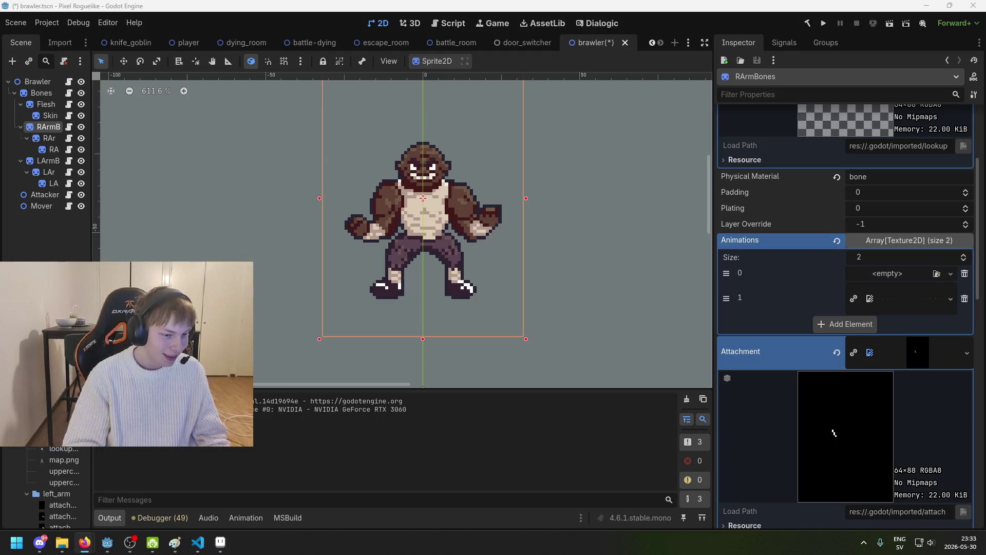
scroll(57, 463, "down", 2)
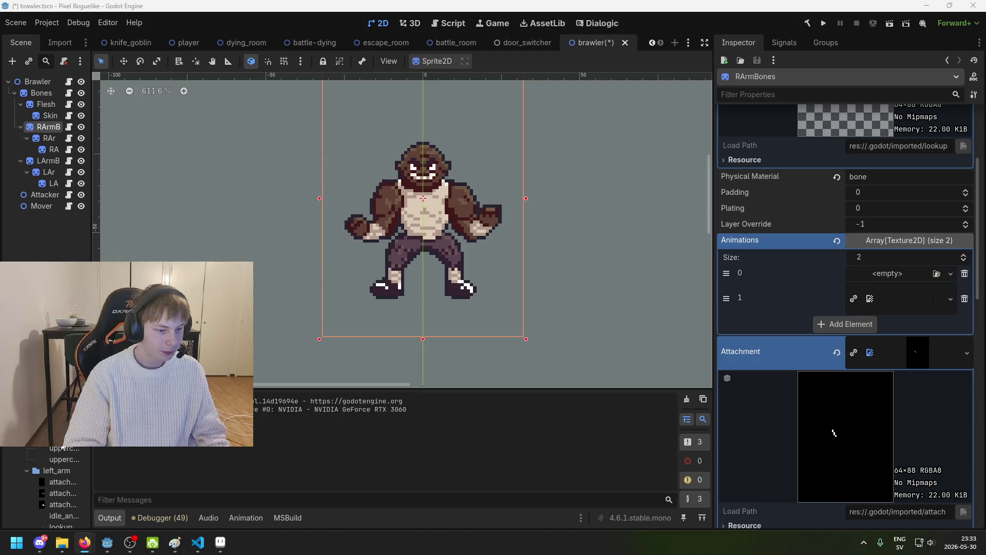
left_click(893, 235)
left_click(893, 235)
left_click_drag(59, 436, 66, 411)
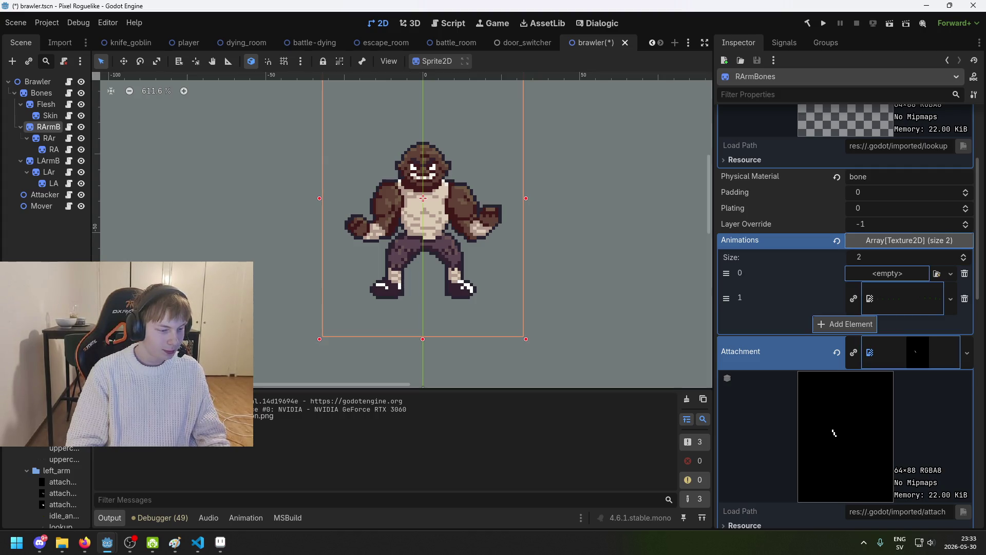
key("Down")
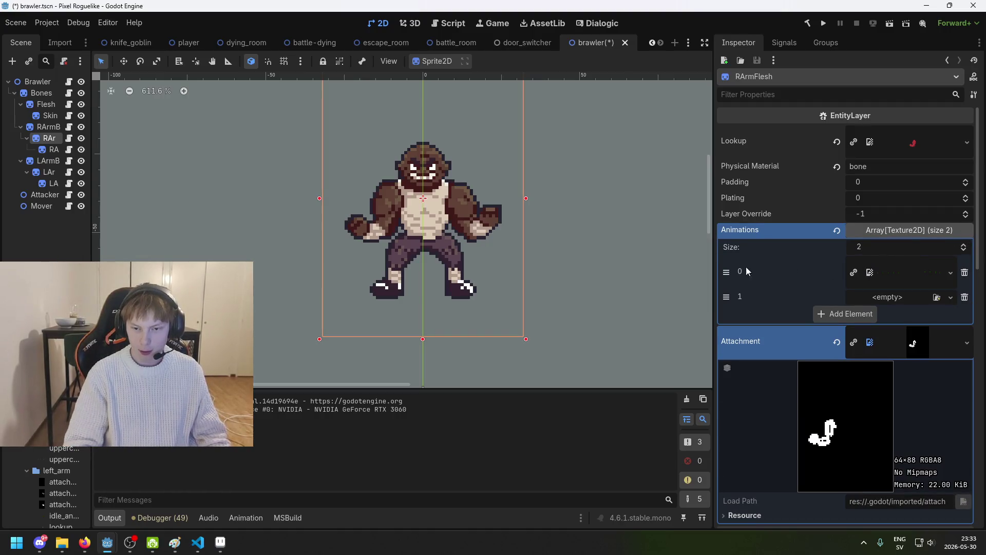
Move RArmFlesh's texture from Animations slot 0 into slot 1
left_click_drag(726, 271, 724, 288)
scroll(59, 442, "up", 1)
scroll(59, 462, "up", 2)
scroll(59, 482, "up", 2)
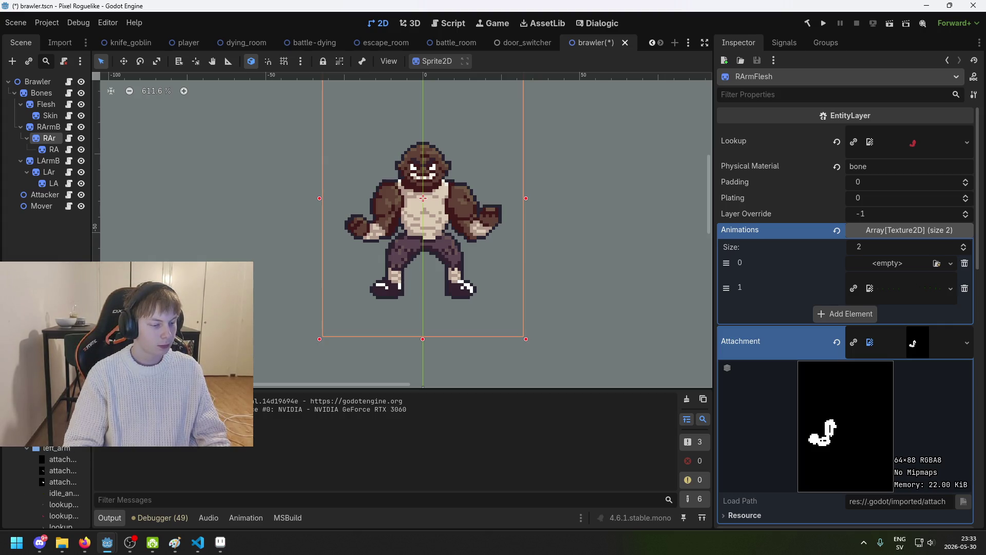
scroll(60, 448, "down", 5)
scroll(60, 448, "down", 4)
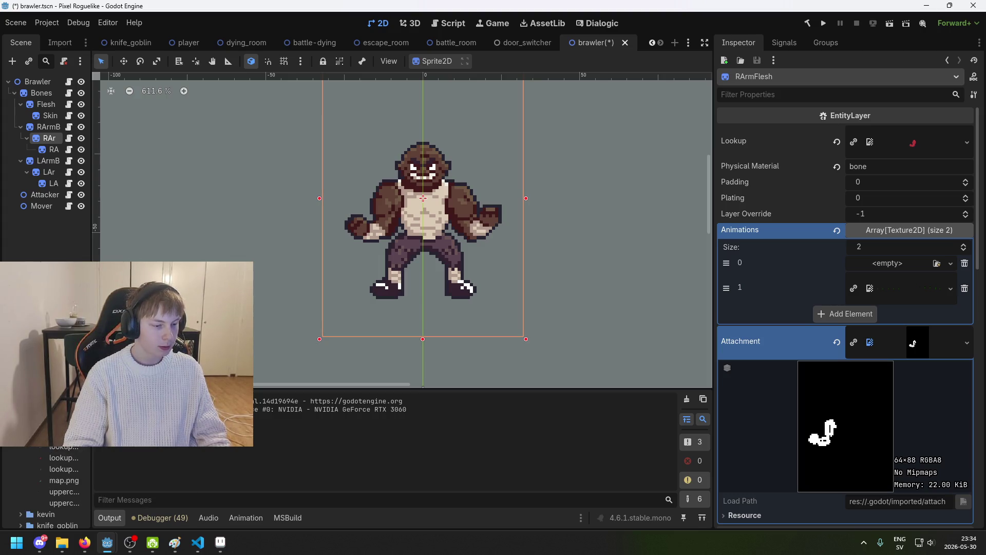
Save the brawler scene with Ctrl+S
key("ctrl+s")
scroll(57, 454, "up", 1)
scroll(56, 455, "down", 2)
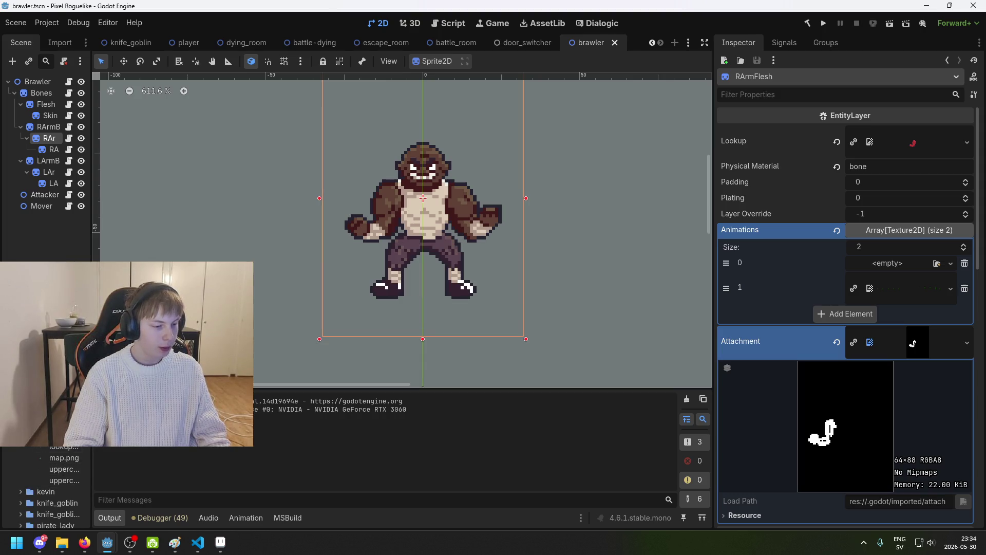
mouse_move(72, 438)
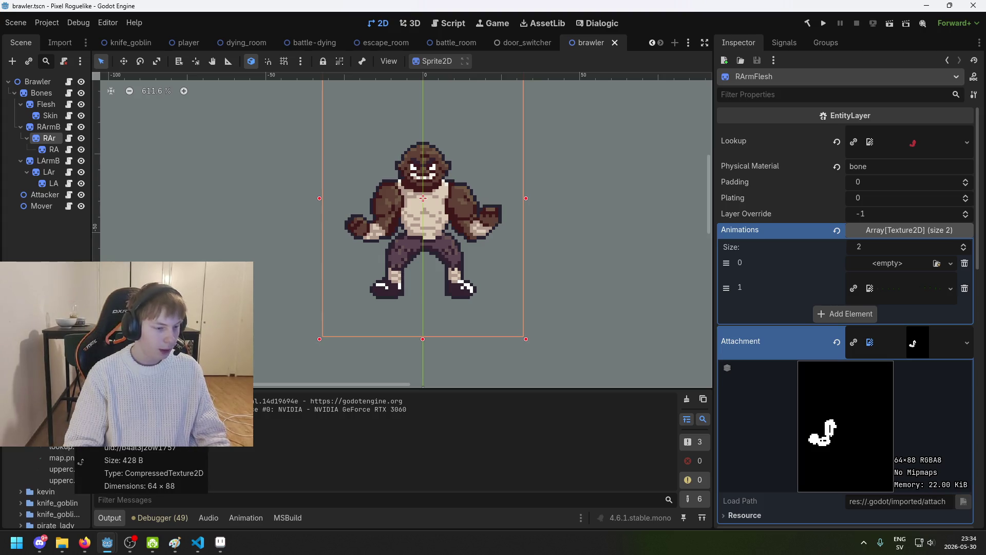
scroll(56, 462, "up", 2)
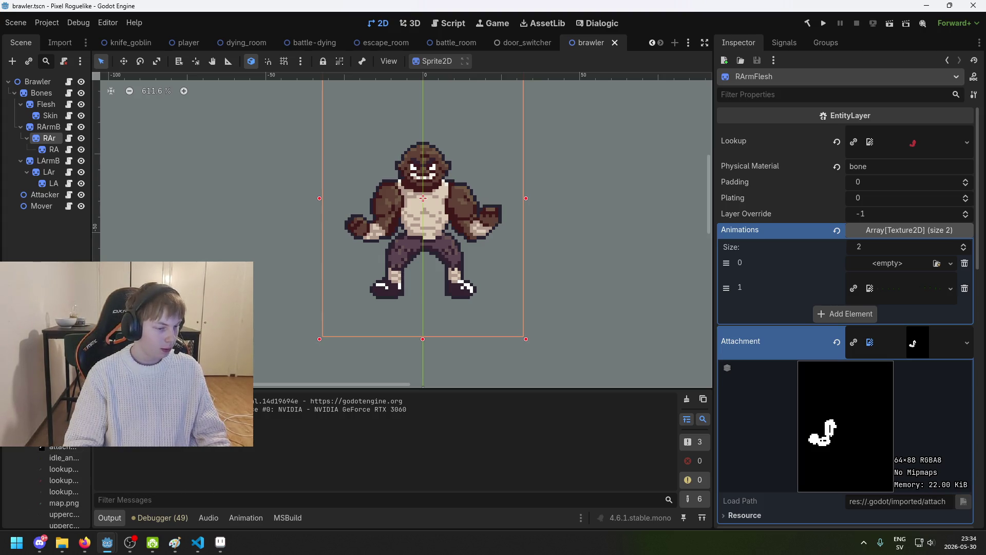
key("alt+Tab")
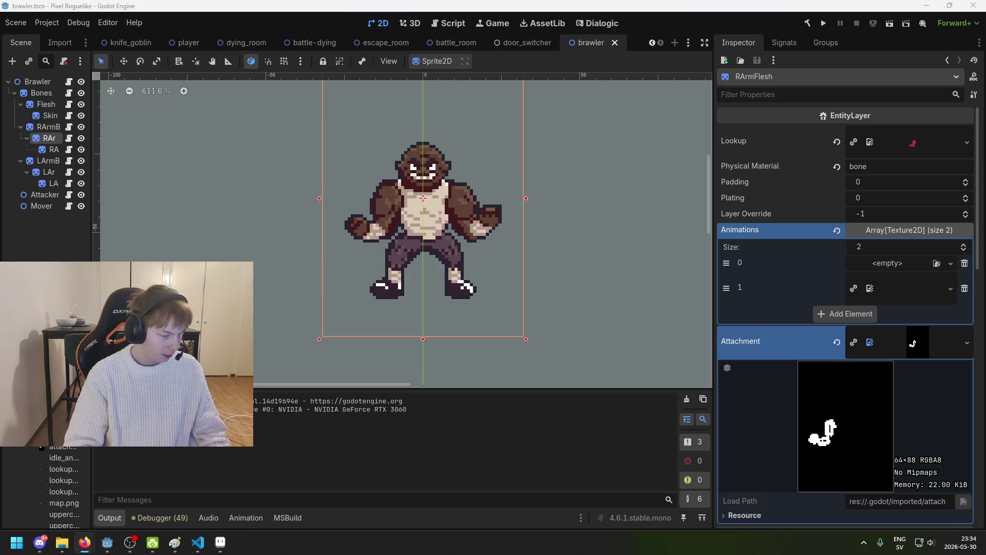
mouse_move(42, 484)
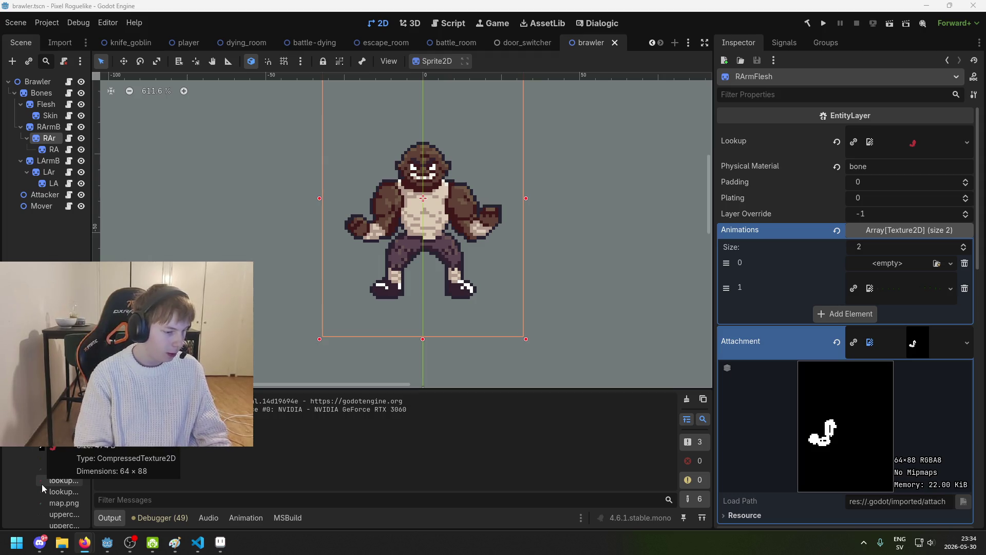
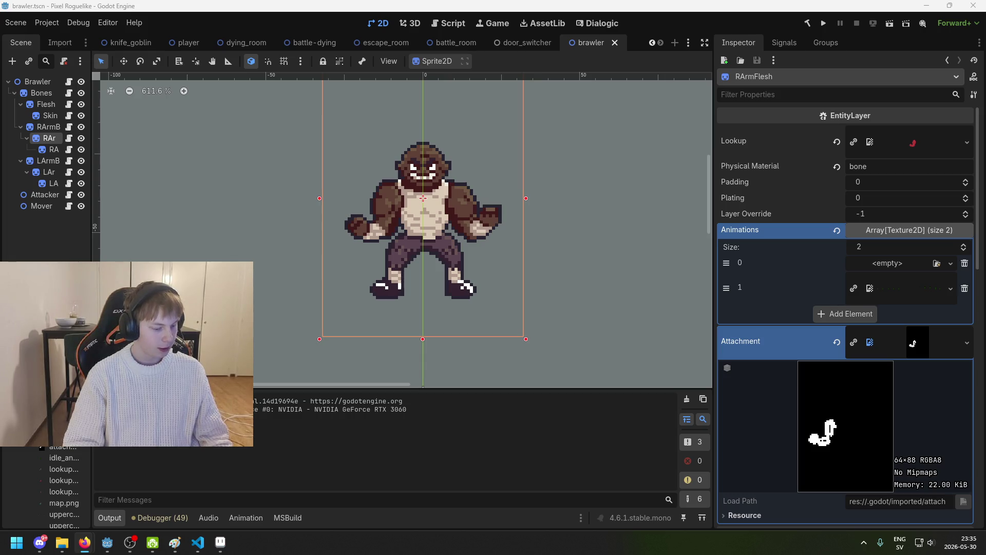
Return to Godot and review the RArmFlesh layer's properties and material in the Inspector
left_click(47, 123)
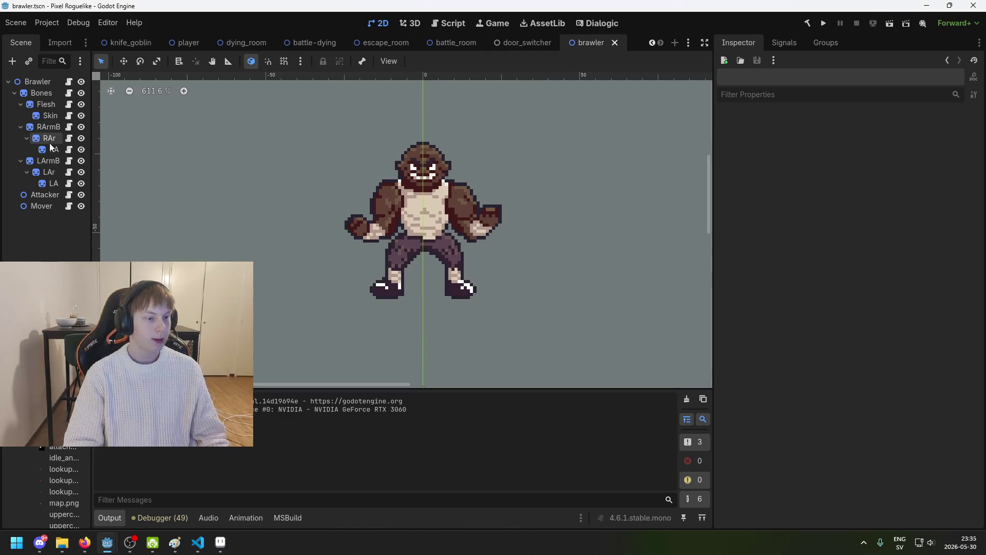
left_click(45, 139)
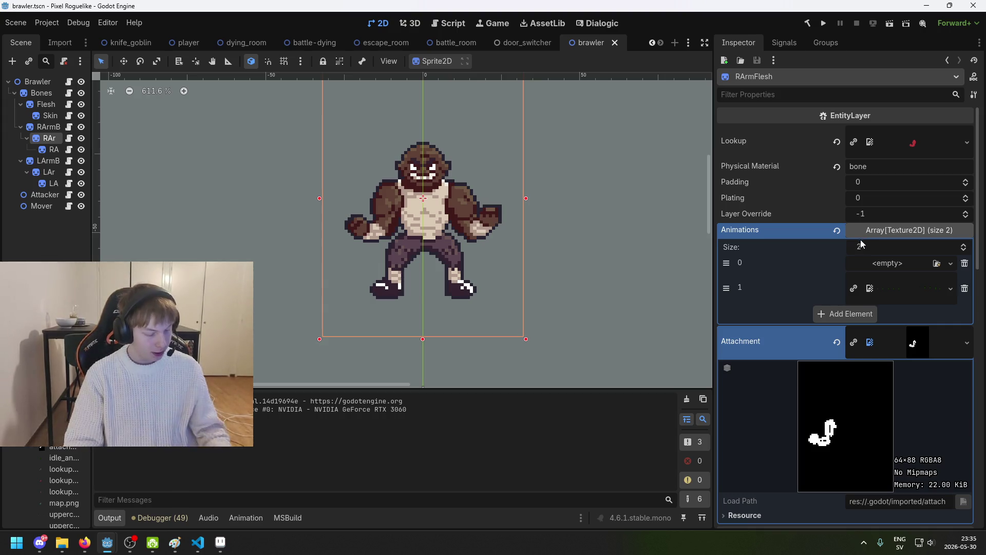
scroll(933, 270, "down", 3)
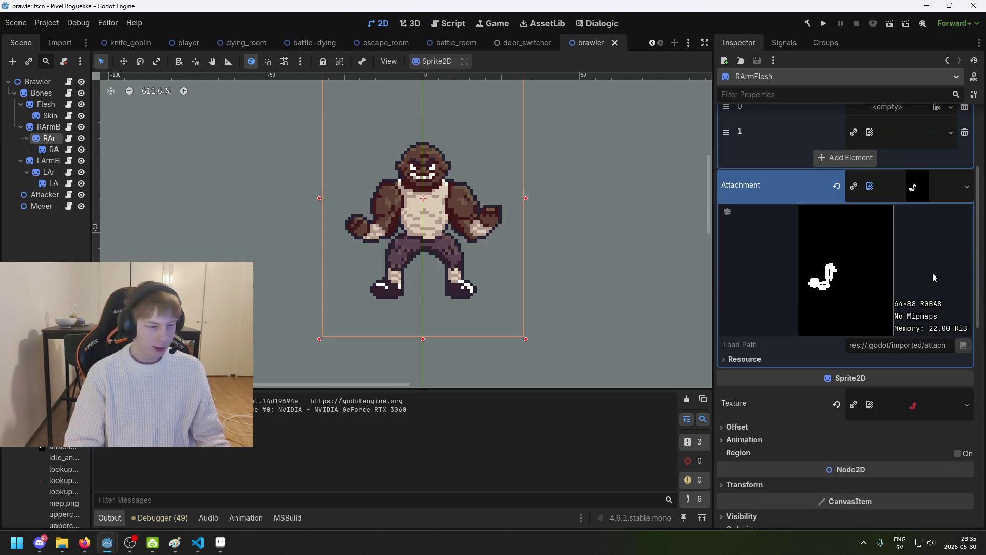
scroll(913, 303, "up", 3)
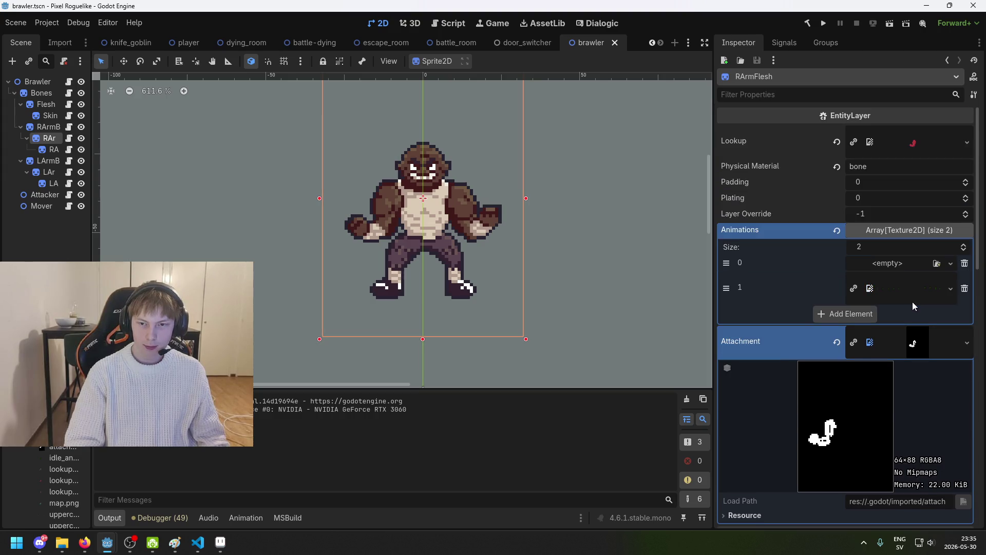
scroll(904, 280, "down", 5)
scroll(914, 313, "down", 5)
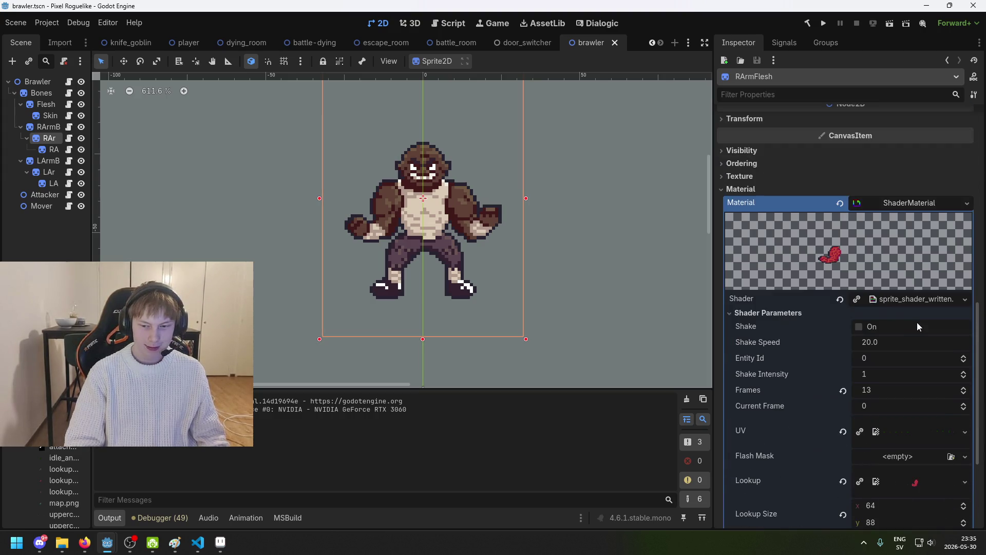
Inspect the RArmBones layer's two-texture Animations array, checking the browser in between
left_click(53, 129)
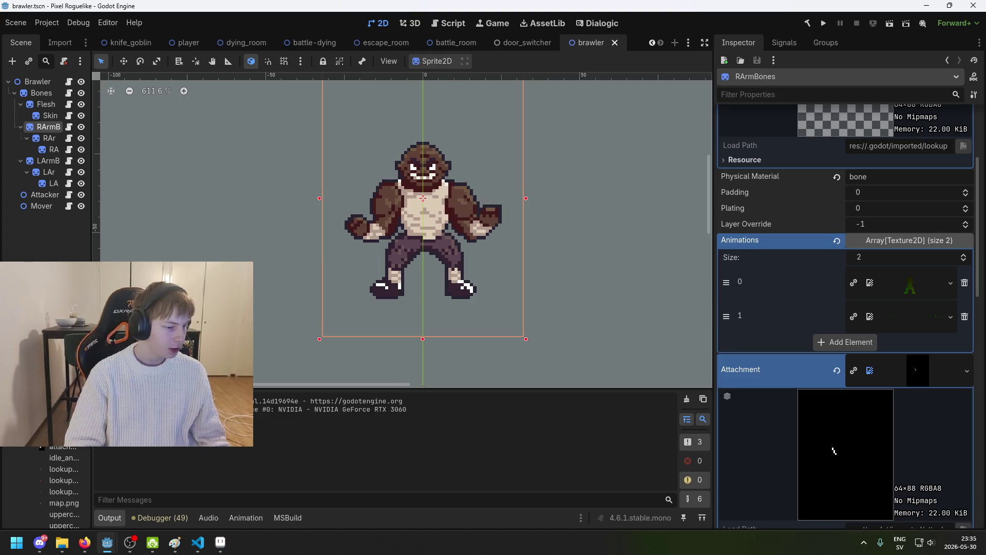
key("alt+Tab")
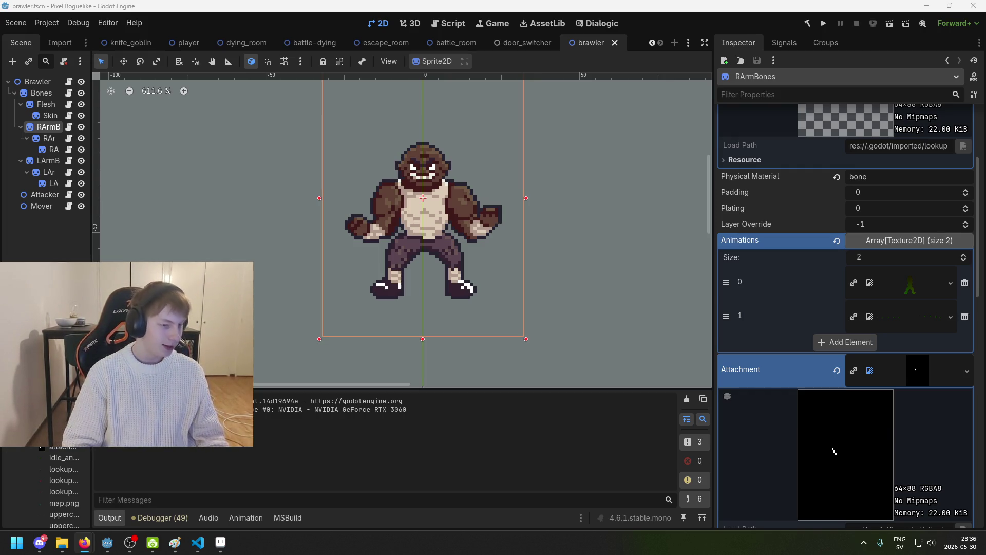
left_click(46, 147)
Preview and collapse the texture in RArmBones' Animations slot 1
left_click(49, 127)
scroll(861, 356, "down", 10)
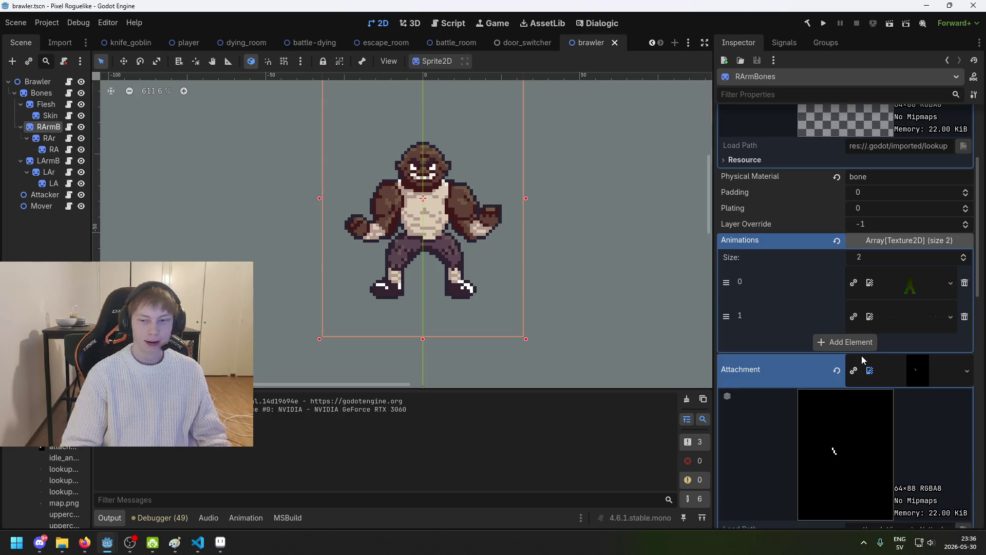
left_click(906, 320)
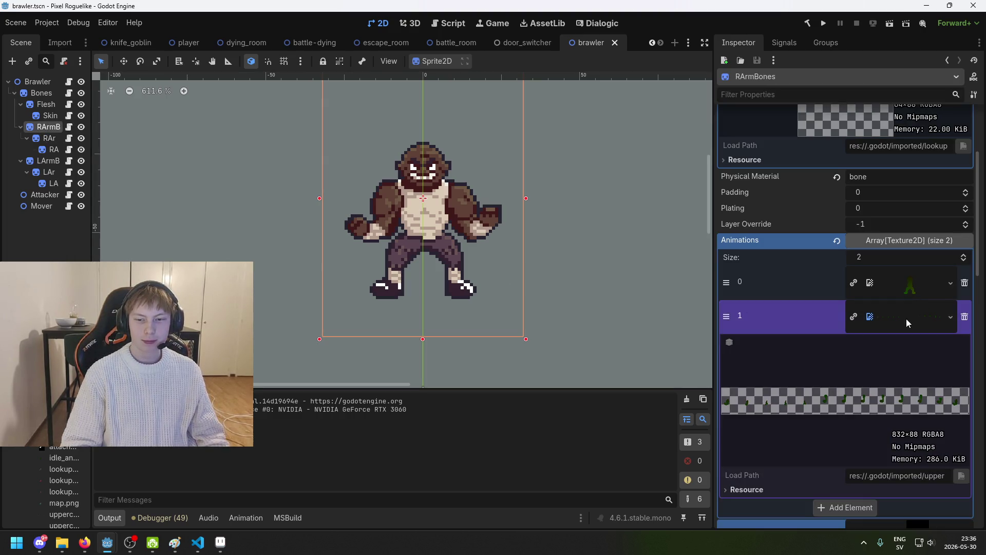
left_click(906, 318)
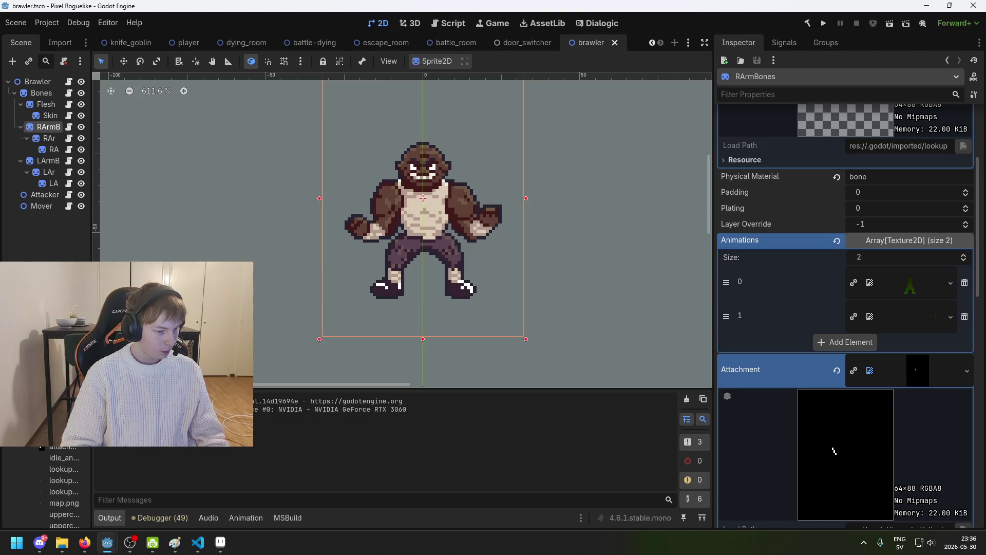
key("alt+Tab")
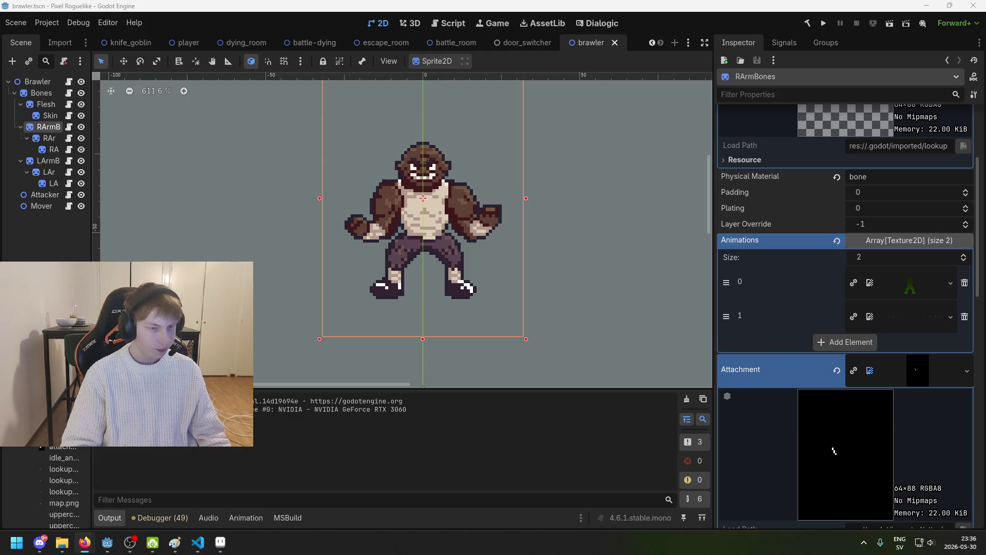
Select RArmFlesh and scroll its Inspector down to the Shader Parameters
left_click(39, 245)
left_click(41, 128)
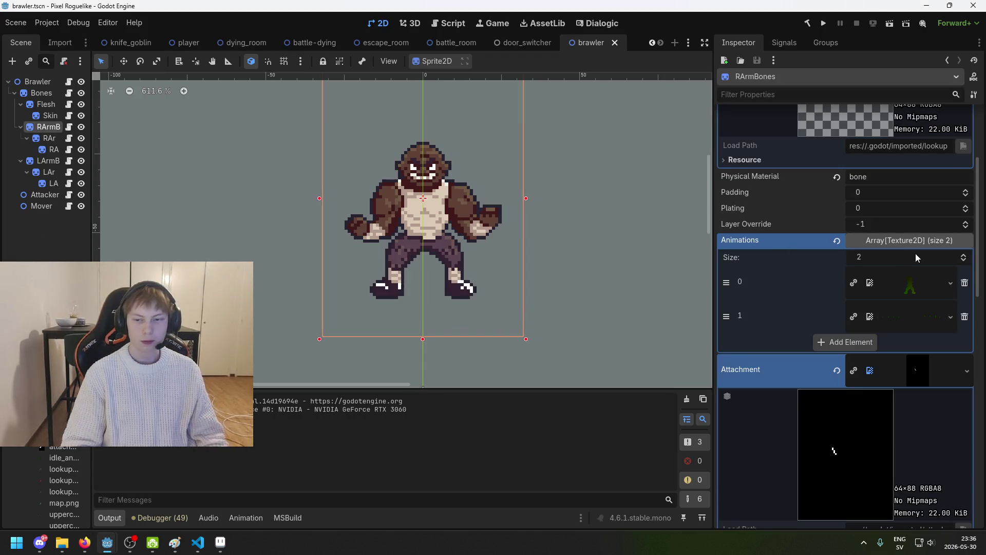
left_click(51, 140)
scroll(904, 284, "down", 3)
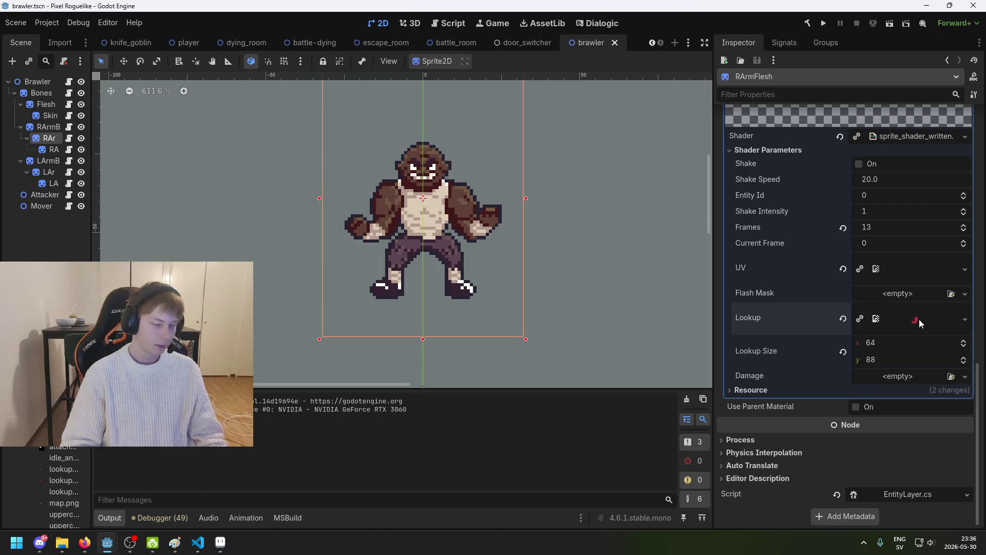
Preview RArmFlesh's Lookup texture, then compare it with RArmBones' properties
left_click(919, 319)
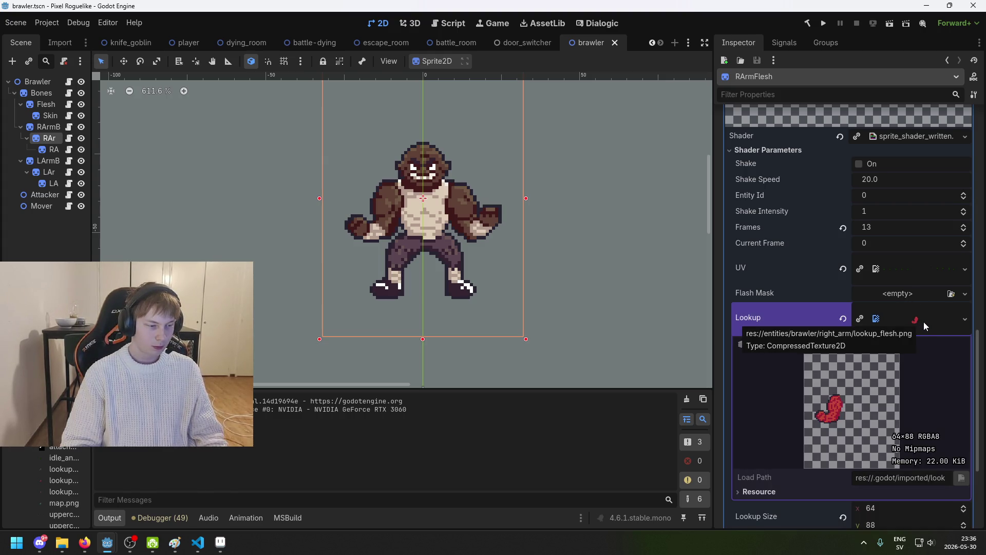
key("alt+Tab")
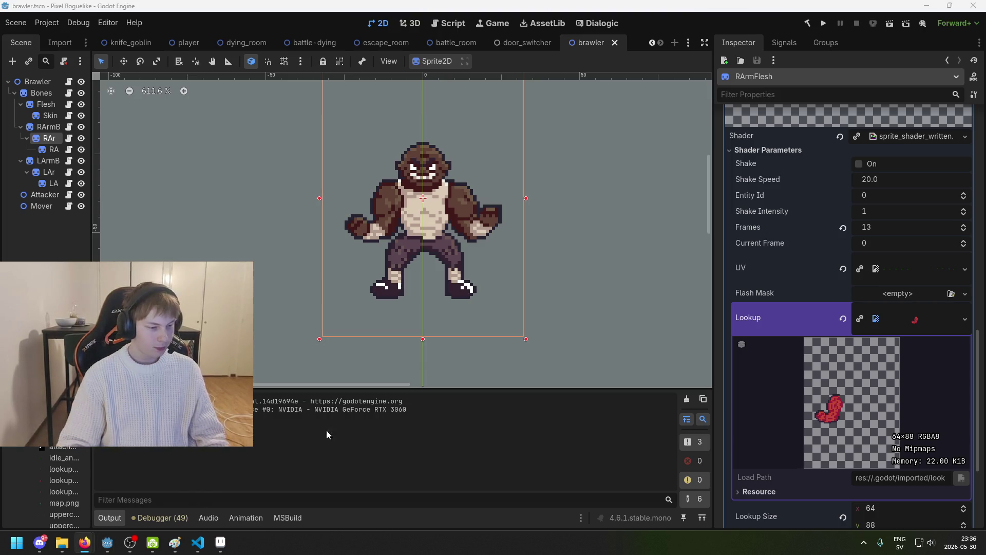
scroll(821, 328, "down", 3)
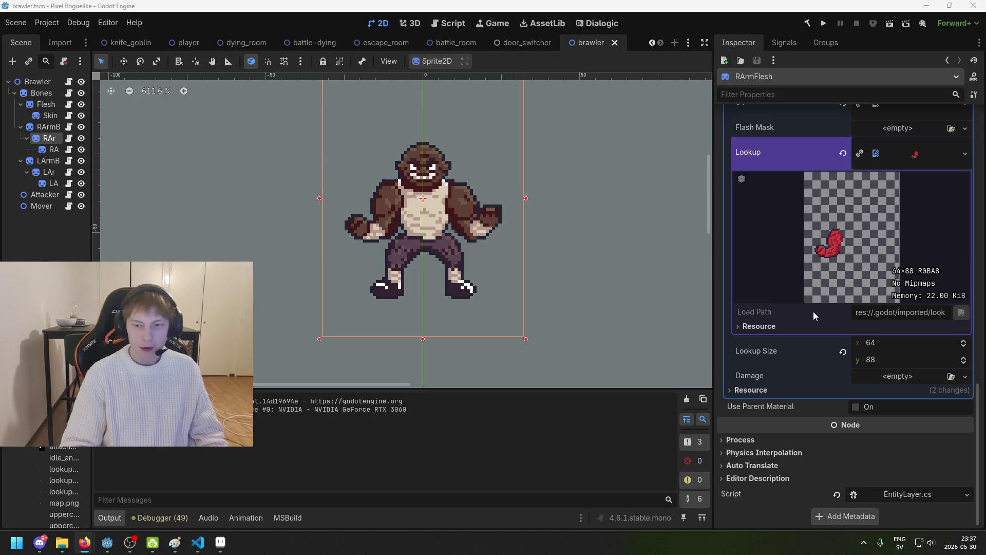
left_click(46, 127)
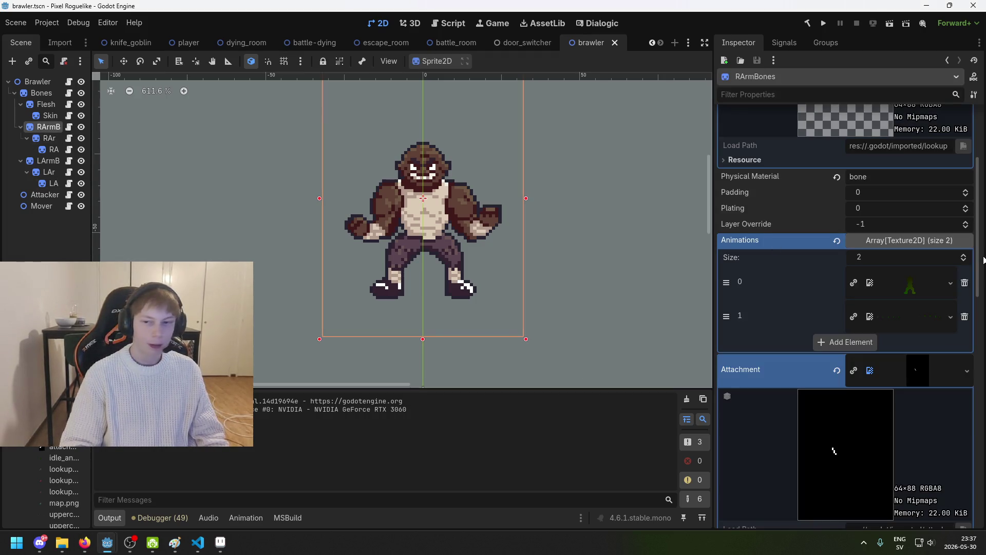
scroll(949, 305, "down", 5)
scroll(949, 305, "up", 4)
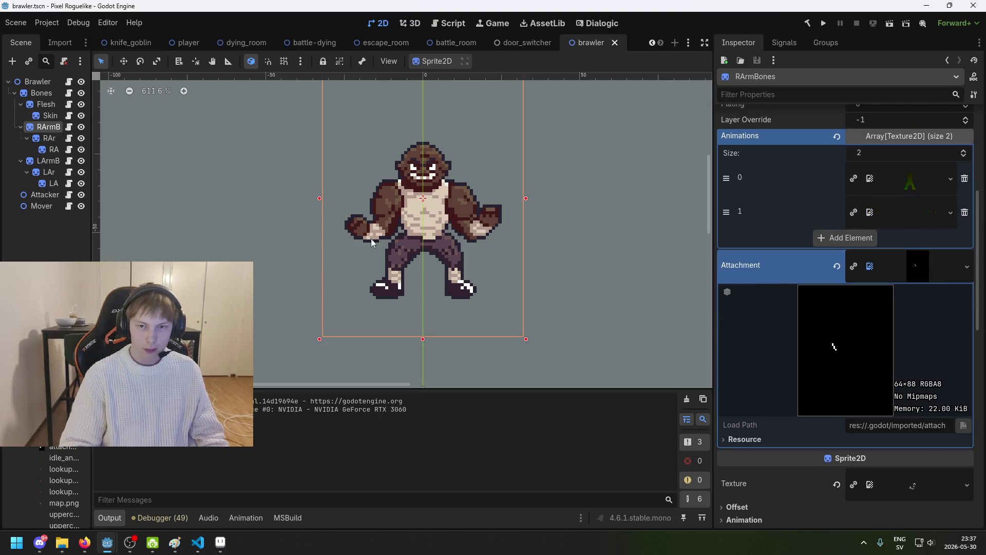
Back on RArmFlesh, scroll to the top and expand its Animations array
left_click(50, 139)
scroll(863, 288, "up", 4)
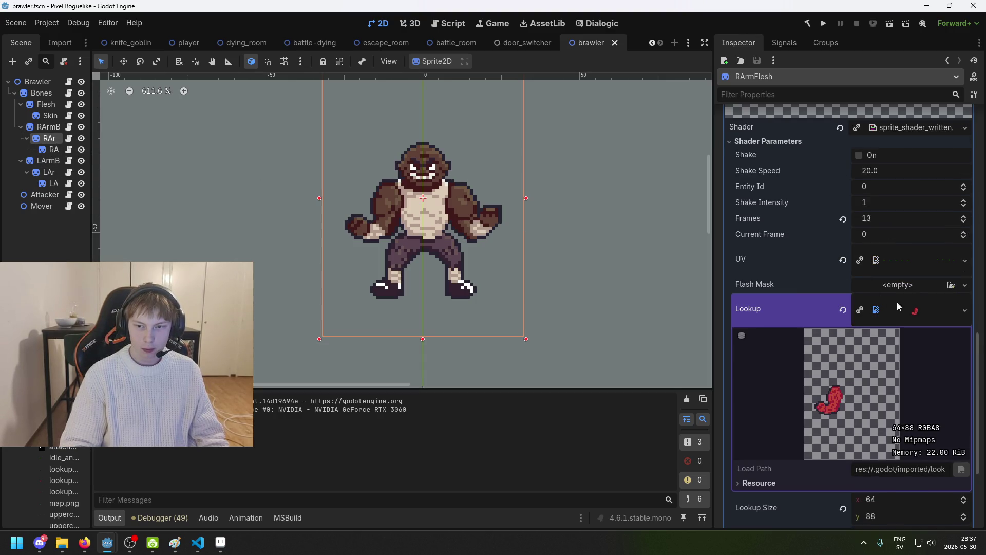
scroll(923, 300, "up", 4)
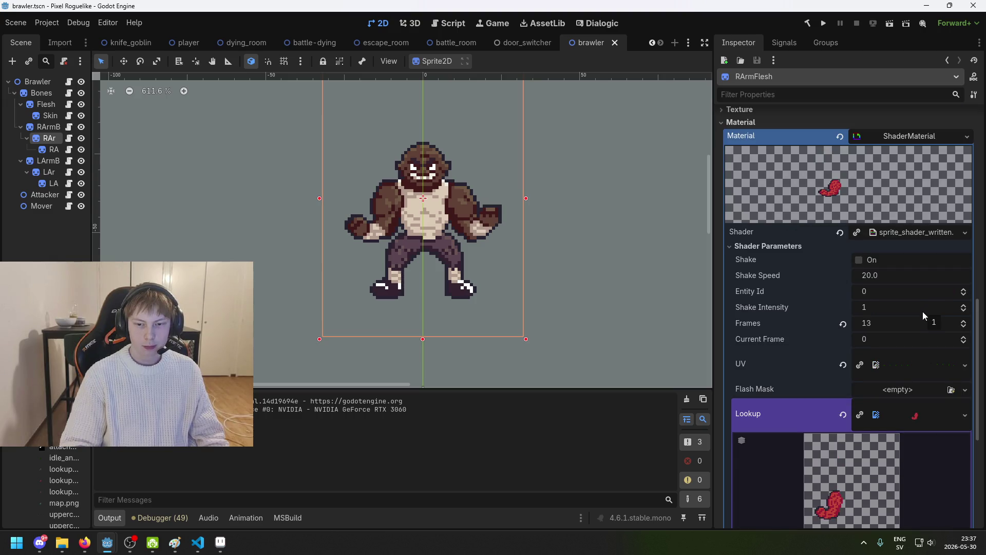
scroll(921, 315, "up", 10)
scroll(918, 290, "up", 10)
left_click(905, 233)
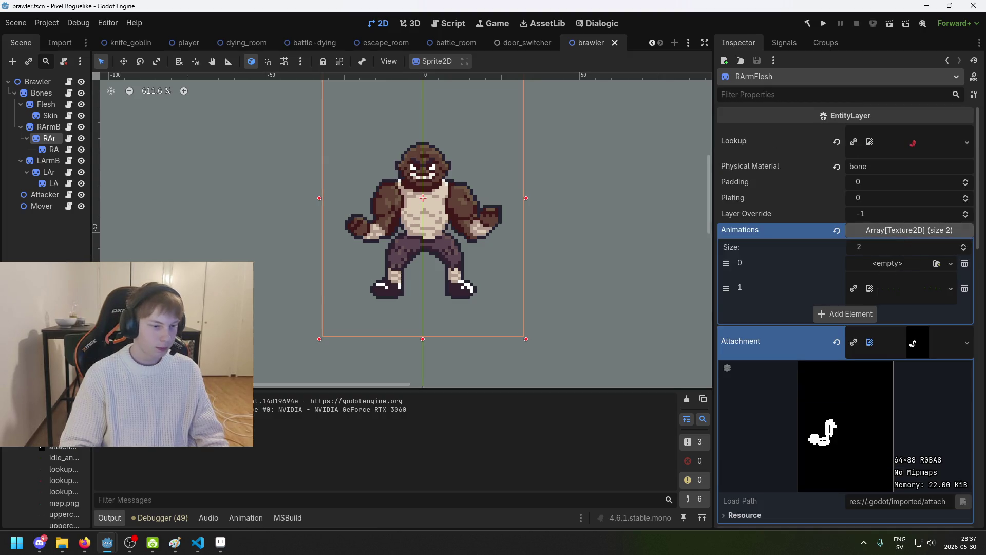
Drop a FileSystem texture into RArmFlesh's empty Animations slot 0
scroll(46, 488, "down", 3)
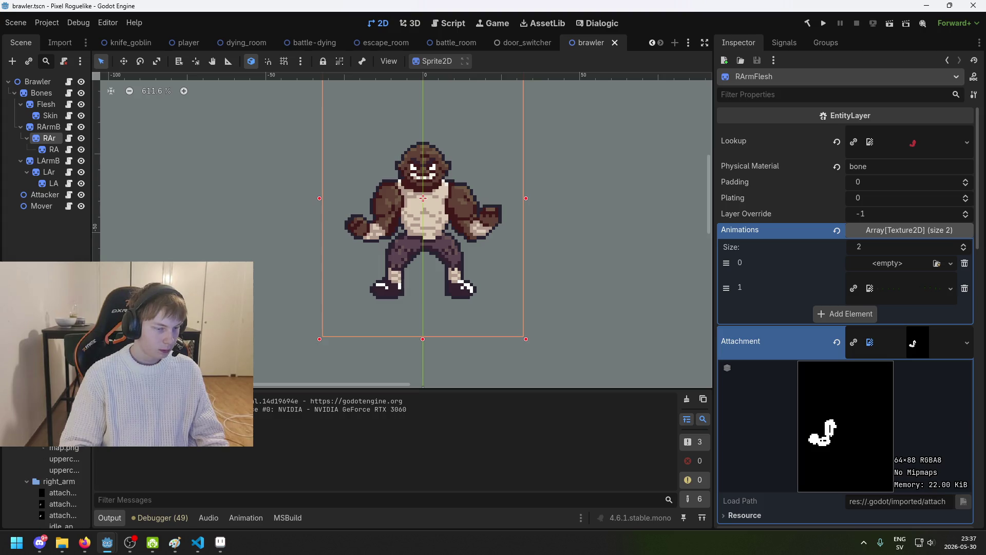
scroll(46, 488, "up", 1)
mouse_move(59, 447)
left_mouse_down()
mouse_move(700, 407)
mouse_move(857, 264)
left_mouse_up()
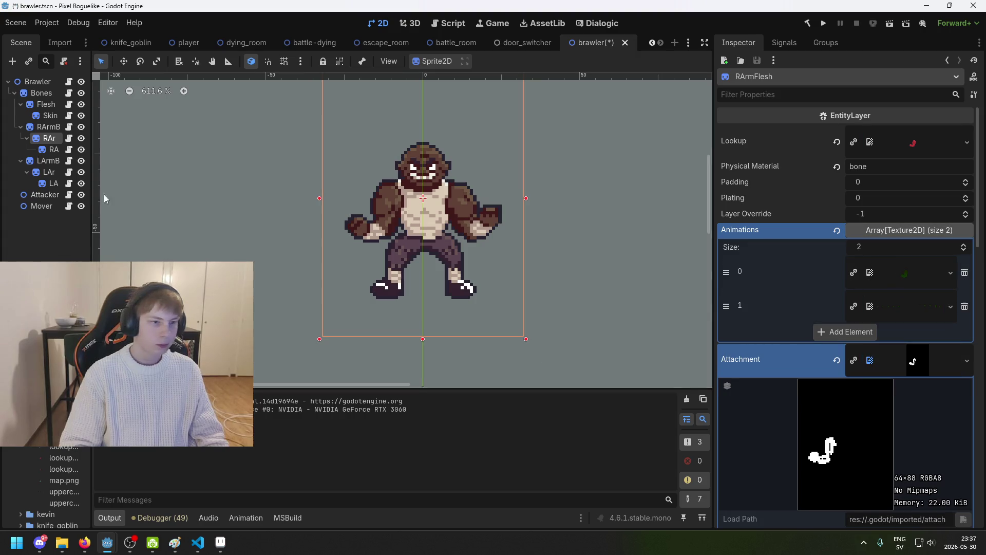
Give RArmSkin a second Animations slot with idle_animation.png first, and save brawler.tscn
left_click(53, 149)
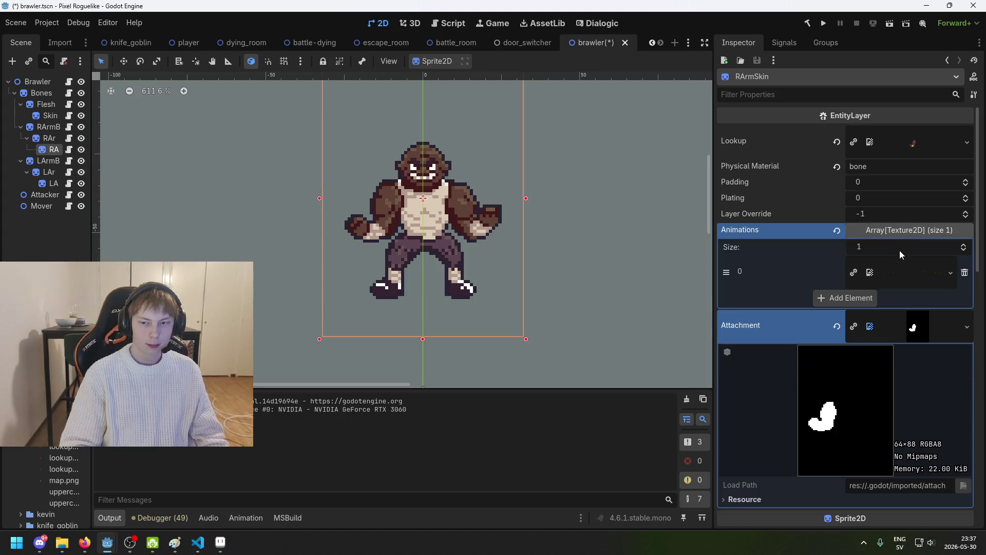
left_click(844, 298)
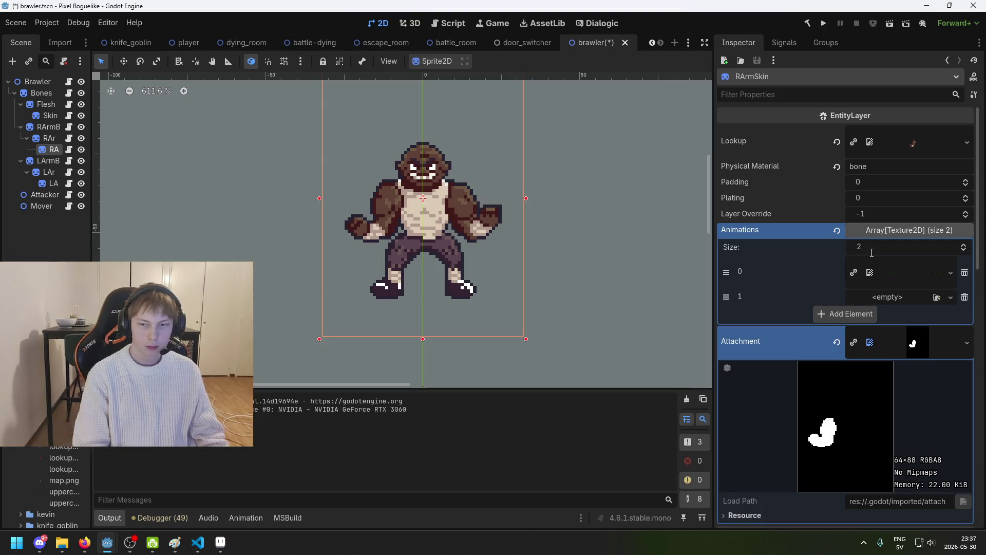
left_click_drag(726, 297, 726, 262)
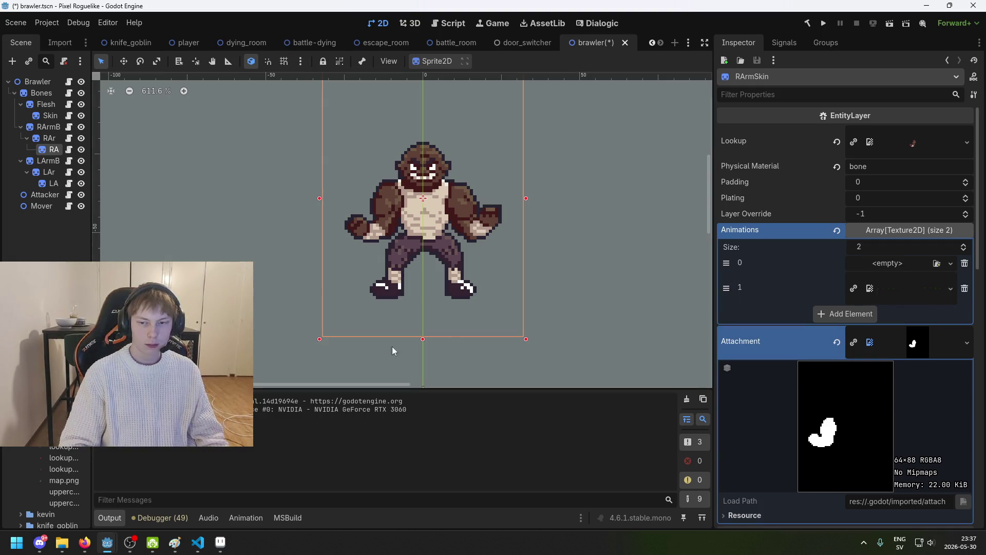
mouse_move(64, 492)
left_mouse_down()
mouse_move(513, 401)
mouse_move(914, 276)
mouse_move(898, 264)
left_mouse_up()
key("ctrl+s")
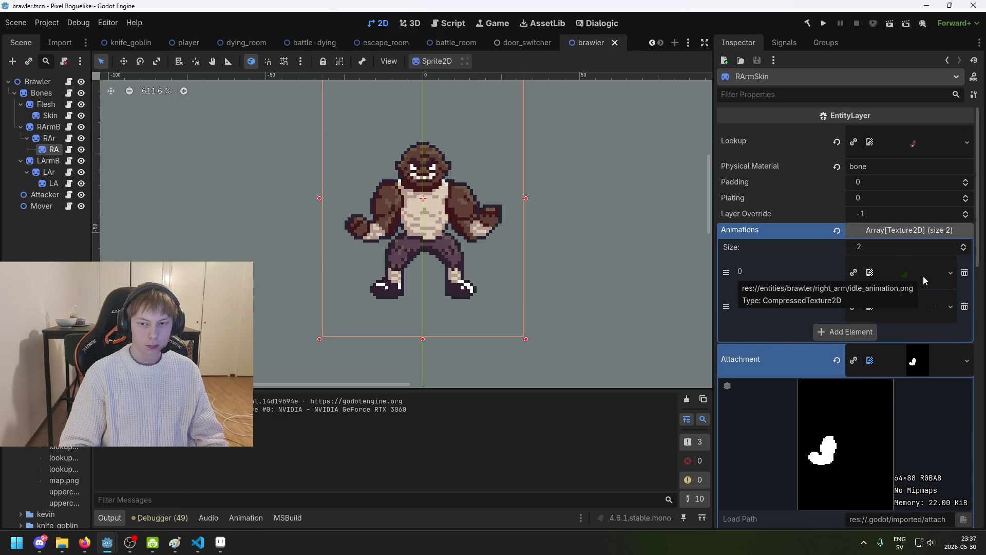
left_click(48, 161)
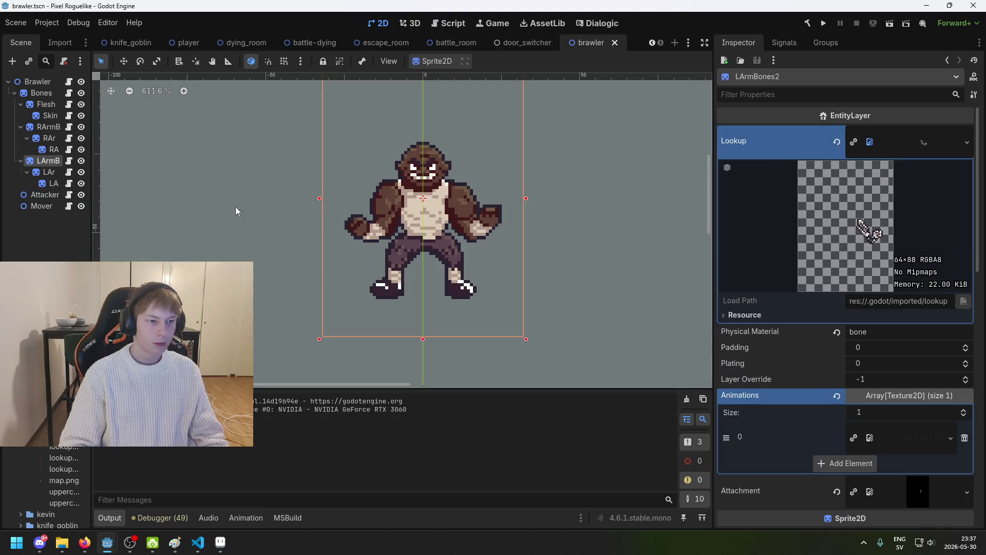
Set LArmBones' Animations size to 2, old texture in slot 1, new texture in slot 0, and save
left_click(887, 396)
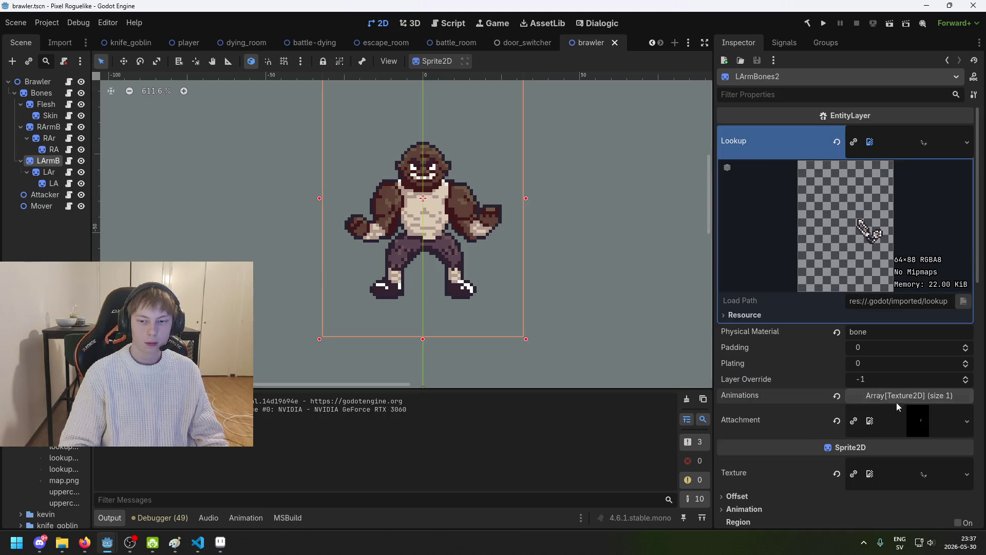
left_click(897, 402)
left_click(906, 415)
type("2")
key("Return")
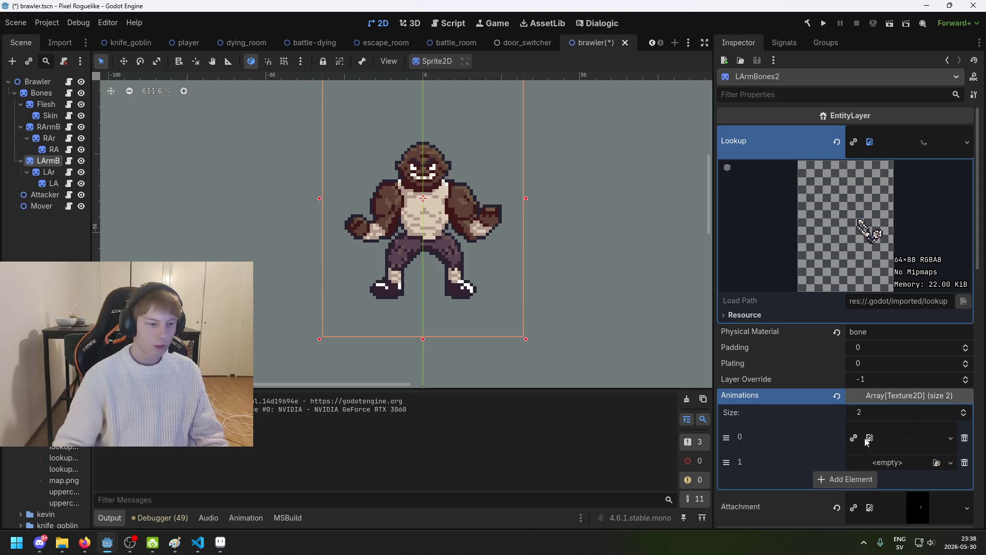
left_click_drag(727, 440, 727, 457)
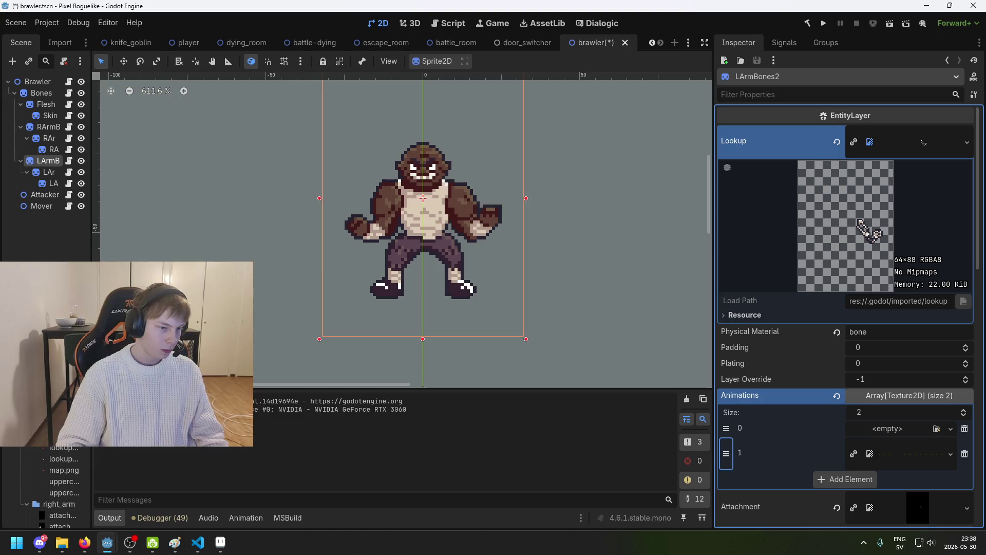
left_click_drag(62, 459, 894, 429)
key("ctrl+s")
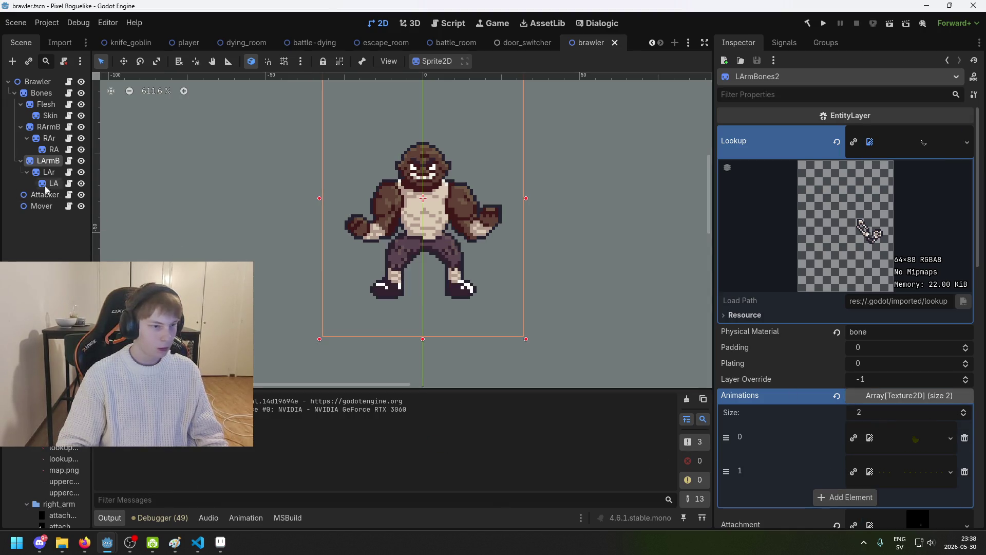
Resize LArmFlesh's Animations to 2, fill empty slot 0 with a texture, and save
left_click(49, 171)
left_click(863, 229)
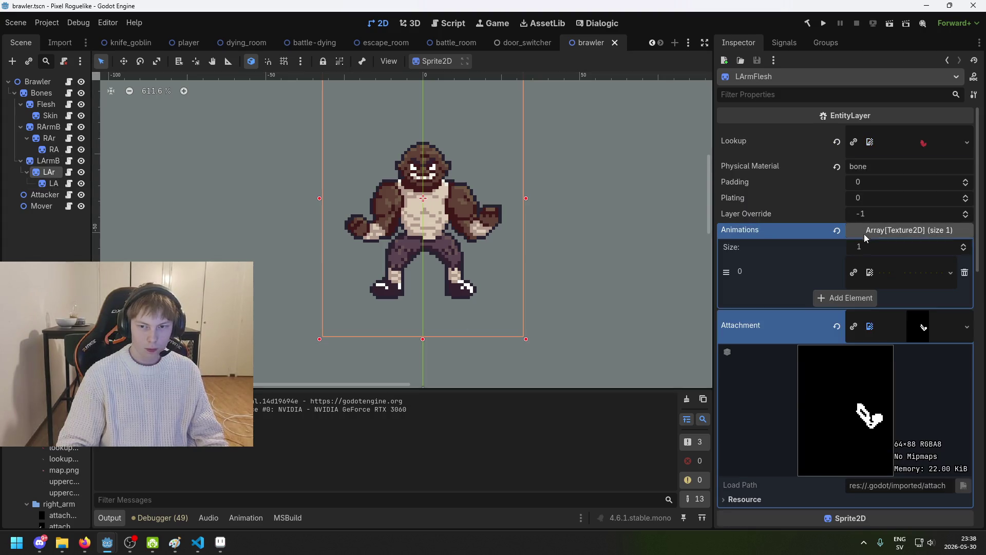
double_click(858, 247)
type("2")
key("Return")
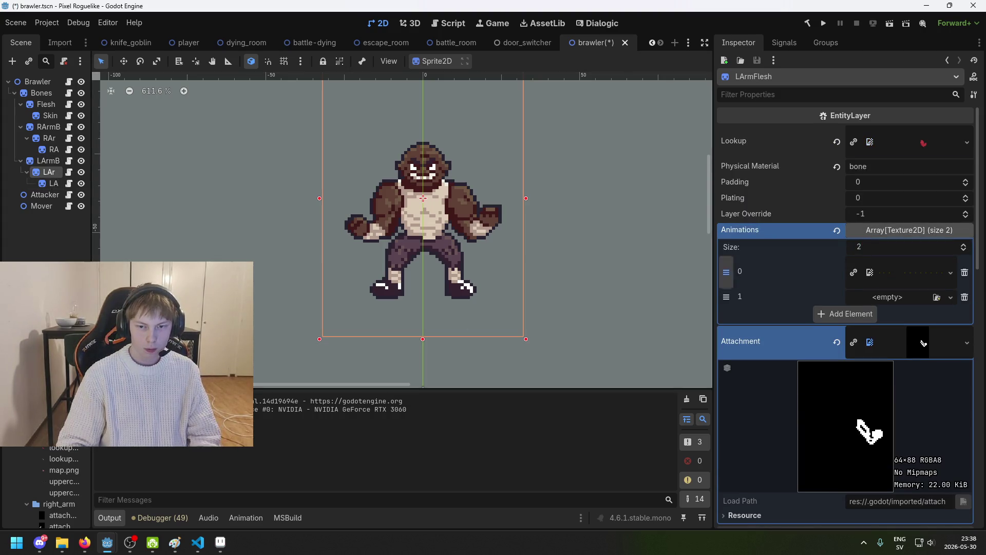
mouse_move(57, 411)
left_mouse_down()
mouse_move(873, 308)
mouse_move(909, 291)
mouse_move(901, 273)
left_mouse_up()
key("ctrl+s")
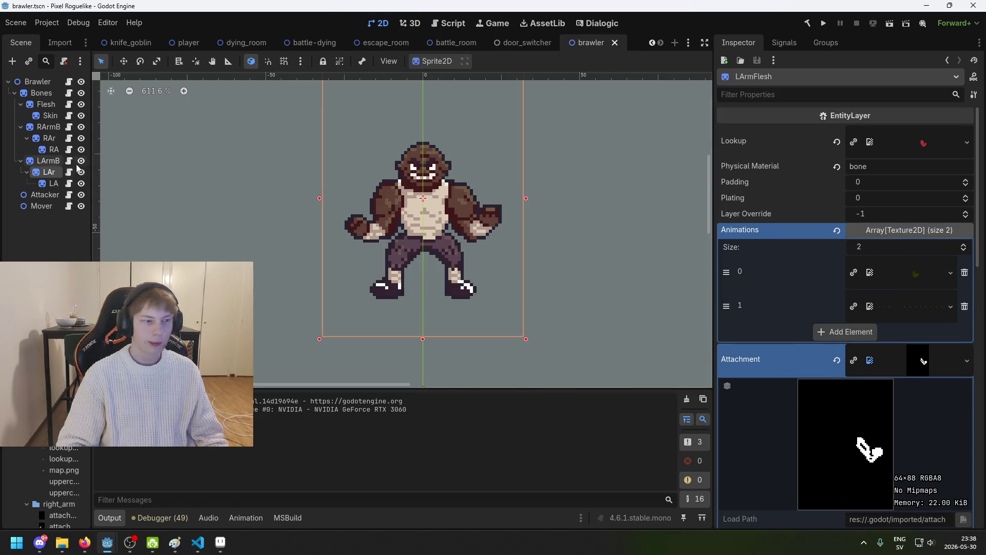
Resize LArmSkin's Animations to 2, fill empty slot 0 with a texture, and save
left_click(52, 183)
left_click(909, 230)
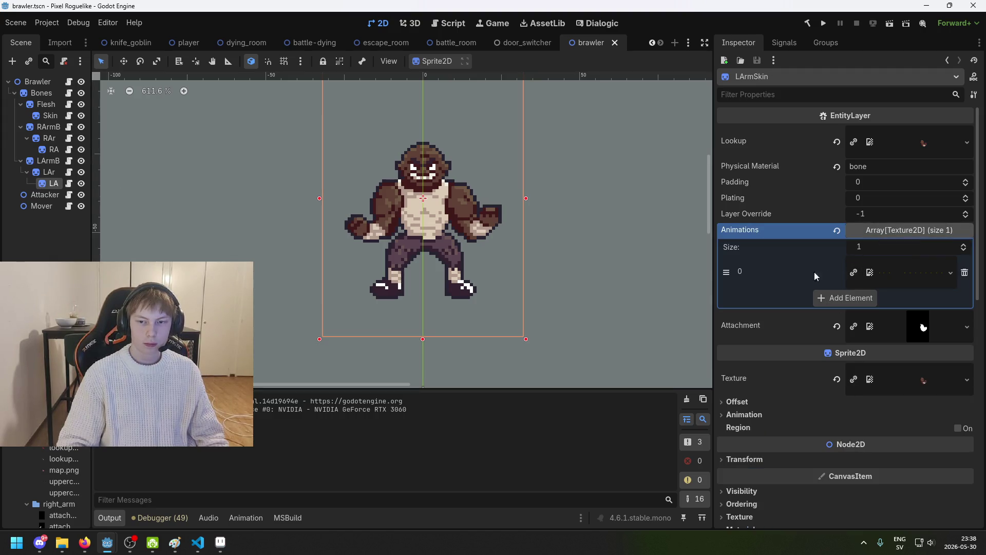
left_click(870, 247)
type("2")
key("Return")
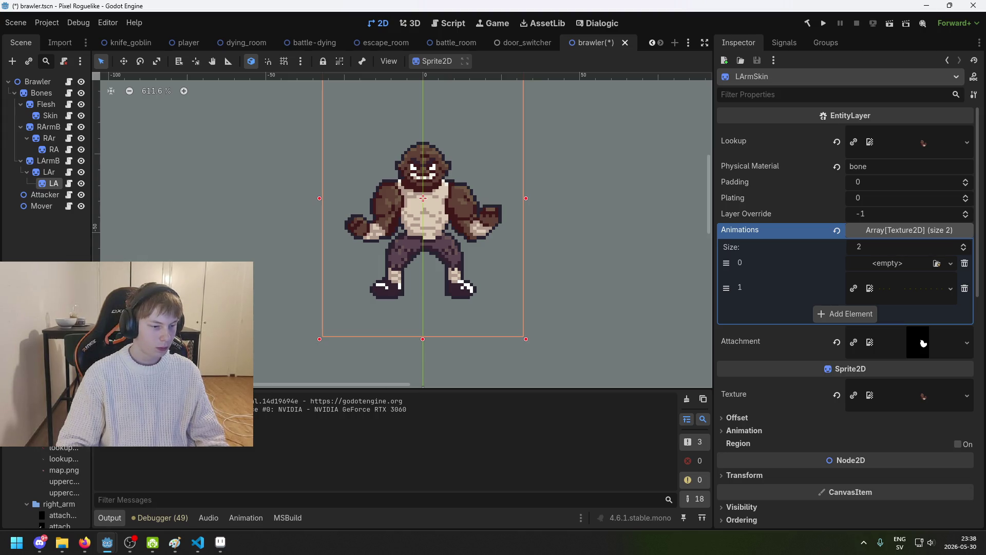
left_click_drag(883, 339, 913, 263)
key("ctrl+s")
left_click(72, 249)
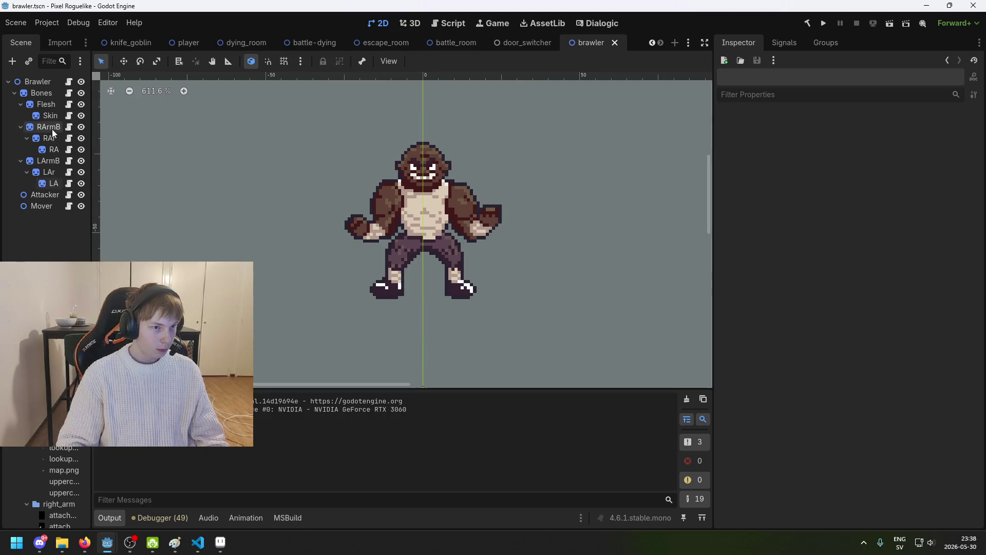
Grow the Bones layer's Animations to 2, existing texture in slot 1, idle_animation.png in slot 0
left_click(53, 130)
left_click(38, 96)
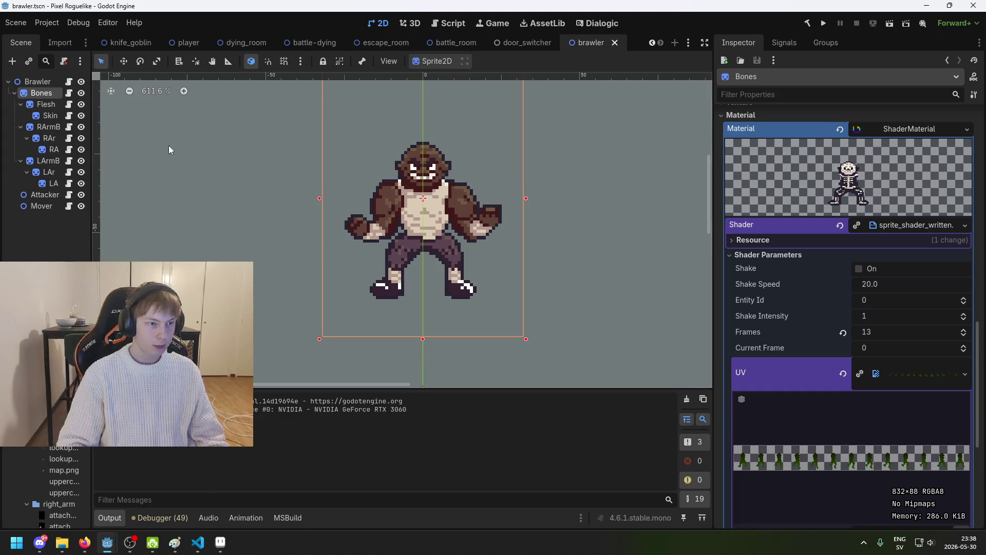
scroll(909, 232, "down", 5)
scroll(909, 232, "up", 1)
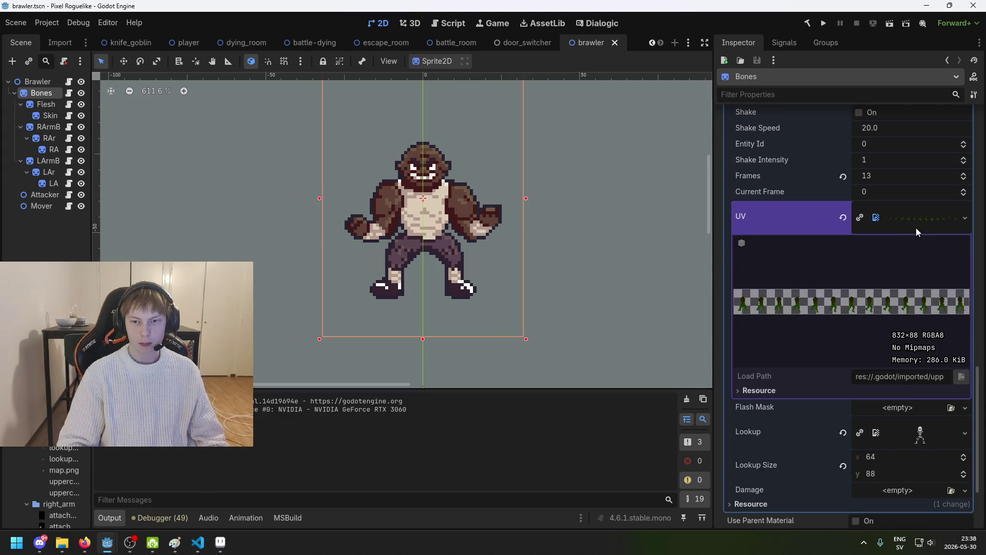
scroll(918, 231, "up", 8)
scroll(892, 320, "down", 7)
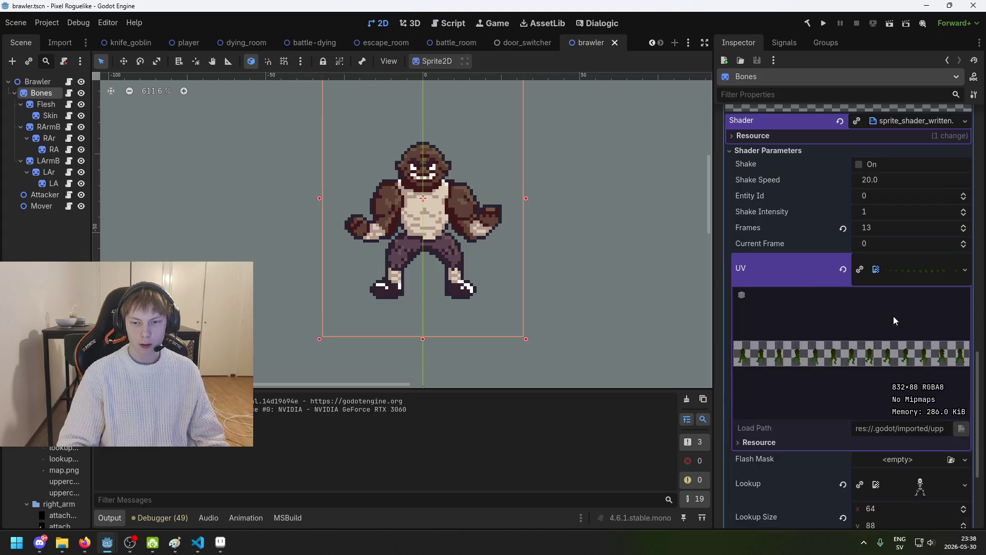
scroll(892, 321, "down", 10)
scroll(899, 293, "up", 3)
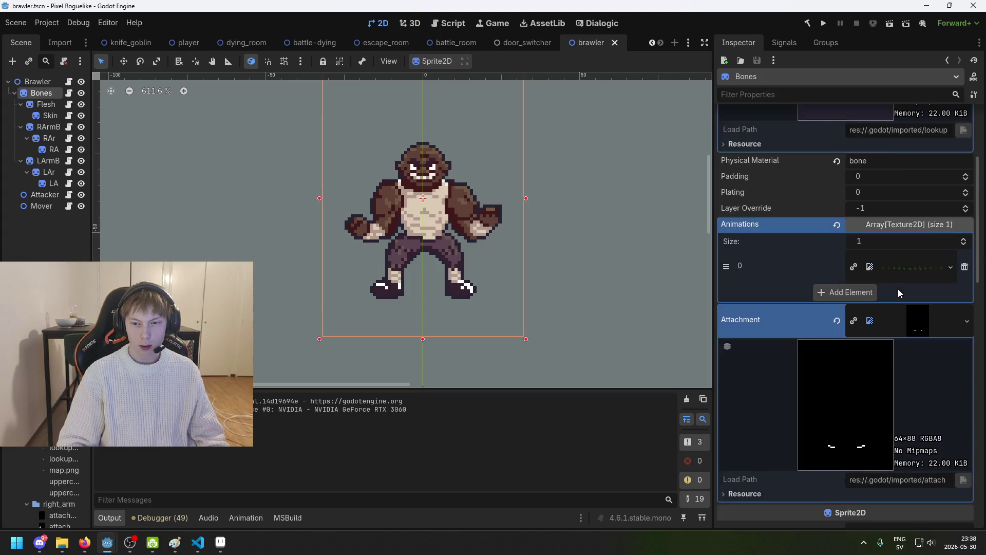
scroll(905, 290, "up", 2)
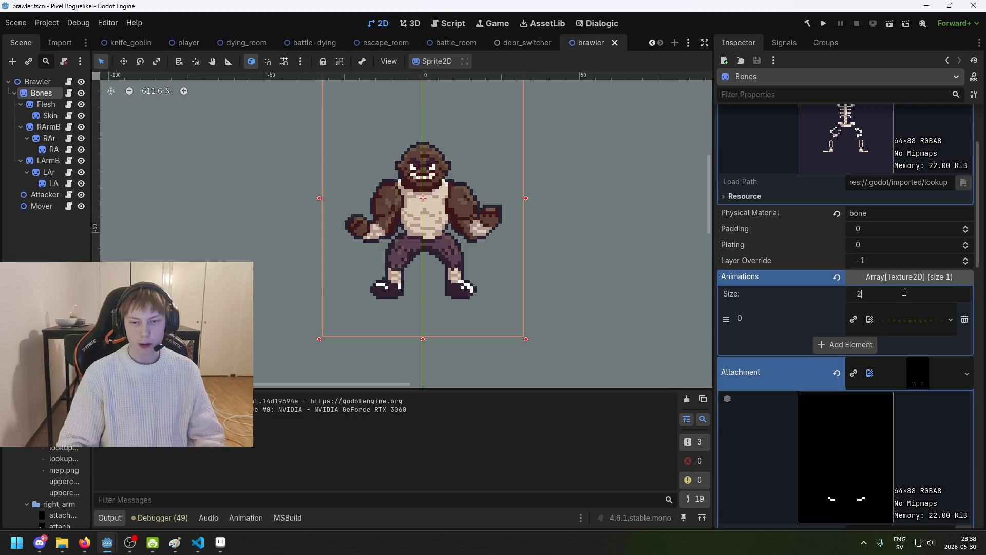
left_click(845, 344)
left_click_drag(725, 317, 726, 342)
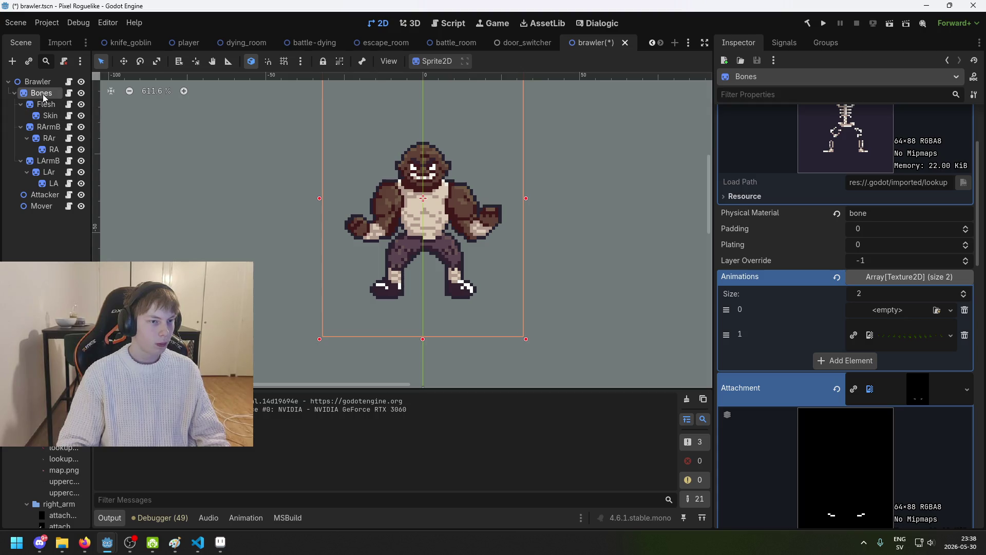
scroll(71, 455, "down", 2)
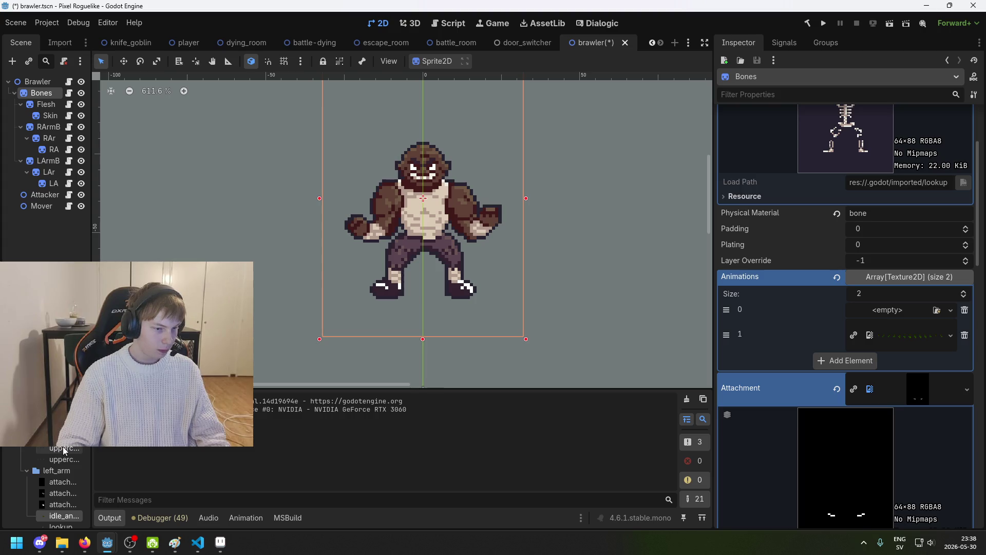
mouse_move(62, 515)
left_mouse_down()
mouse_move(724, 406)
mouse_move(888, 314)
left_mouse_up()
Give the Flesh layer two animations with idle_animation first, and save the scene
left_click(46, 102)
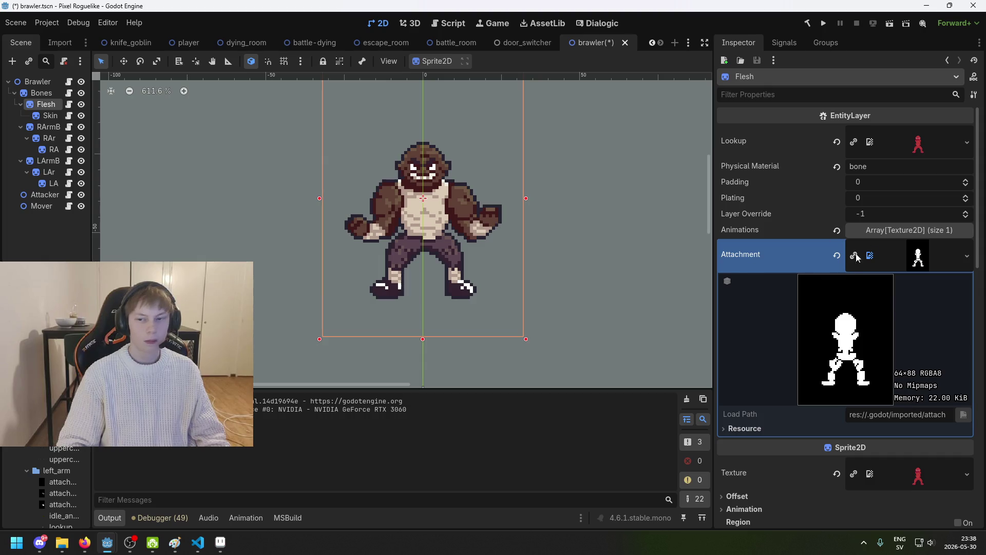
left_click(899, 229)
left_click(963, 244)
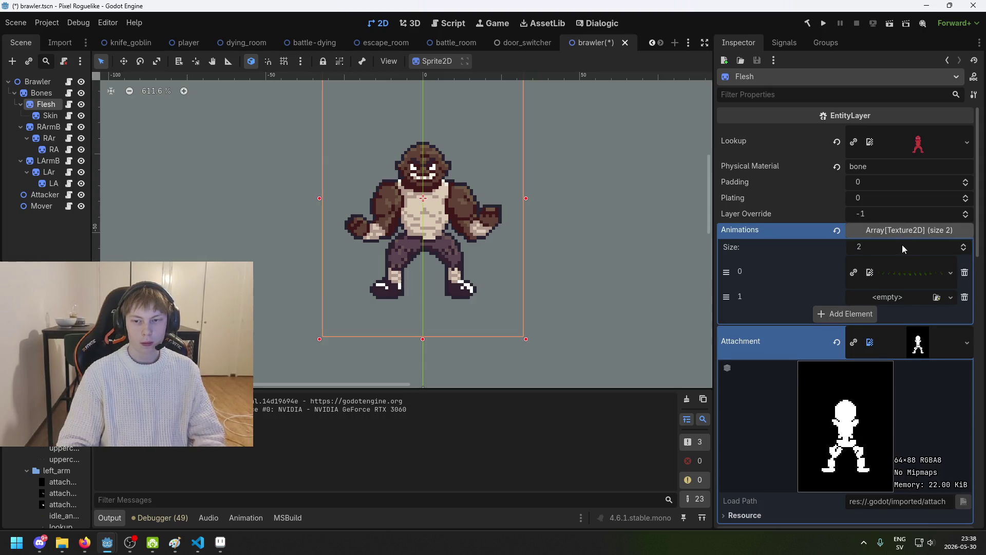
left_click_drag(737, 274, 737, 296)
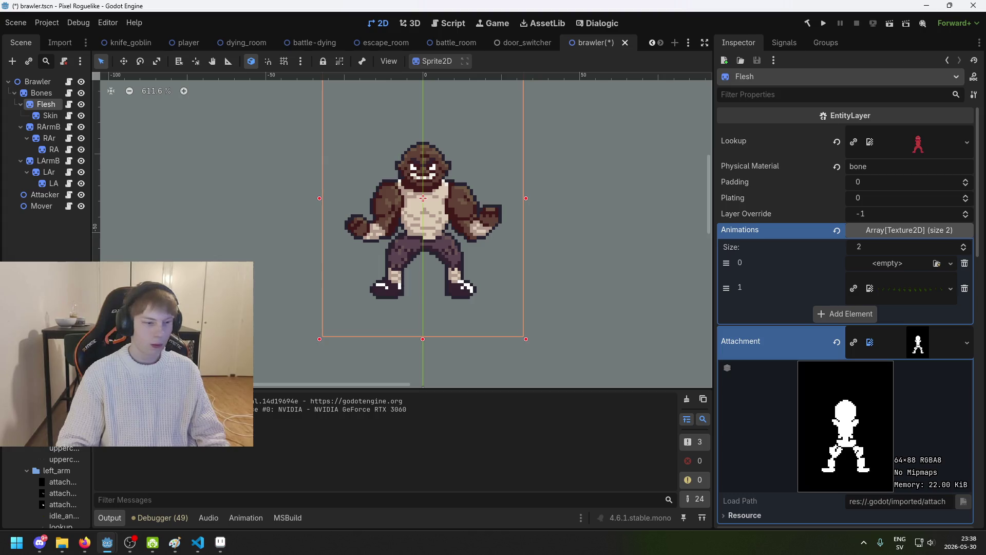
left_click_drag(921, 270, 894, 259)
key("ctrl+s")
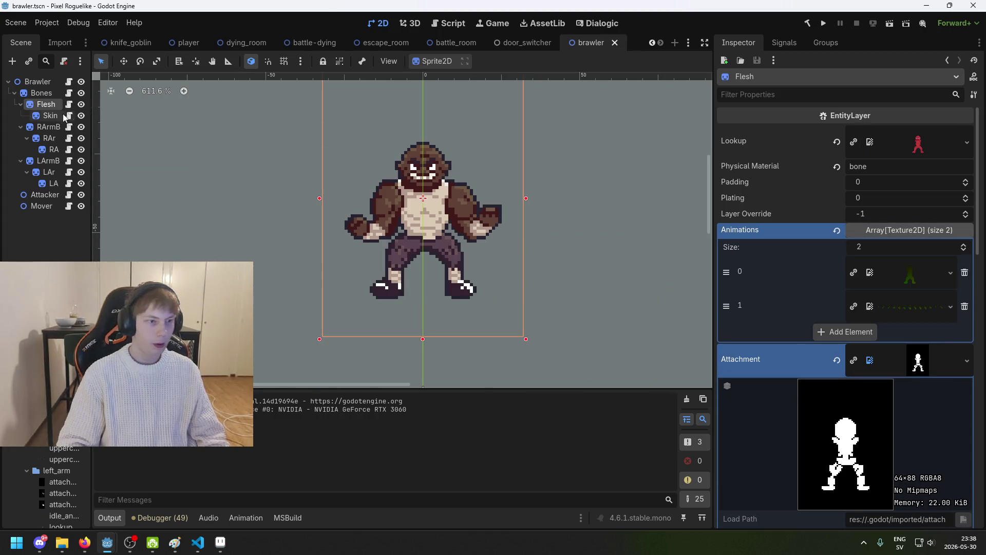
key("Down")
Set the Skin layer's Animations size to 2 with idle_animation.png in slot 0, and save
left_click(867, 230)
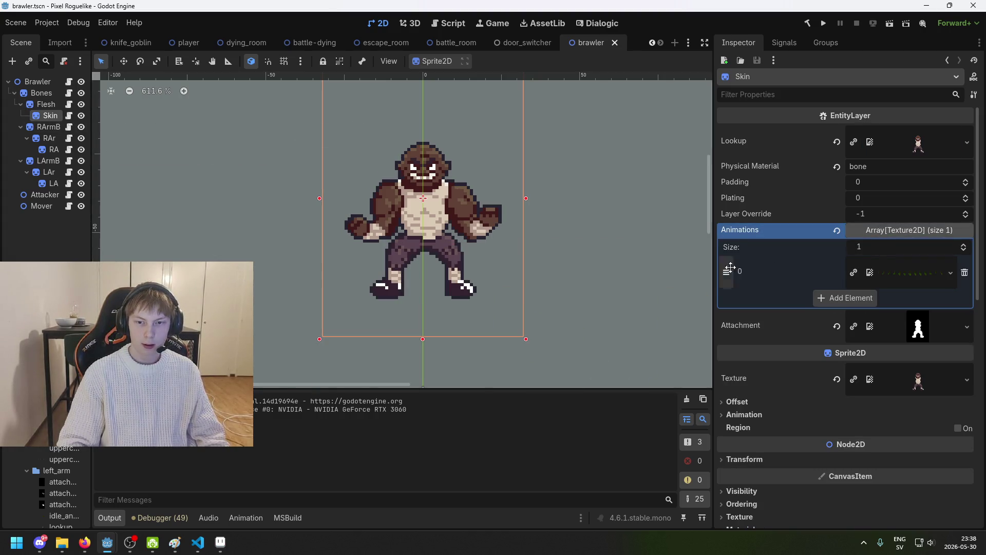
type("2")
key("Return")
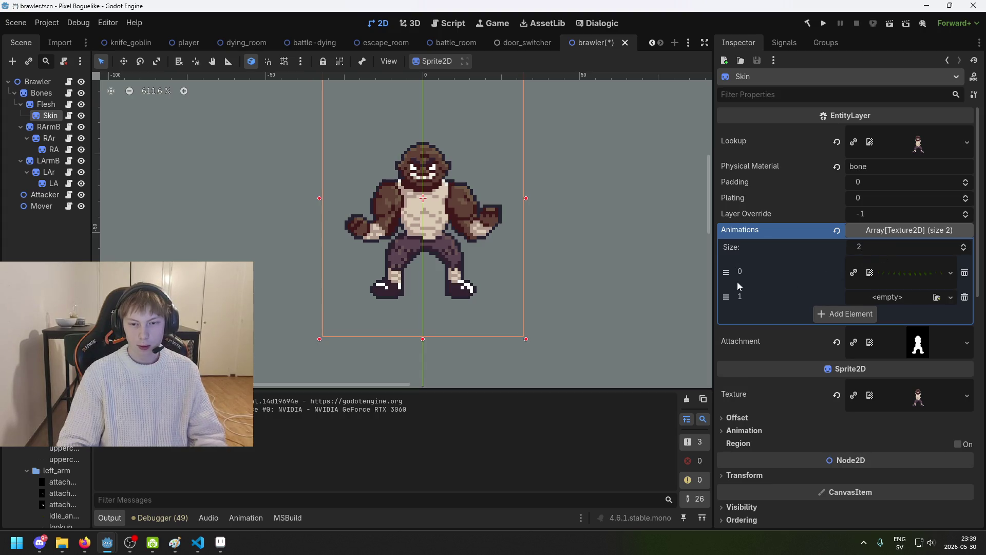
left_click_drag(737, 264, 738, 292)
mouse_move(64, 515)
left_mouse_down()
mouse_move(396, 353)
mouse_move(892, 276)
mouse_move(890, 266)
left_mouse_up()
key("ctrl+s")
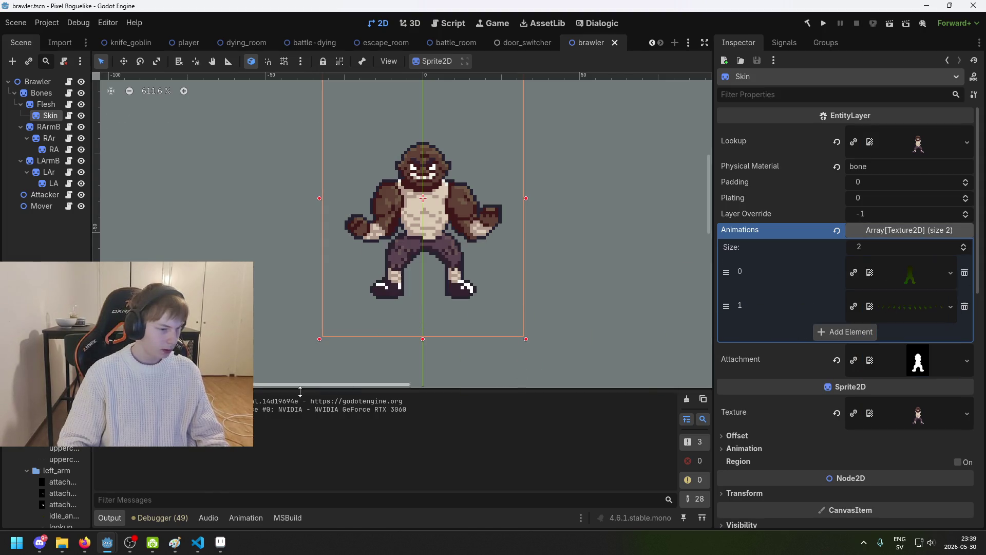
key("alt+Tab")
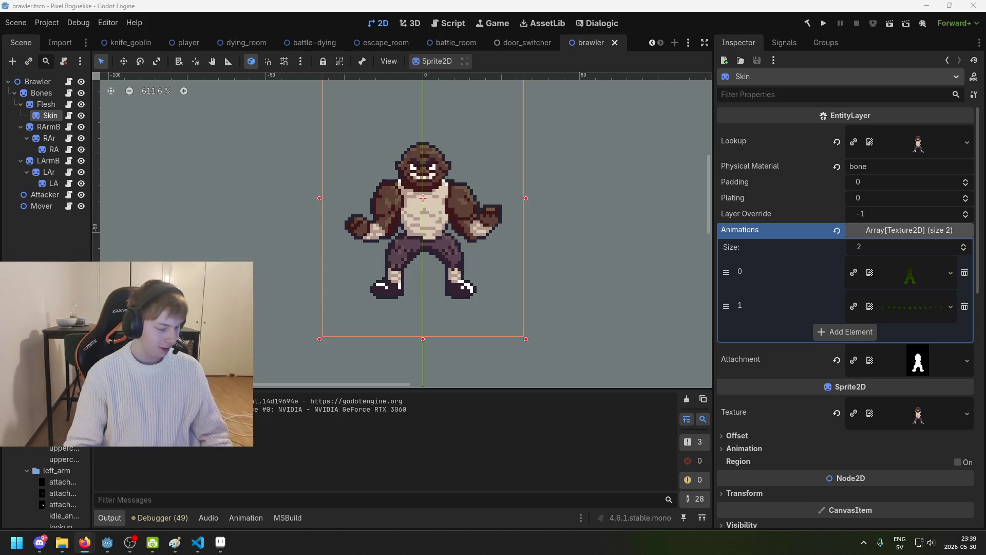
left_click(397, 4)
key("ctrl+s")
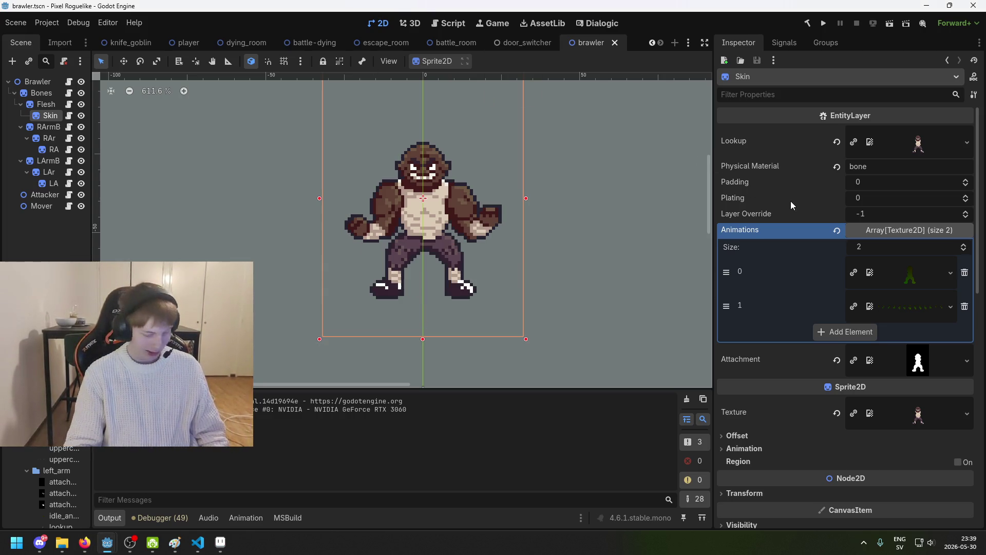
left_click(264, 236)
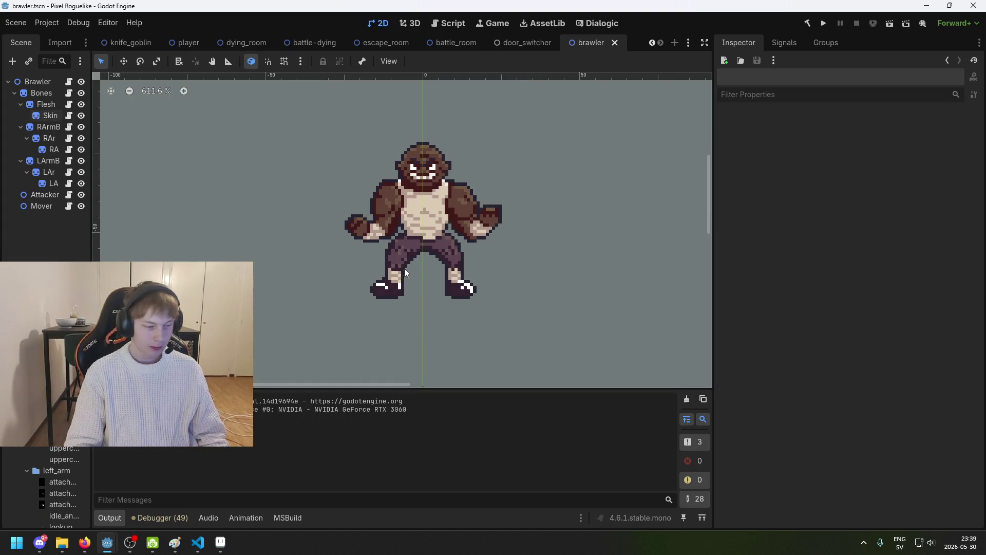
key("alt+Tab")
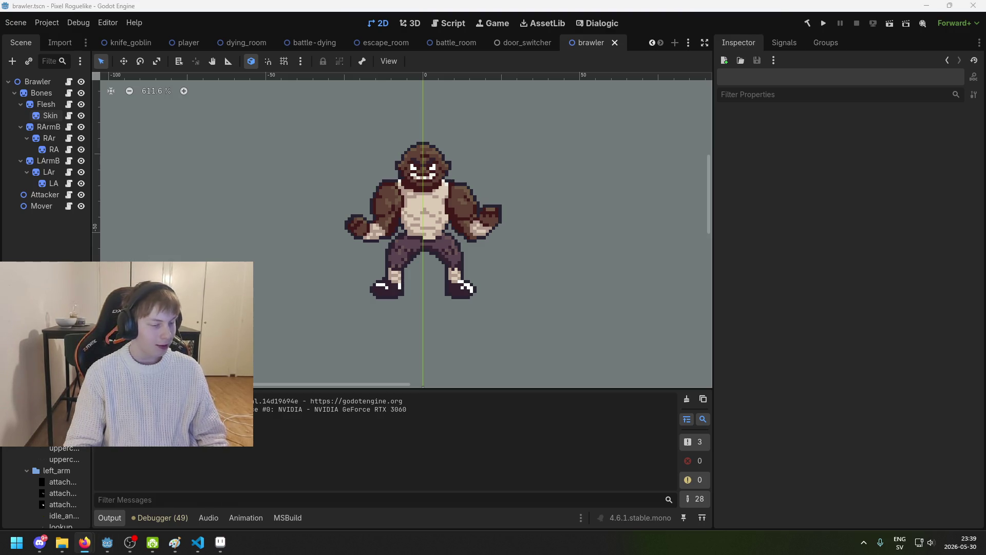
key("alt+Tab")
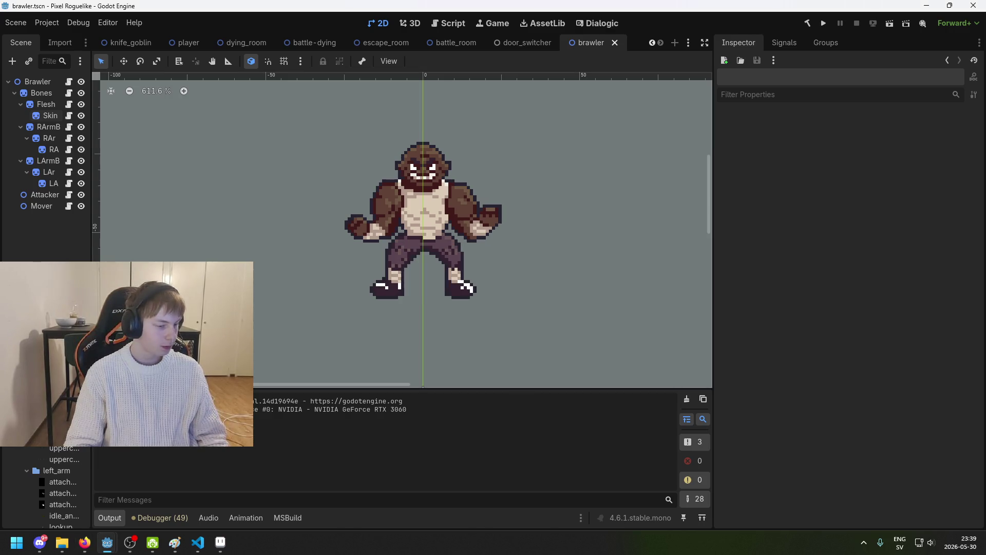
scroll(256, 344, "down", 2)
key("ctrl+s")
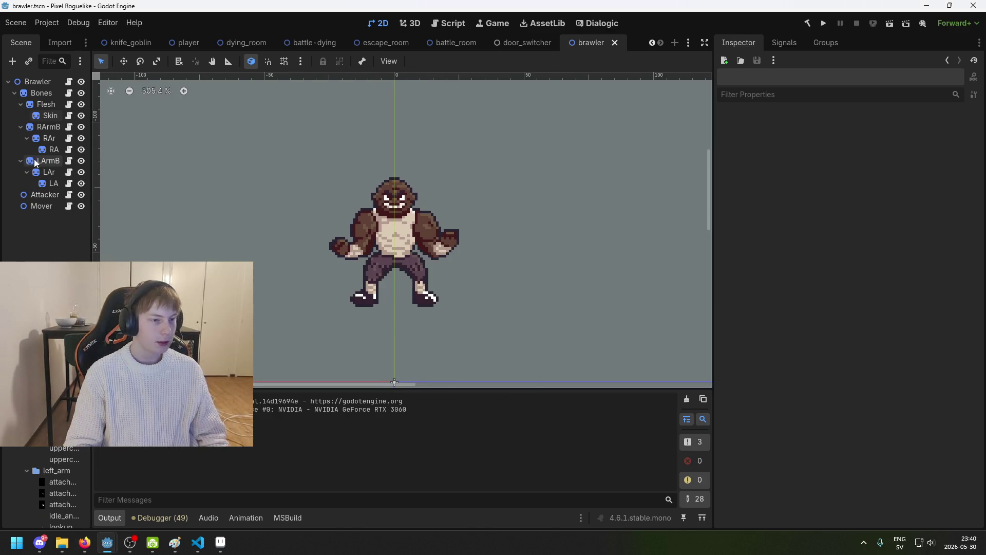
left_click(48, 149)
key("ctrl+s")
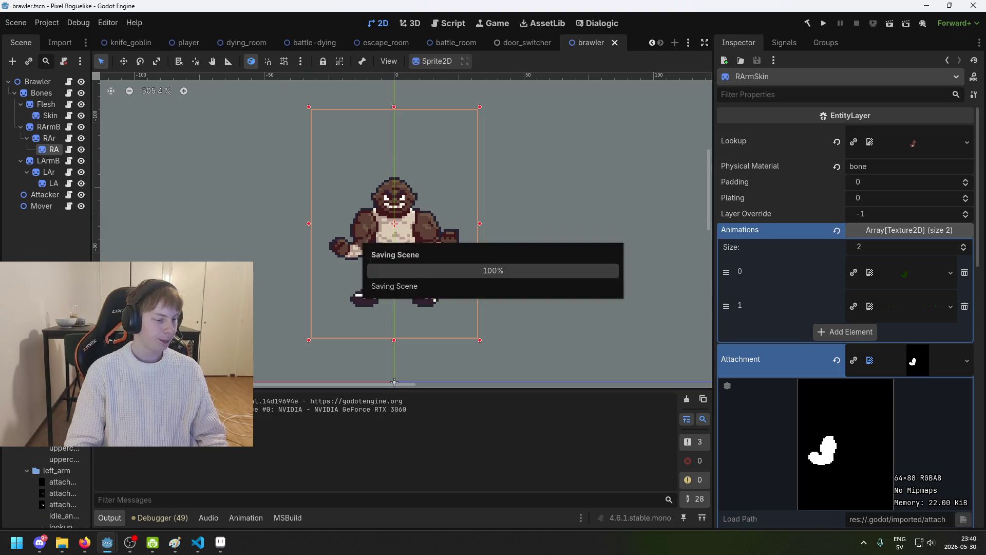
left_click_drag(589, 256, 610, 266)
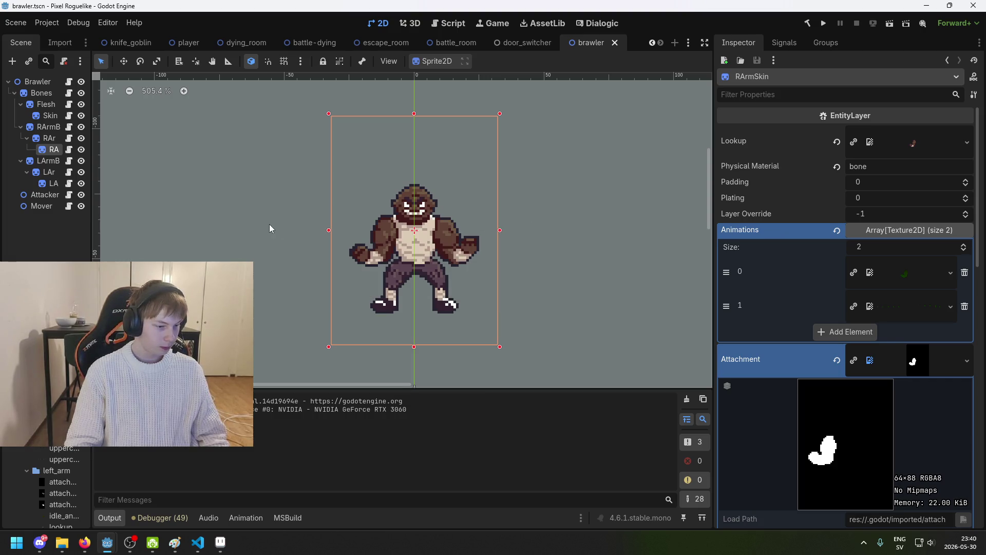
key("alt+Tab")
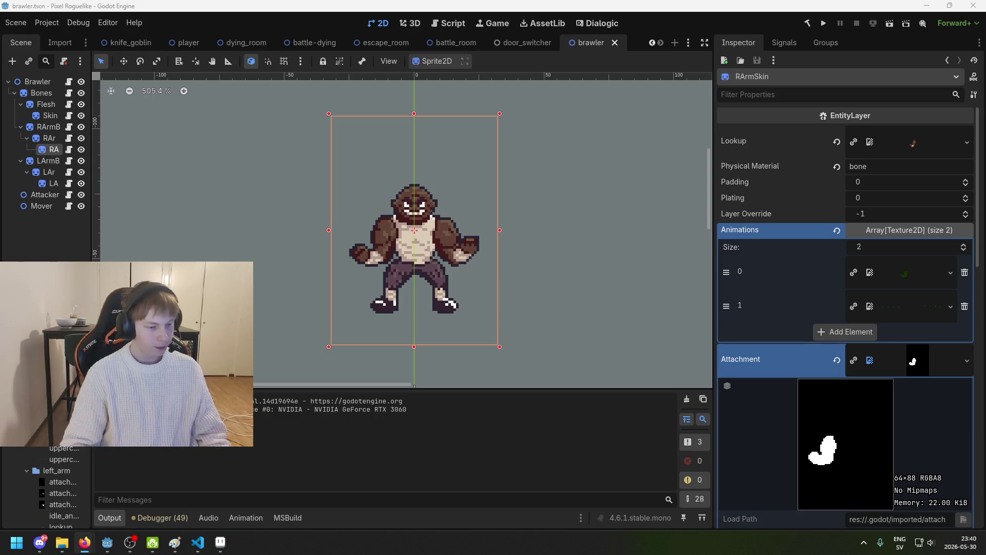
key("alt+Tab")
mouse_move(458, 220)
left_mouse_down()
mouse_move(370, 218)
mouse_move(646, 221)
left_mouse_up()
left_click(50, 204)
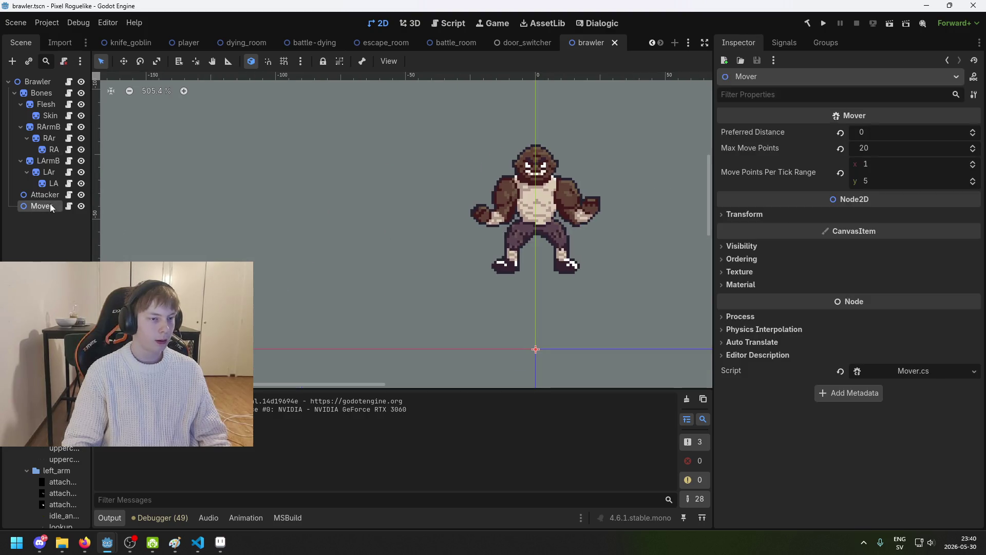
Save the brawler scene and look over the Bones node's properties in the Inspector
mouse_move(519, 265)
left_mouse_down()
mouse_move(396, 276)
mouse_move(361, 299)
left_mouse_up()
key("ctrl+s")
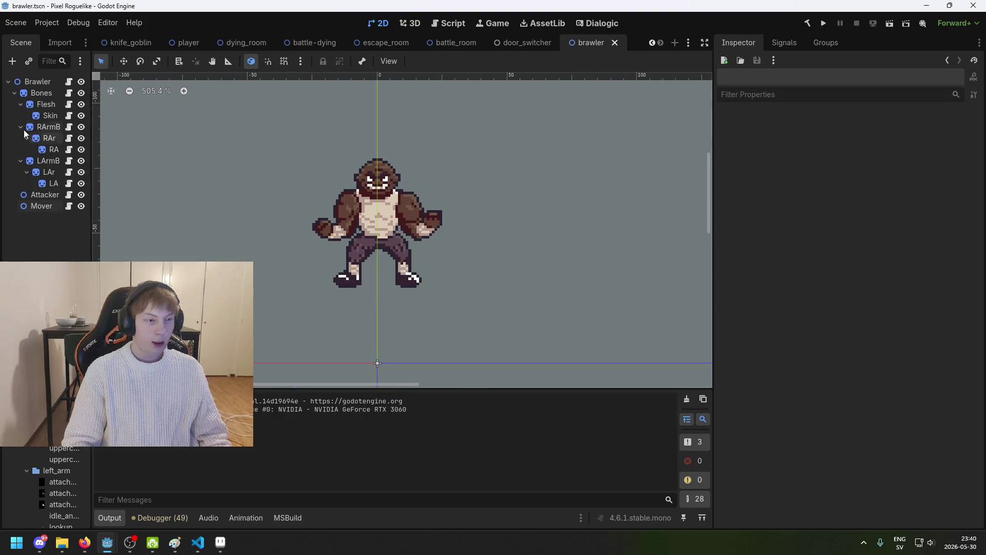
left_click(45, 104)
left_click(38, 93)
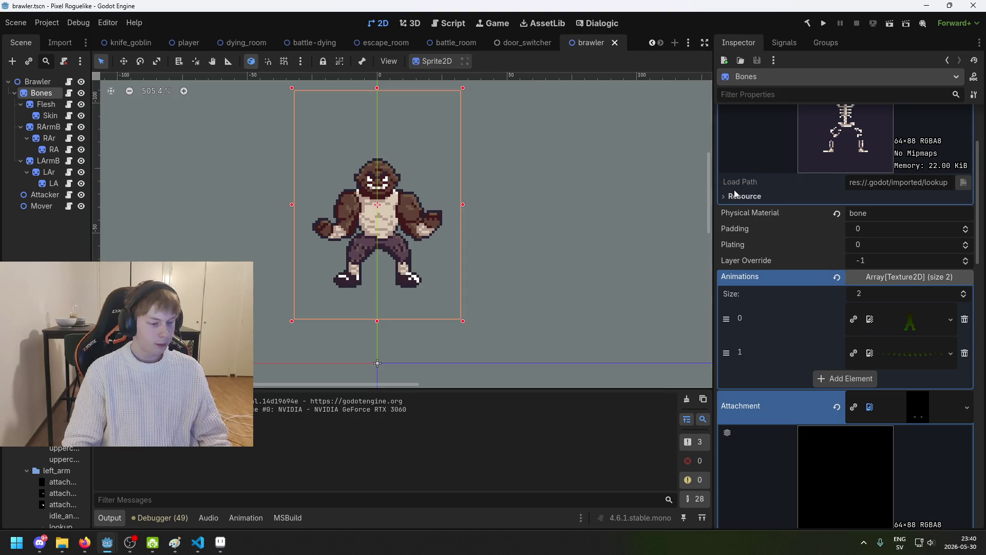
scroll(859, 223, "up", 3)
scroll(880, 230, "down", 15)
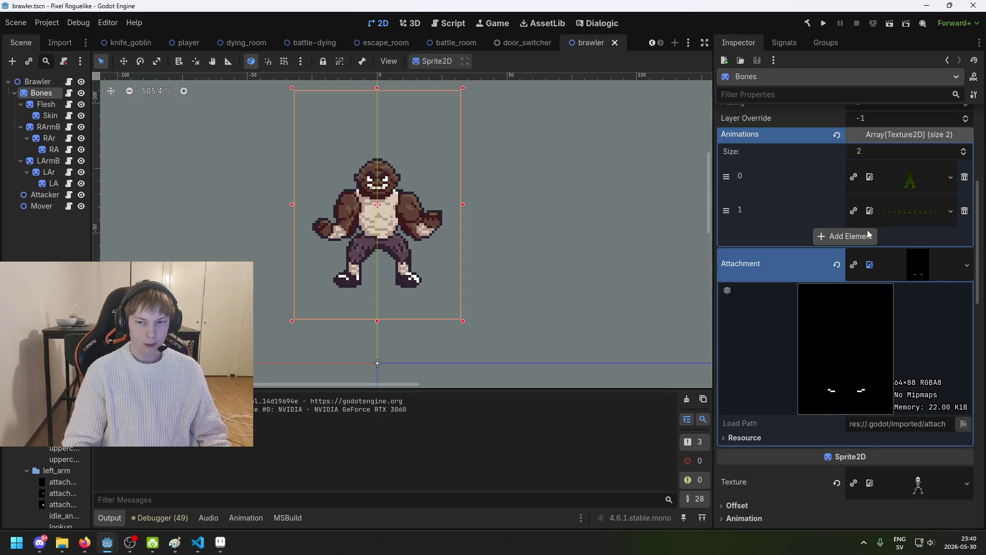
scroll(862, 232, "down", 5)
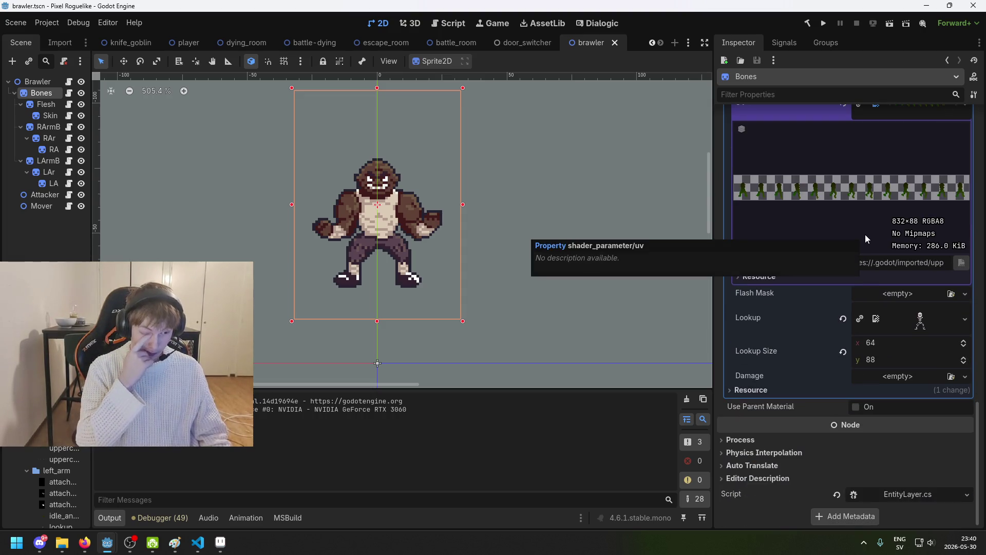
scroll(506, 279, "down", 2)
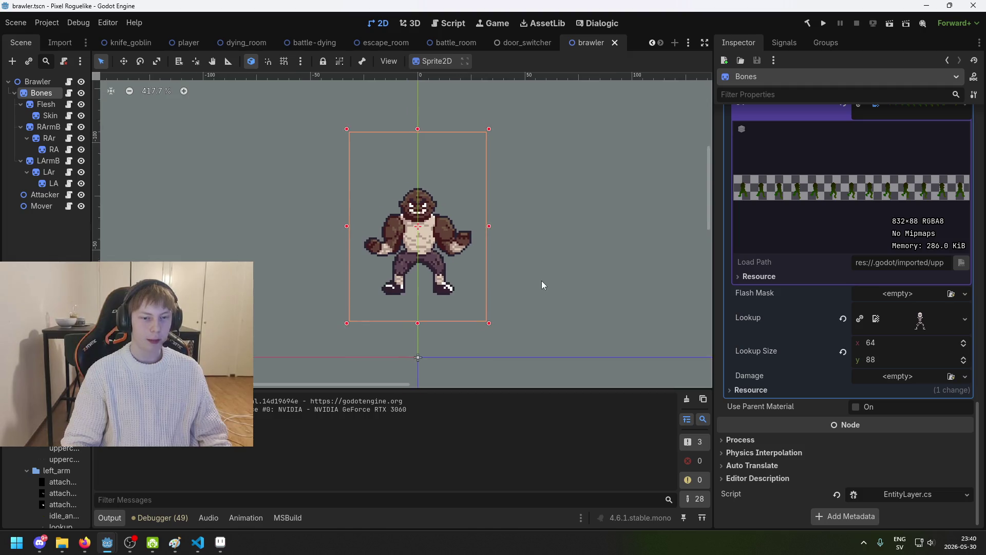
scroll(584, 269, "up", 1)
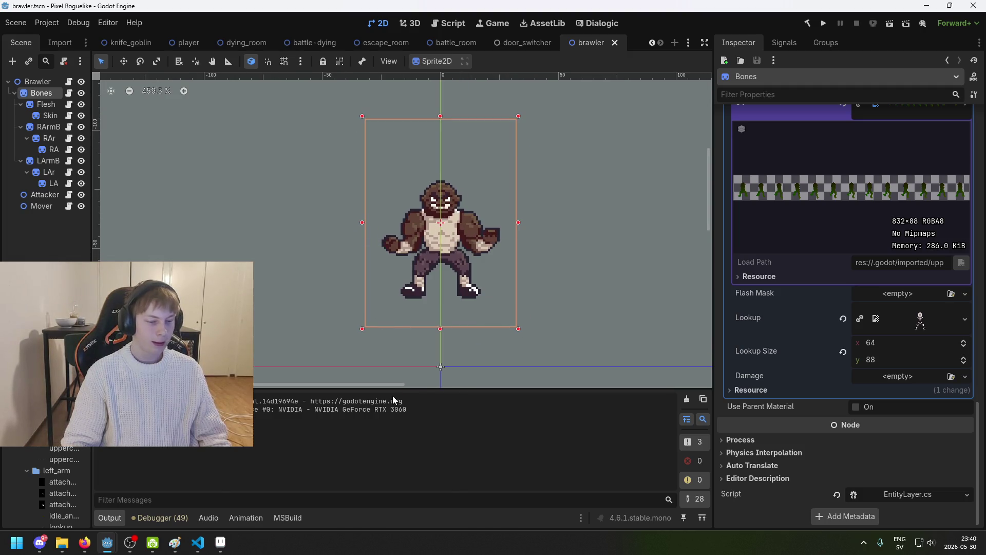
scroll(335, 319, "right", 3)
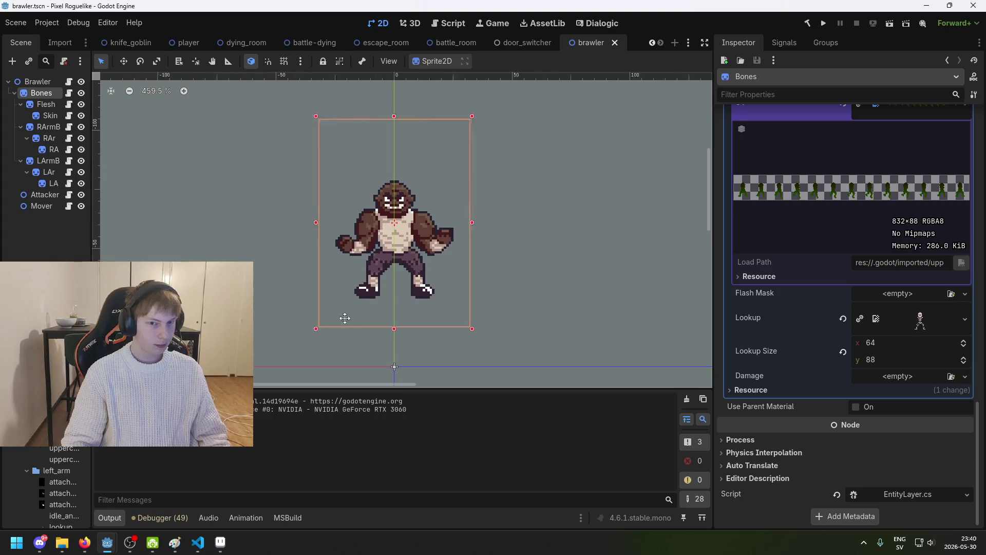
scroll(403, 306, "left", 3)
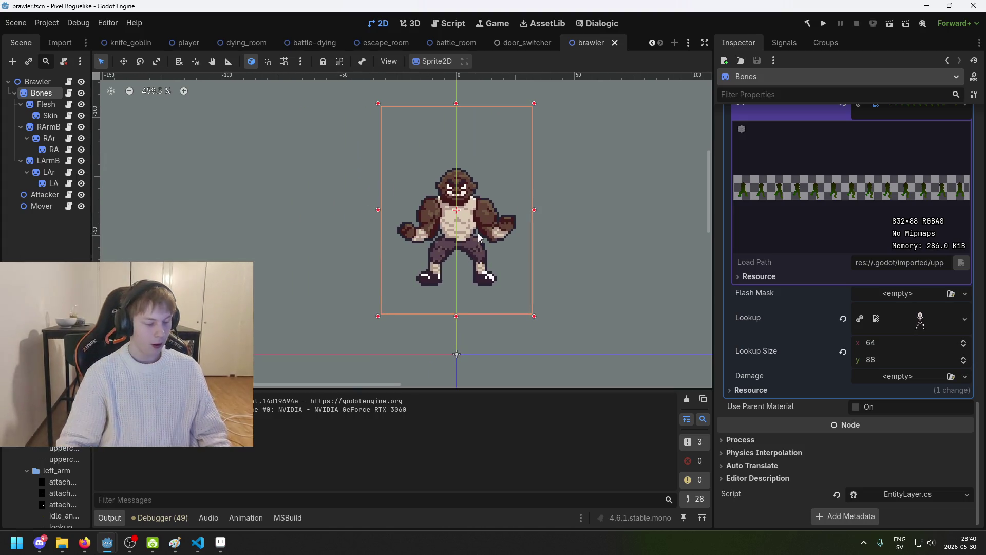
scroll(445, 218, "right", 2)
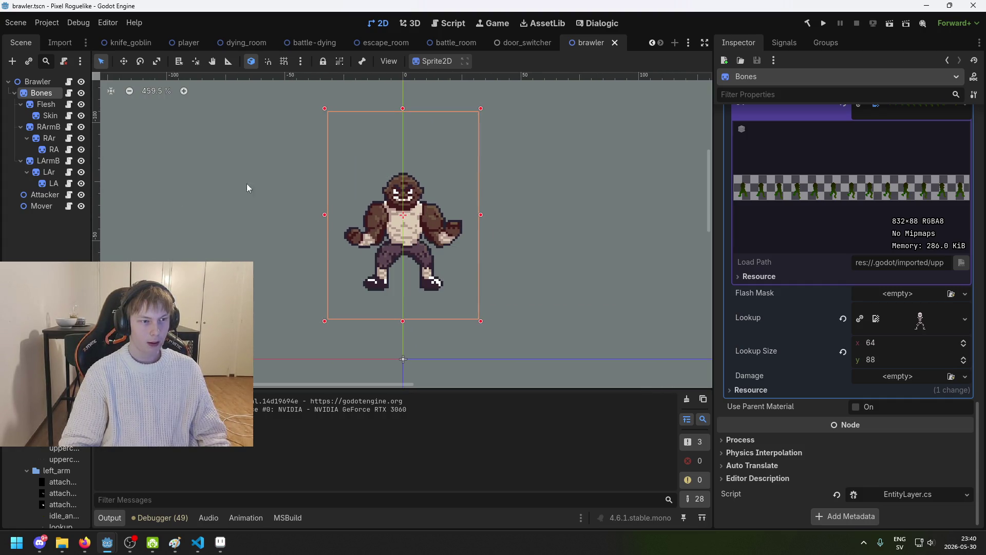
Step through the scene tabs from door_switcher to the player scene
left_click(534, 43)
left_click(436, 45)
left_click(385, 42)
left_click(308, 43)
left_click(251, 46)
left_click(174, 42)
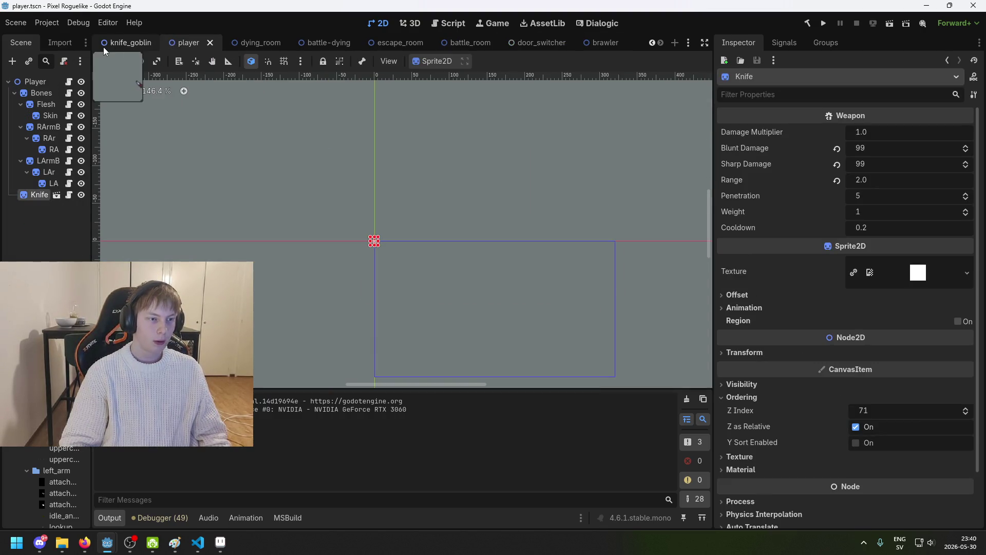
Copy knife_goblin's Left Attack node and paste it under the brawler's Attacker node
left_click(117, 46)
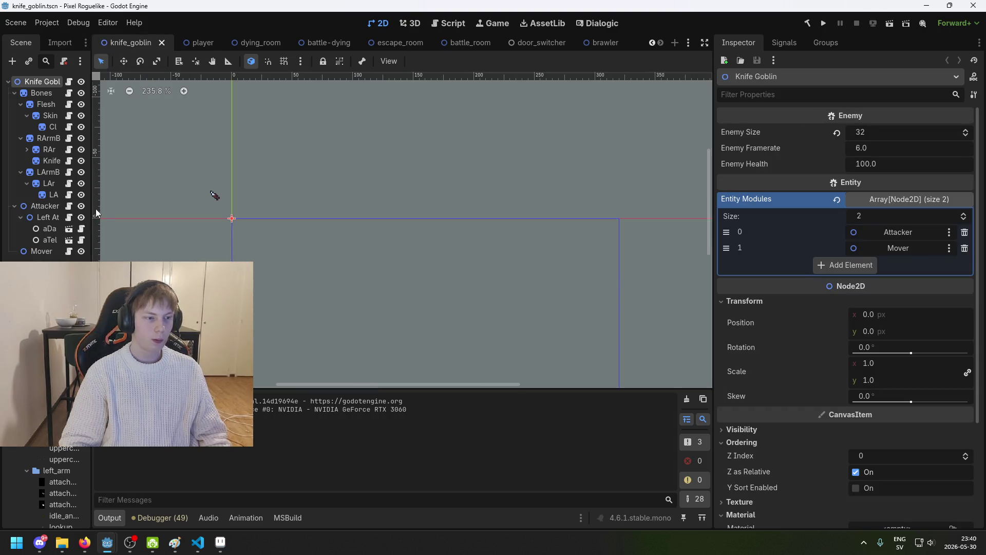
left_click(42, 208)
key("Down")
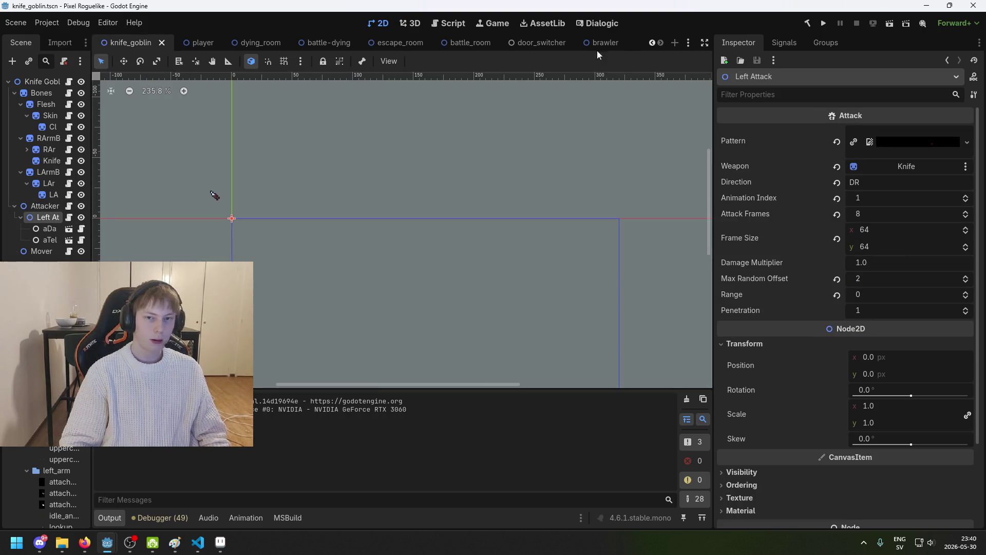
left_click(599, 43)
left_click(35, 194)
key("Down")
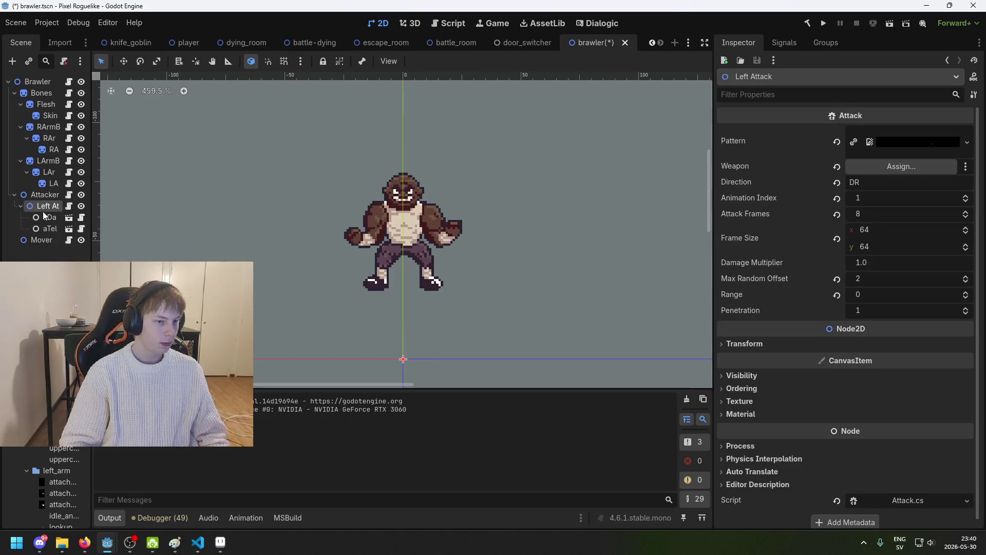
left_click(882, 230)
left_click(219, 543)
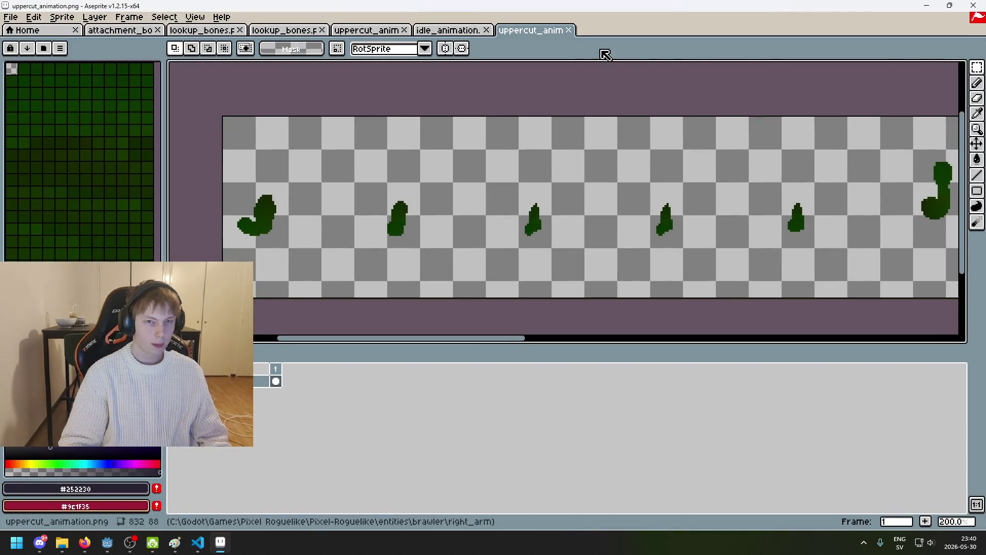
left_click(464, 31)
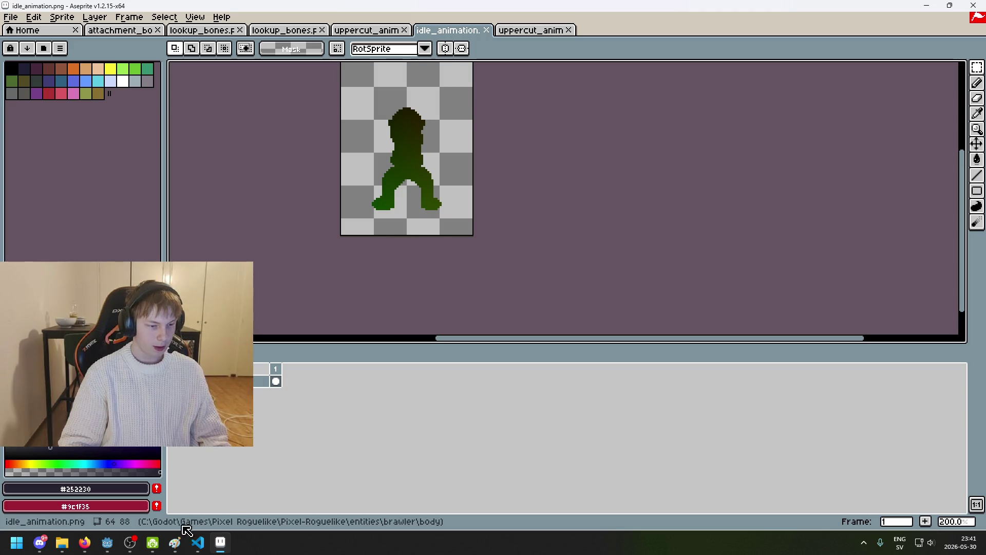
mouse_move(107, 543)
left_click(56, 501)
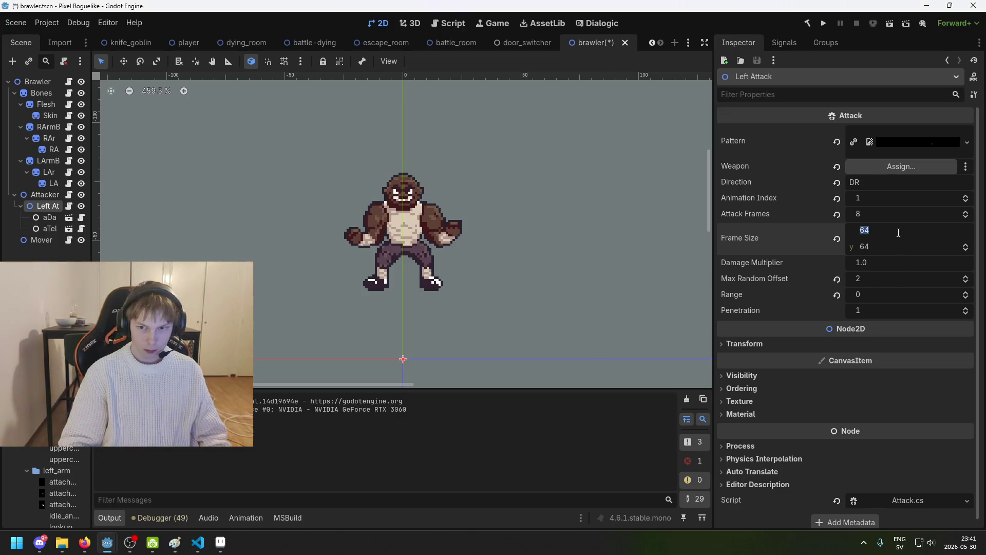
Set the attack's Frame Size height to 88 and save the brawler scene
key("Tab")
type("88")
key("Return")
key("ctrl+s")
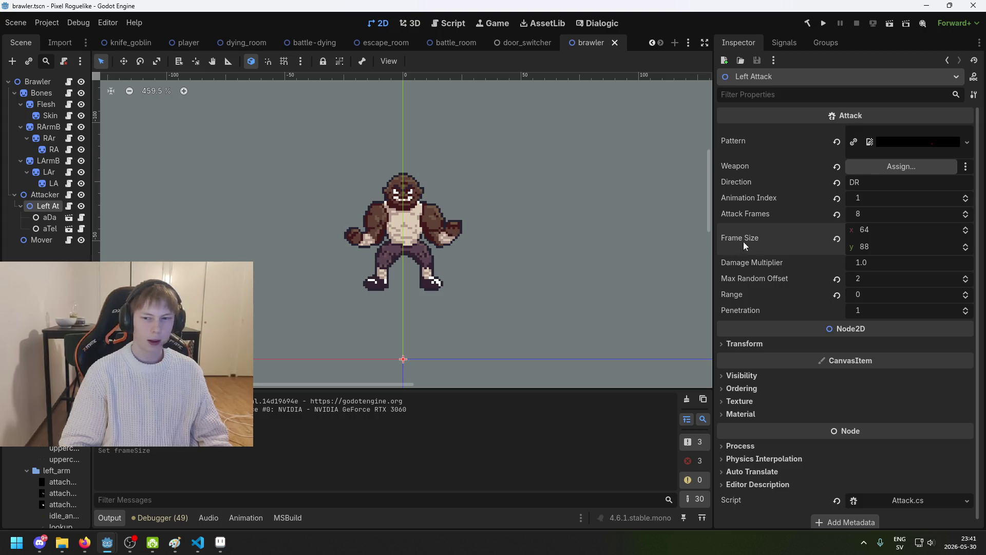
Rename the copied node to Uppercut, set 13 Attack Frames, and save
double_click(54, 208)
type("Upperc")
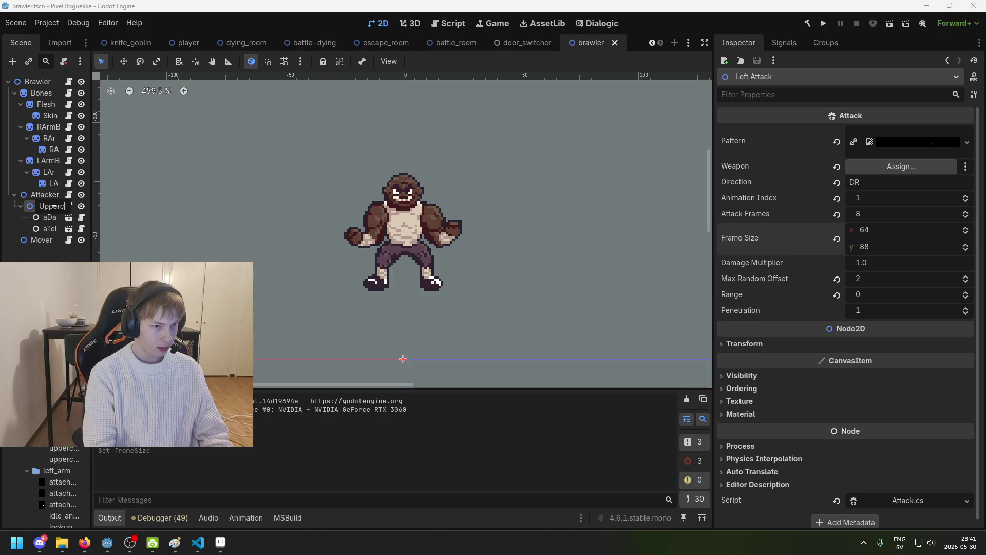
type("ut")
key("Return")
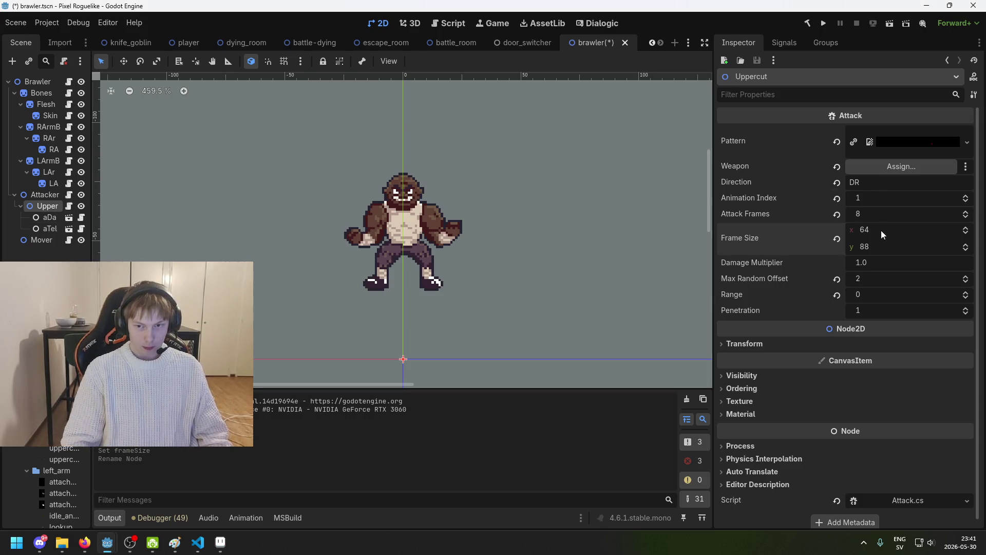
left_click(873, 211)
type("13")
key("Return")
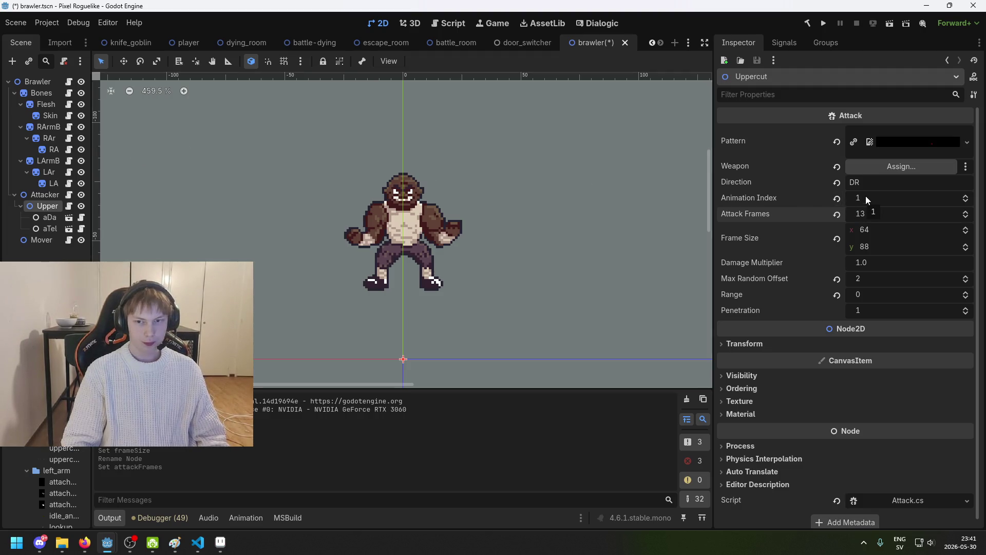
key("ctrl+s")
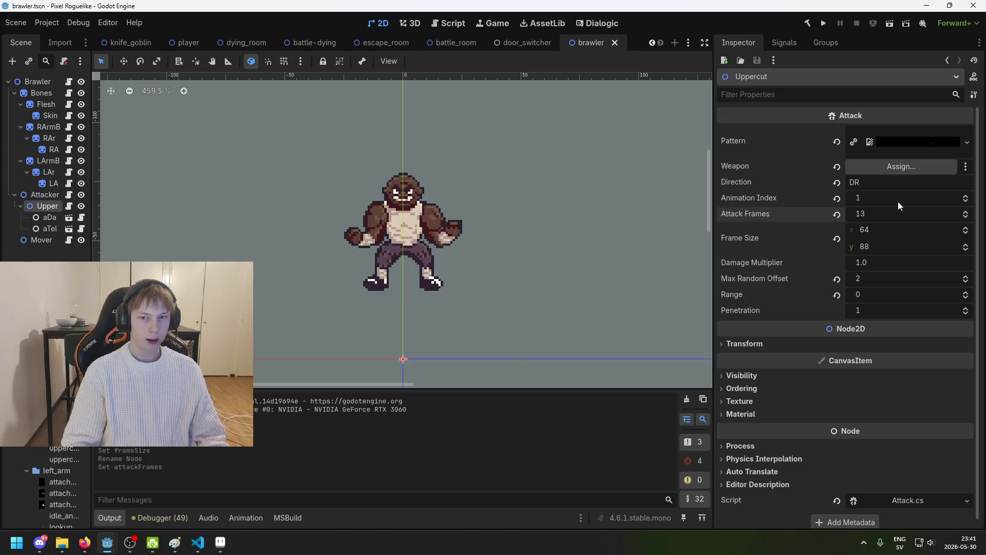
Set the Uppercut Direction to UR, save, and preview its attack pattern texture
scroll(482, 258, "down", 2)
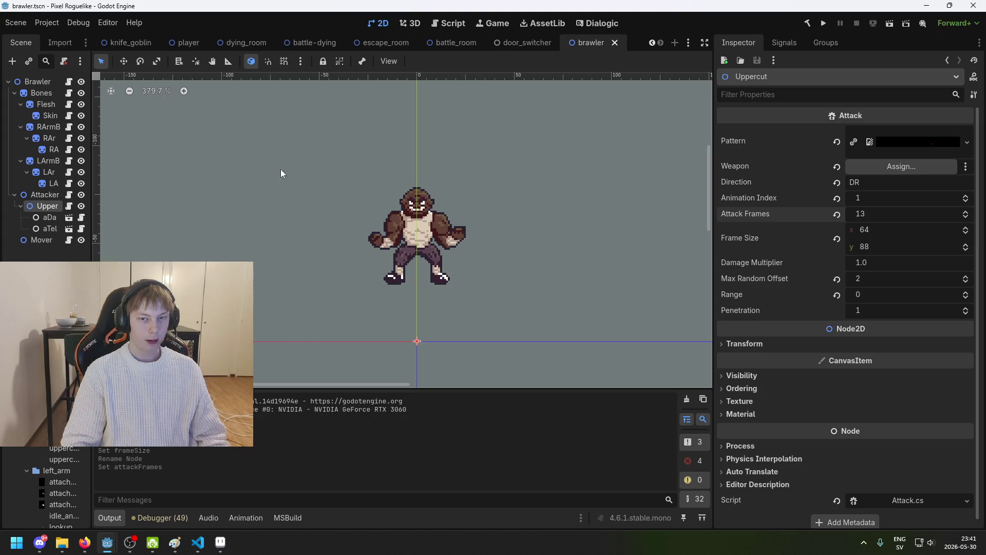
key("BackSpace")
key("BackSpace")
type("UR")
key("Return")
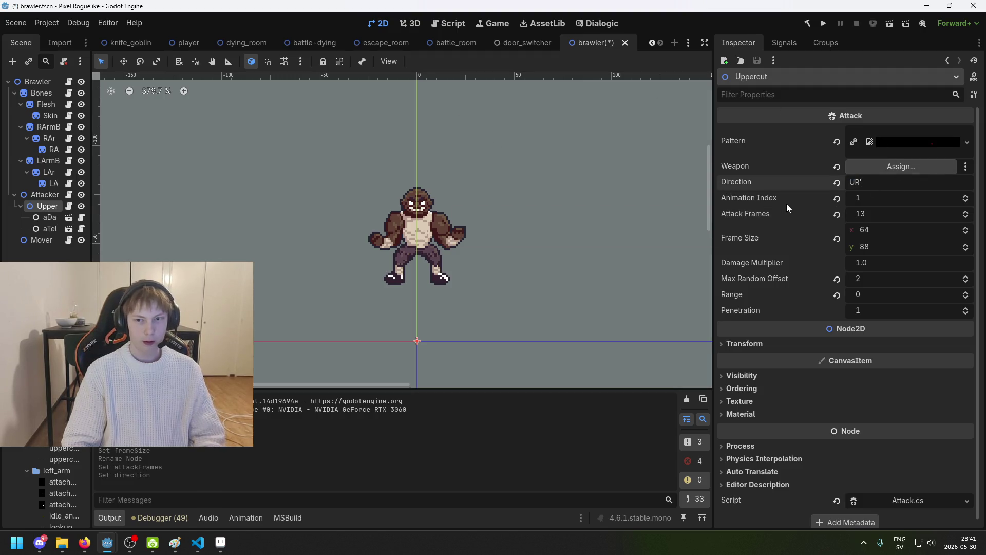
key("ctrl+s")
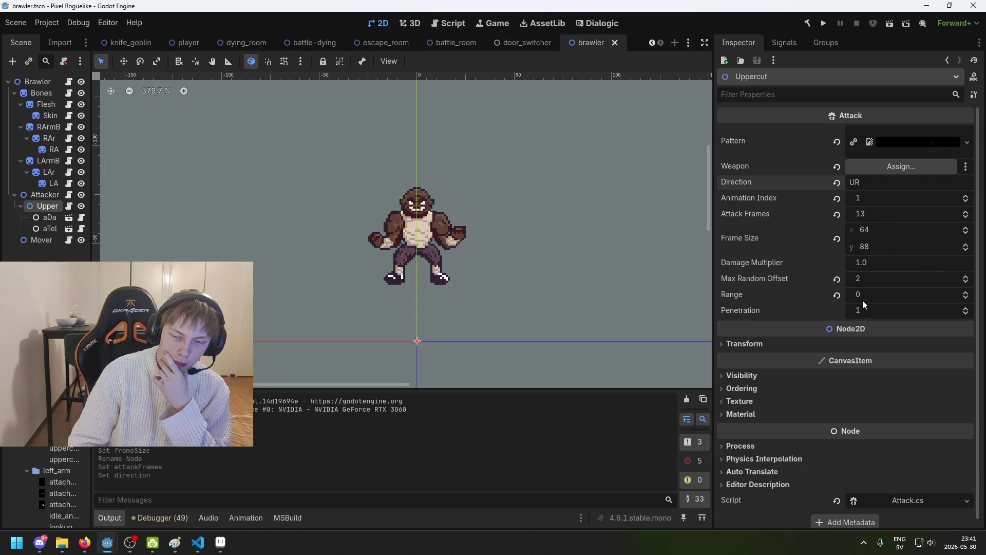
left_click(898, 138)
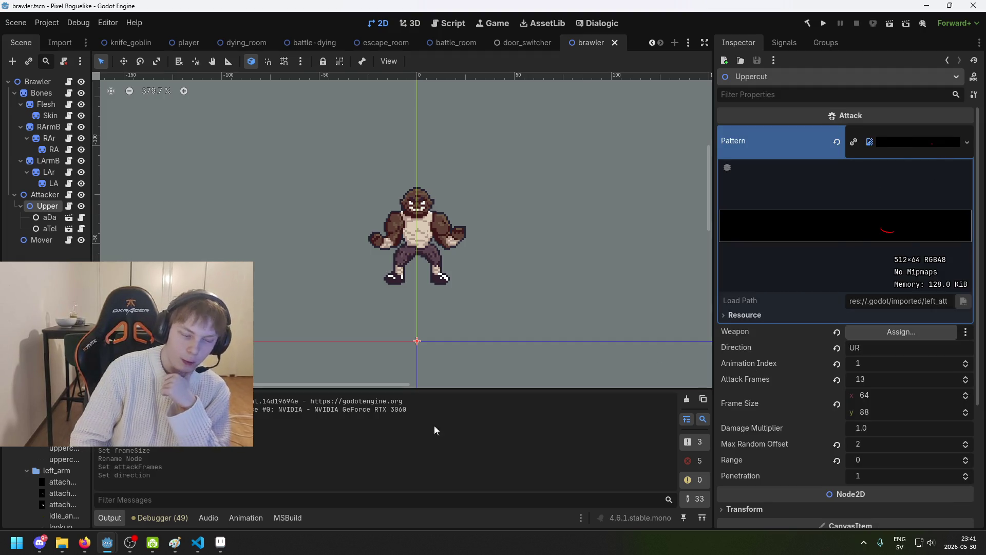
Return to Aseprite and bring up the uppercut_animation sheet tab
key("alt+Tab")
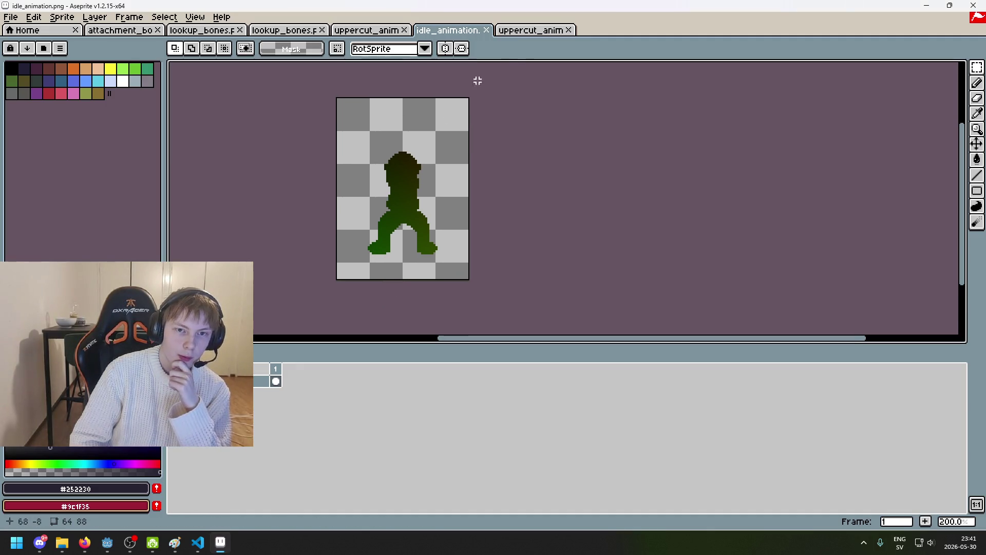
left_click(366, 31)
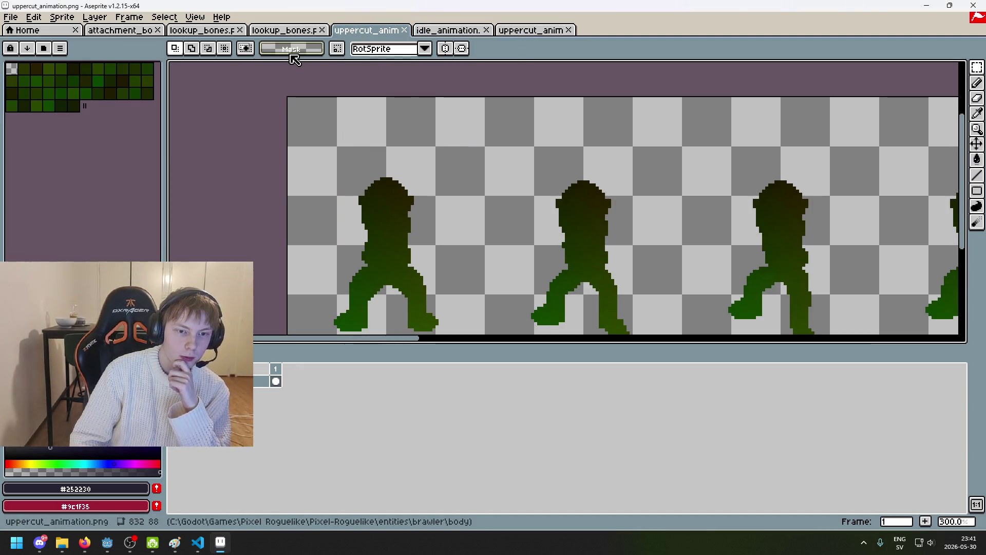
left_click(275, 32)
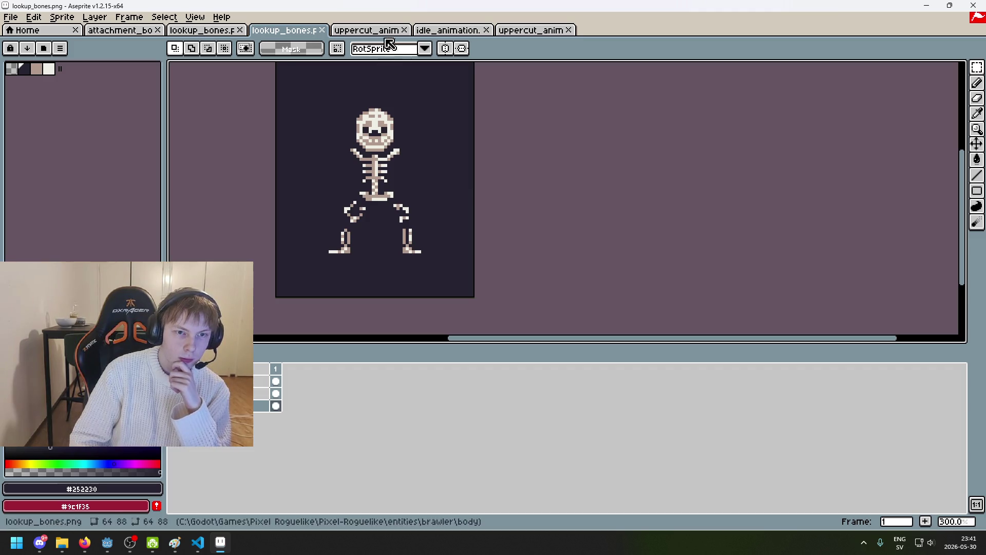
left_click(440, 31)
key("ctrl+Tab")
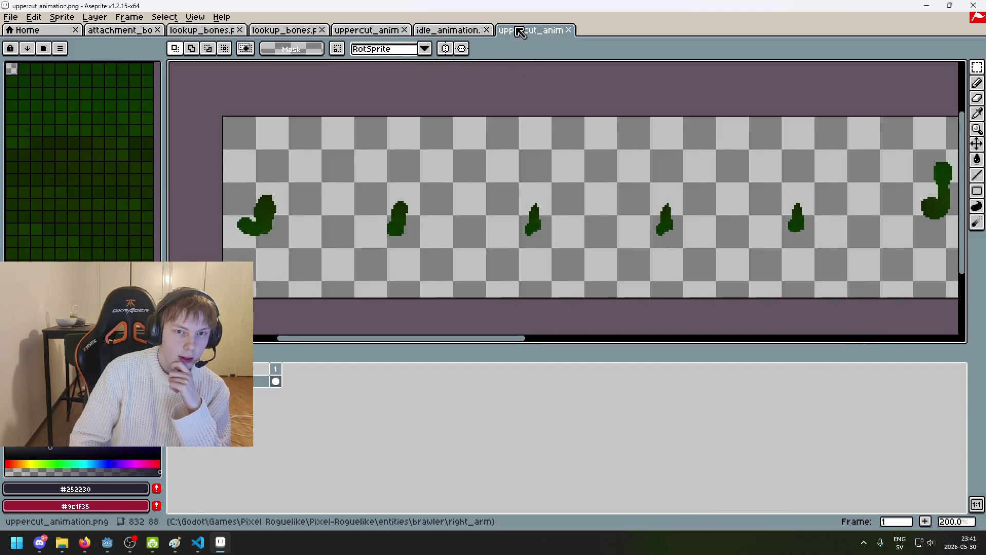
Zoom and pan along the uppercut_animation strip to frame its first frame
scroll(465, 77, "down", 2)
scroll(463, 92, "up", 1)
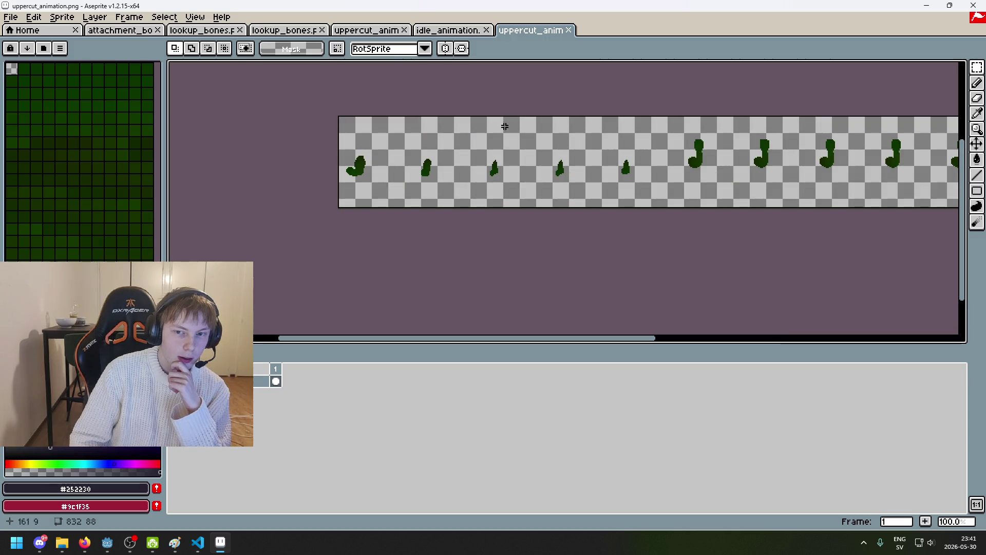
left_click_drag(512, 126, 440, 144)
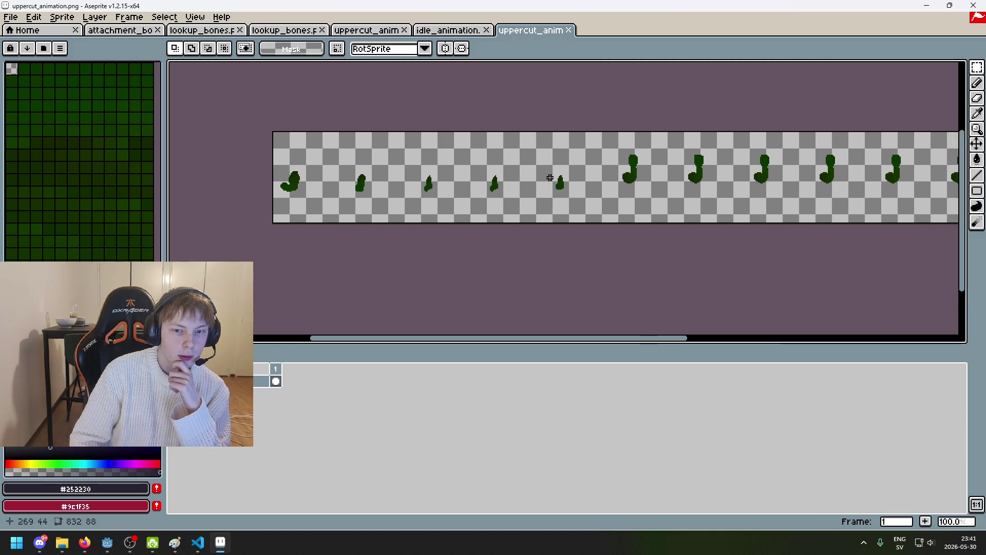
scroll(538, 185, "up", 1)
scroll(535, 201, "down", 1)
scroll(518, 213, "up", 1)
scroll(516, 218, "down", 1)
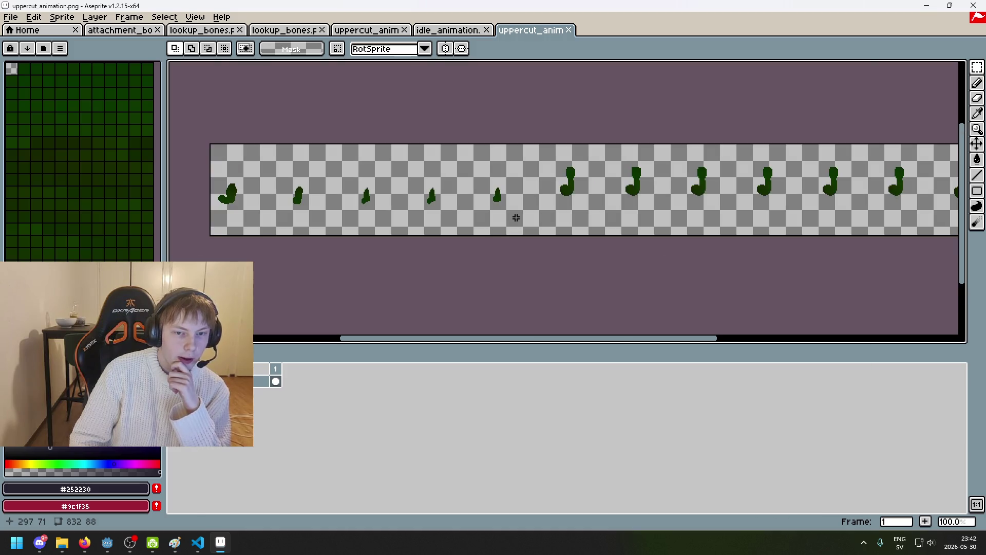
scroll(491, 217, "up", 1)
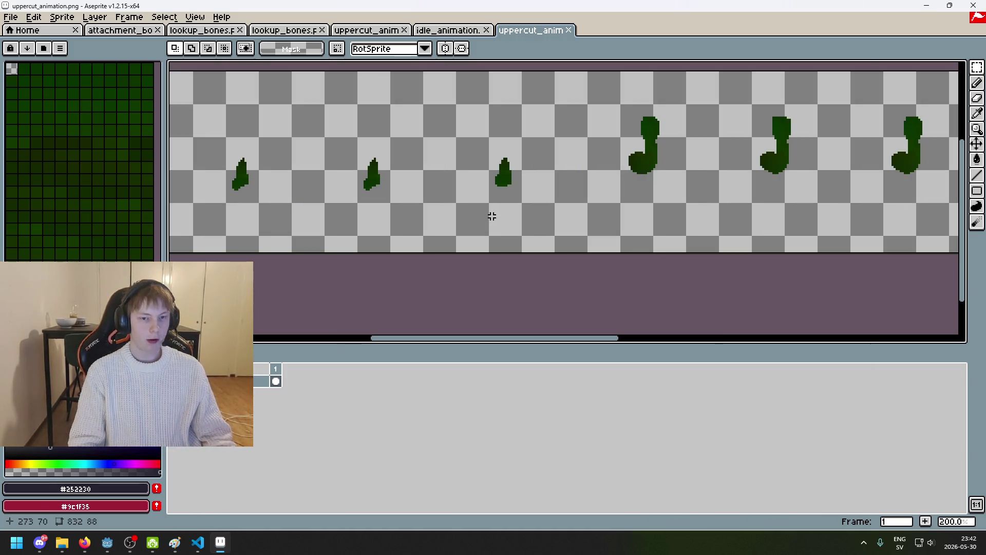
scroll(564, 225, "down", 1)
scroll(625, 164, "up", 1)
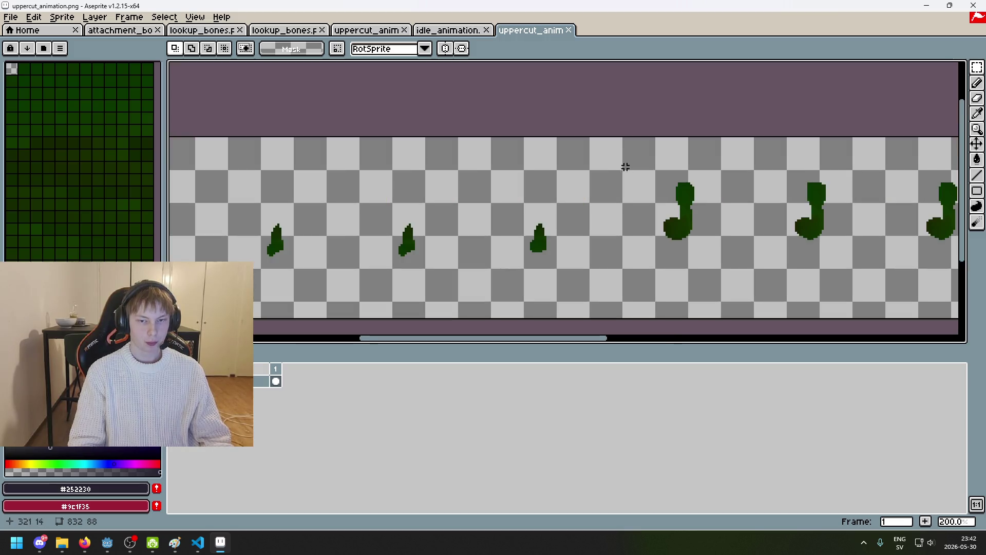
scroll(625, 165, "down", 1)
scroll(633, 215, "up", 1)
scroll(513, 212, "down", 1)
scroll(484, 210, "up", 1)
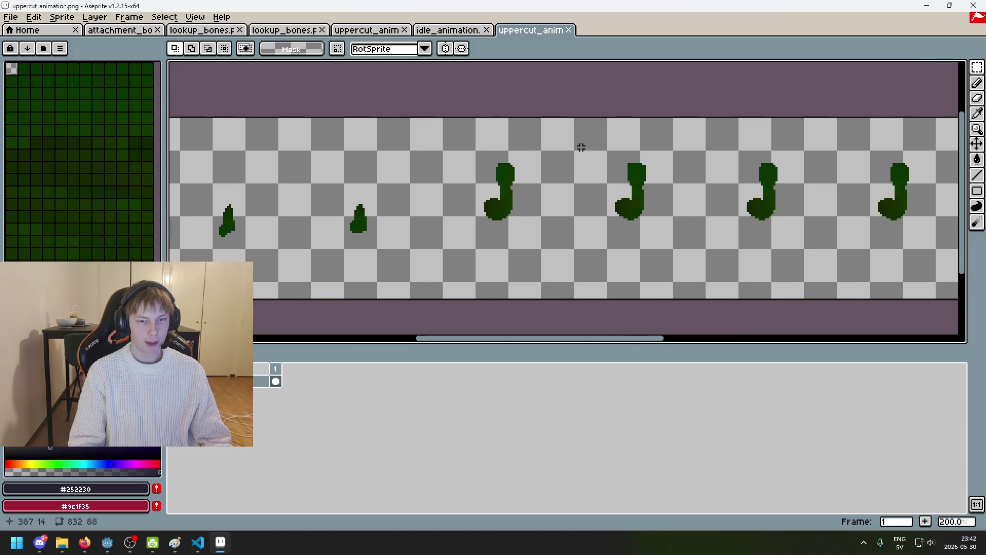
scroll(570, 147, "down", 1)
scroll(620, 213, "left", 2)
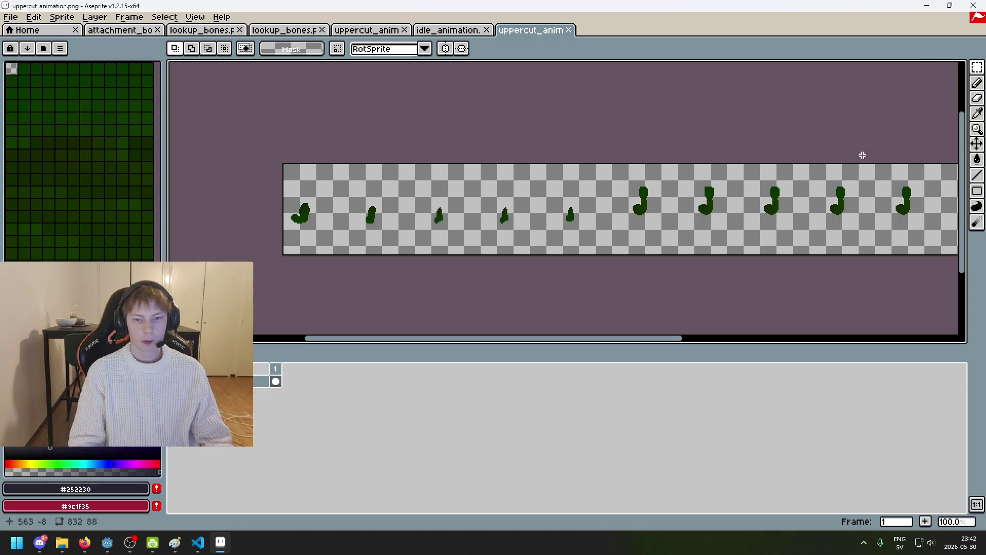
Select the sheet's first frame with a 64×88 rectangular marquee
left_click(976, 67)
scroll(257, 163, "up", 2)
mouse_move(252, 163)
left_mouse_down()
mouse_move(306, 330)
mouse_move(396, 238)
mouse_move(396, 200)
mouse_move(447, 211)
mouse_move(414, 195)
mouse_move(393, 200)
mouse_move(457, 197)
mouse_move(446, 203)
left_mouse_up()
scroll(497, 220, "down", 2)
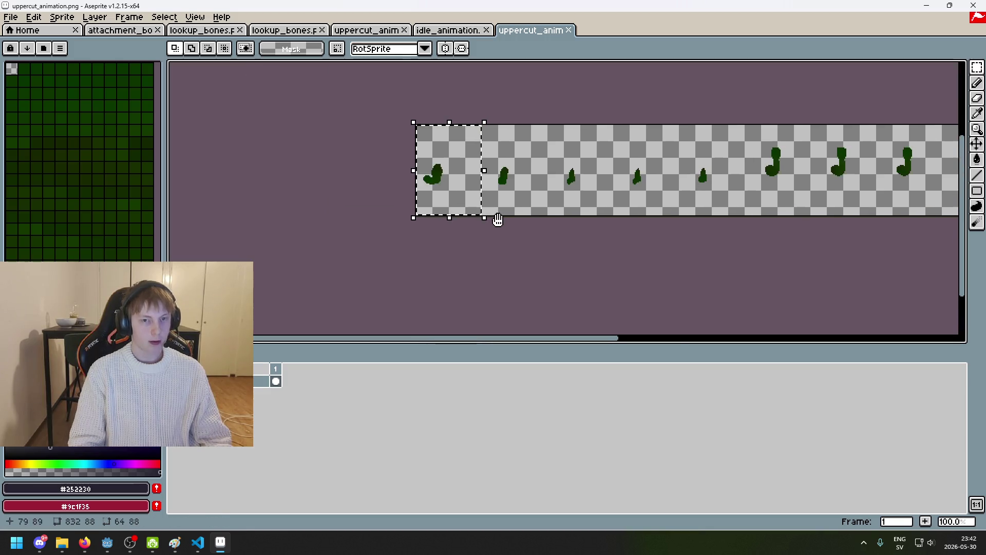
Pan and zoom the view toward the sheet's top-left corner
scroll(530, 209, "up", 1)
scroll(555, 220, "down", 1)
left_click_drag(555, 220, 506, 218)
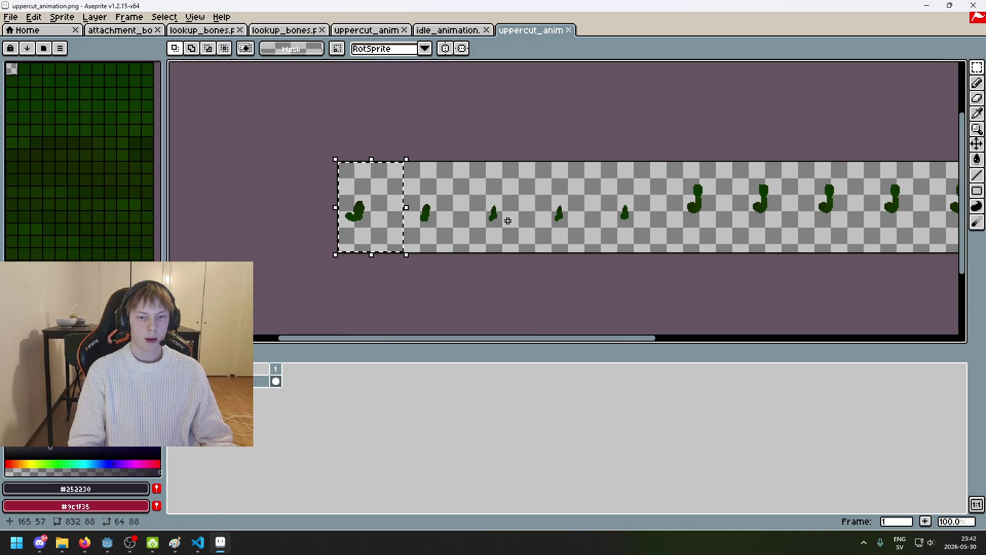
scroll(381, 169, "up", 2)
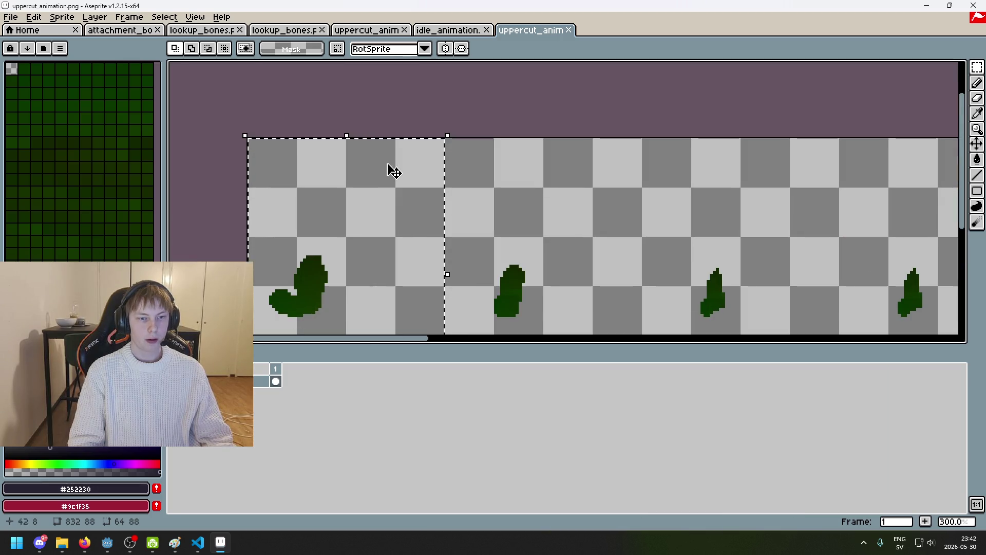
scroll(428, 167, "down", 1)
left_click_drag(465, 161, 340, 162)
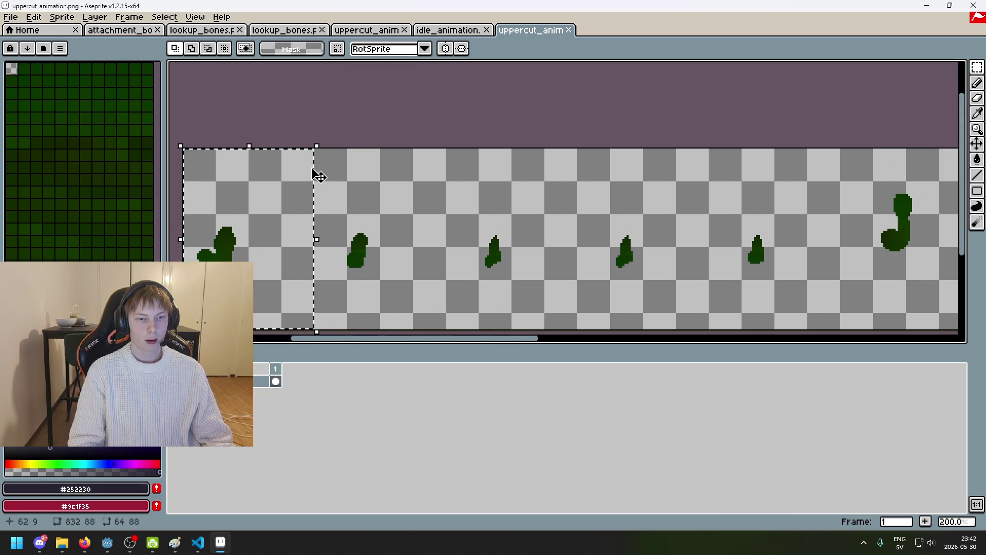
left_click_drag(429, 163, 362, 162)
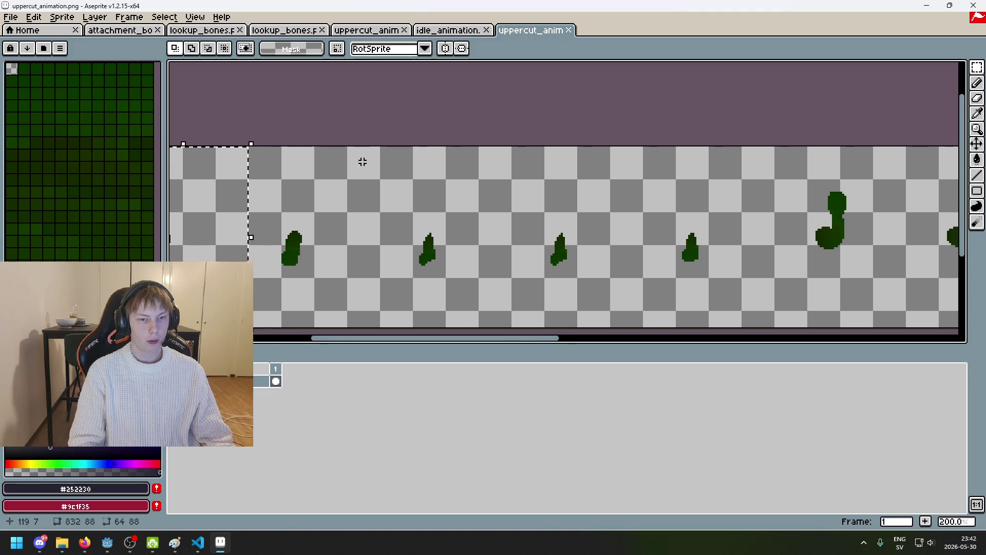
scroll(364, 160, "down", 1)
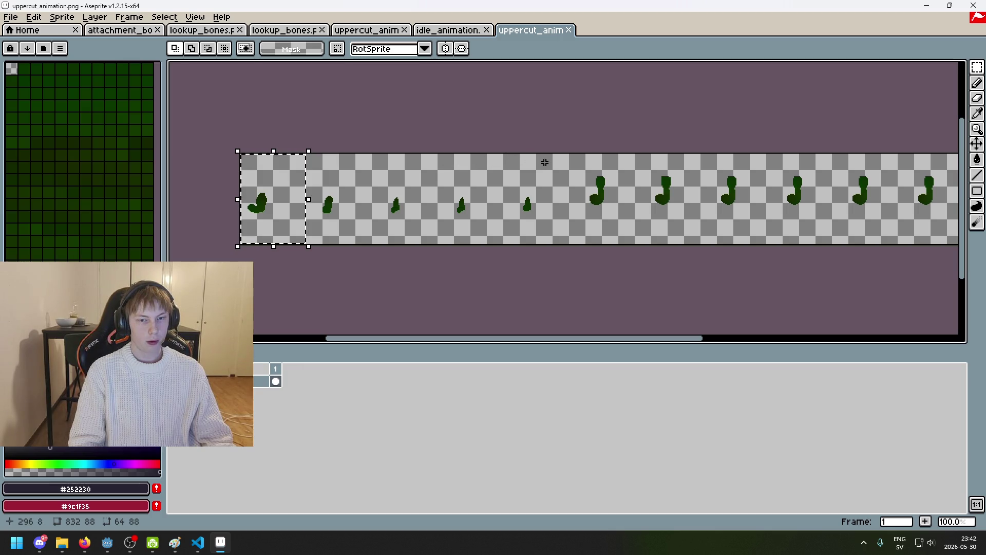
scroll(542, 163, "right", 2)
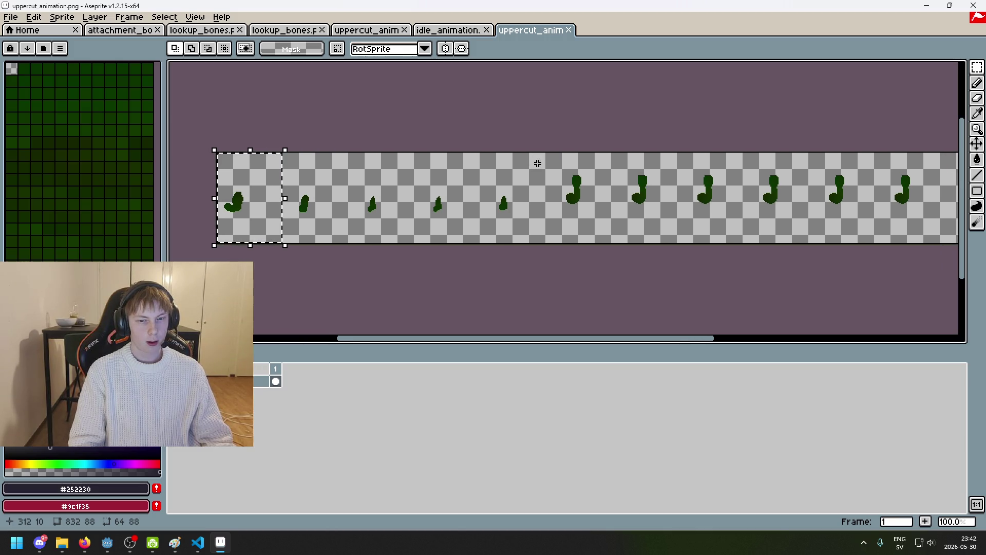
Drag a 384×87 marquee from the top-left corner across the first six frames
left_click_drag(304, 164, 304, 164)
mouse_move(216, 153)
left_mouse_down()
mouse_move(242, 176)
mouse_move(429, 216)
mouse_move(293, 226)
mouse_move(582, 233)
mouse_move(594, 243)
mouse_move(504, 246)
mouse_move(696, 245)
mouse_move(593, 245)
mouse_move(644, 241)
left_mouse_up()
scroll(593, 241, "up", 2)
scroll(646, 244, "down", 3)
scroll(652, 246, "up", 2)
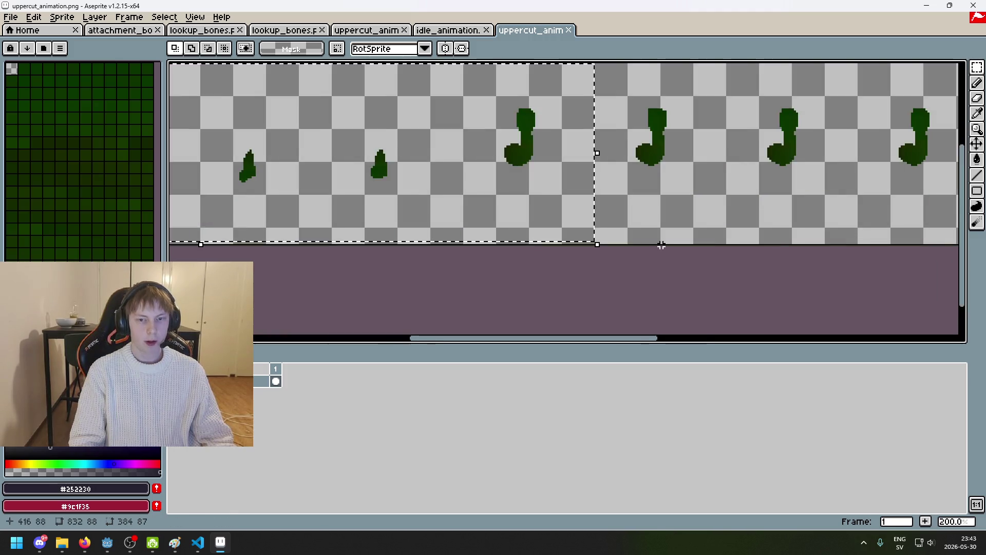
scroll(662, 249, "down", 1)
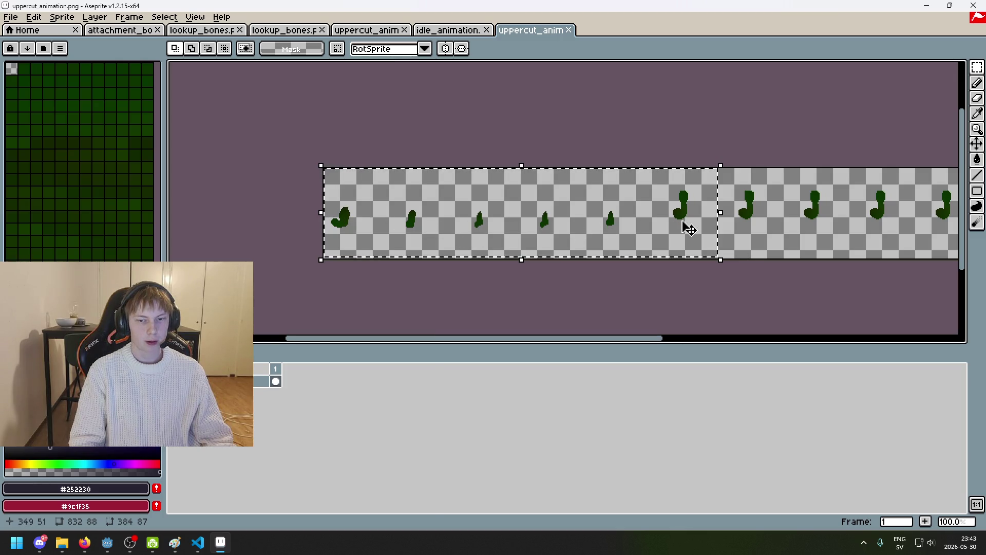
key("super")
type("cal")
key("Return")
type("64*6")
key("Return")
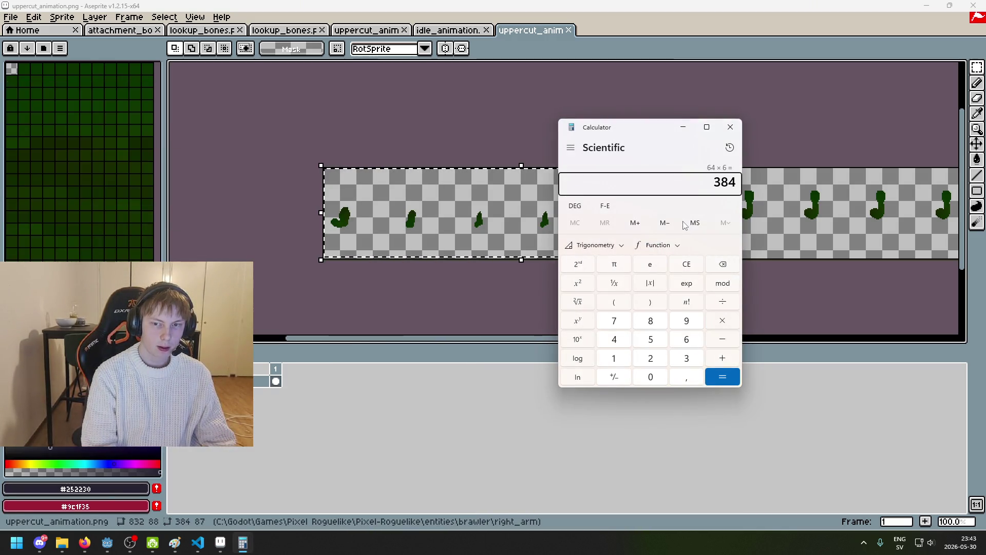
scroll(787, 118, "up", 2)
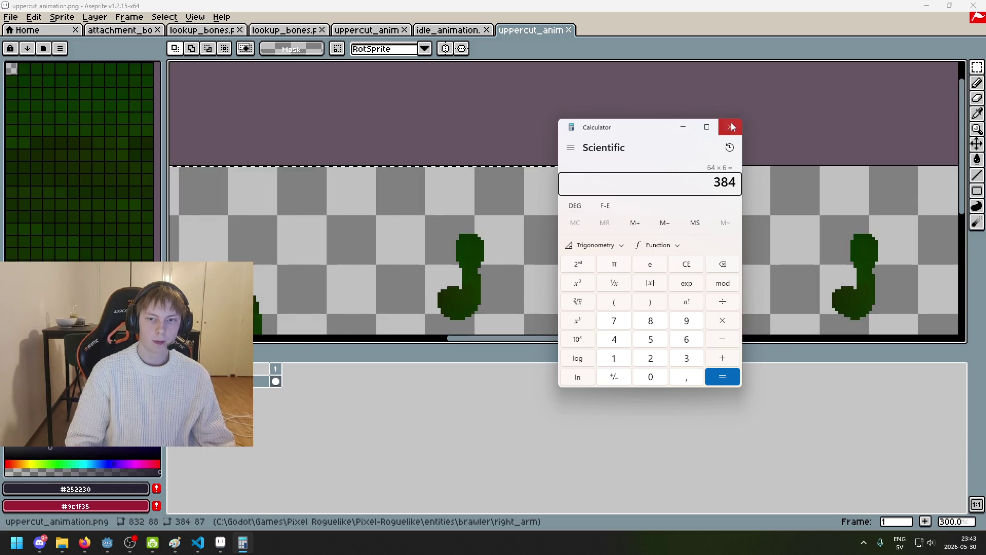
left_click(729, 127)
scroll(704, 159, "up", 3)
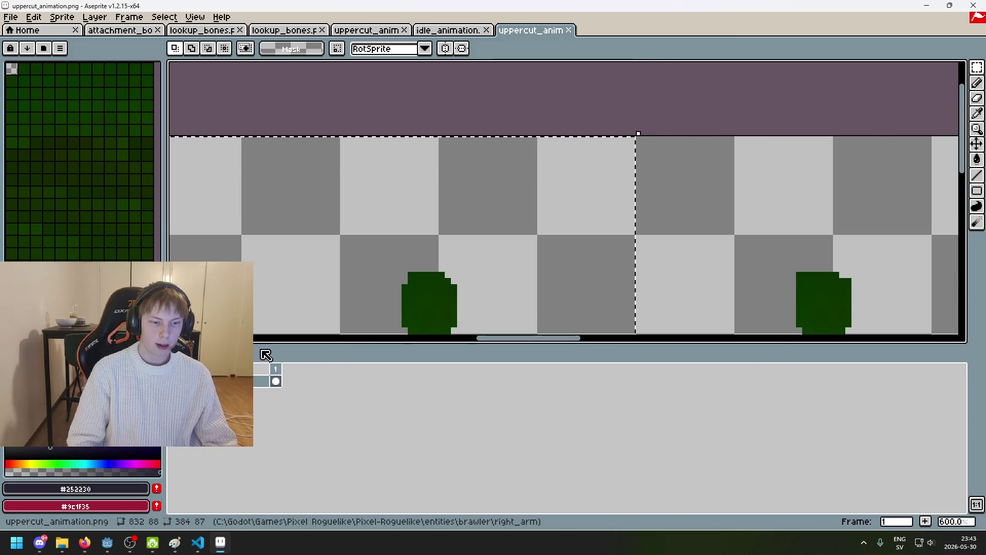
Add a new empty Layer 1 from the timeline and clear the six-frame selection
right_click(260, 381)
left_click(267, 405)
left_click(626, 146)
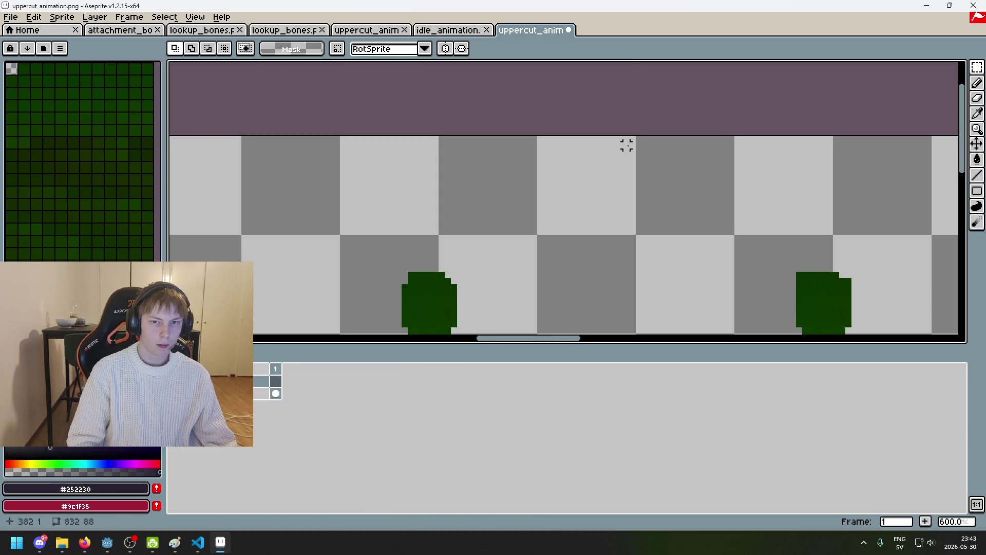
Drag a 64×88 marquee around the seventh frame, the first raised-fist pose
mouse_move(632, 139)
left_mouse_down()
mouse_move(538, 237)
mouse_move(513, 332)
mouse_move(492, 279)
mouse_move(610, 235)
mouse_move(561, 241)
left_mouse_up()
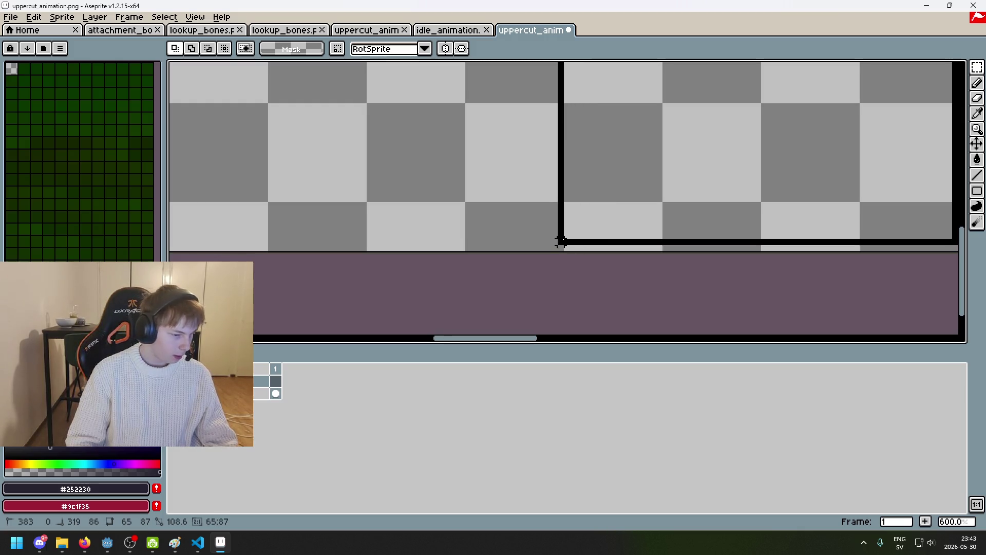
left_click_drag(561, 241, 567, 248)
scroll(567, 248, "down", 6)
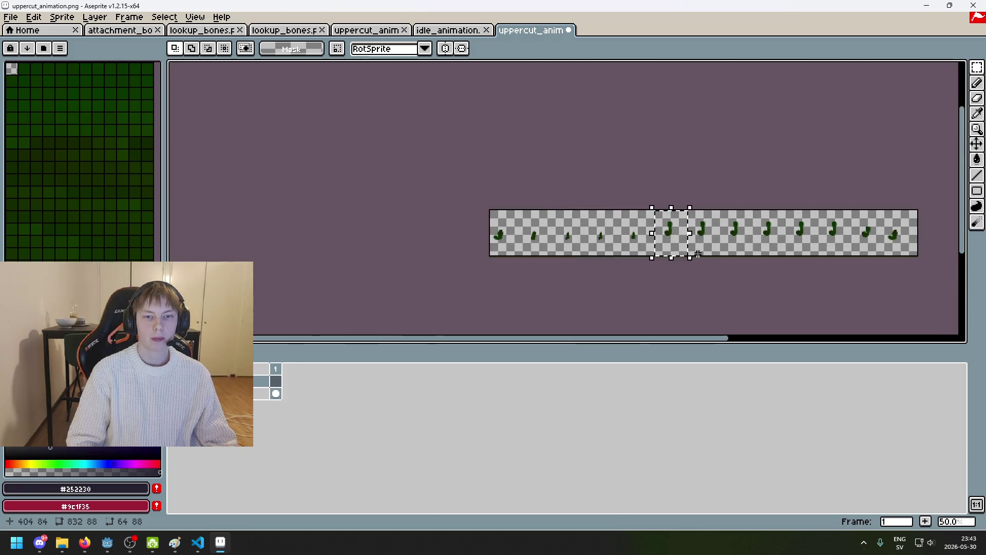
scroll(695, 254, "up", 2)
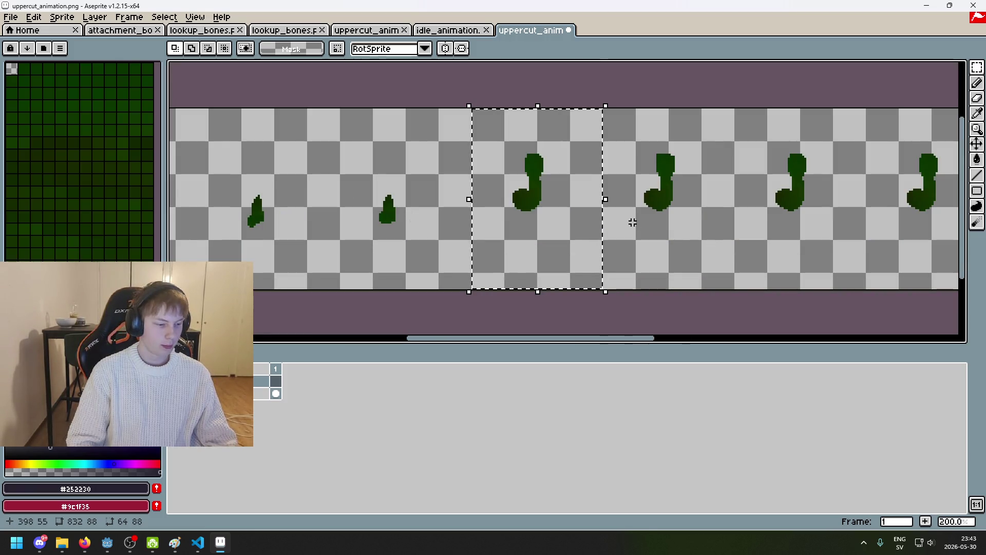
scroll(614, 234, "down", 2)
scroll(611, 232, "up", 1)
scroll(471, 219, "up", 1)
scroll(472, 219, "down", 1)
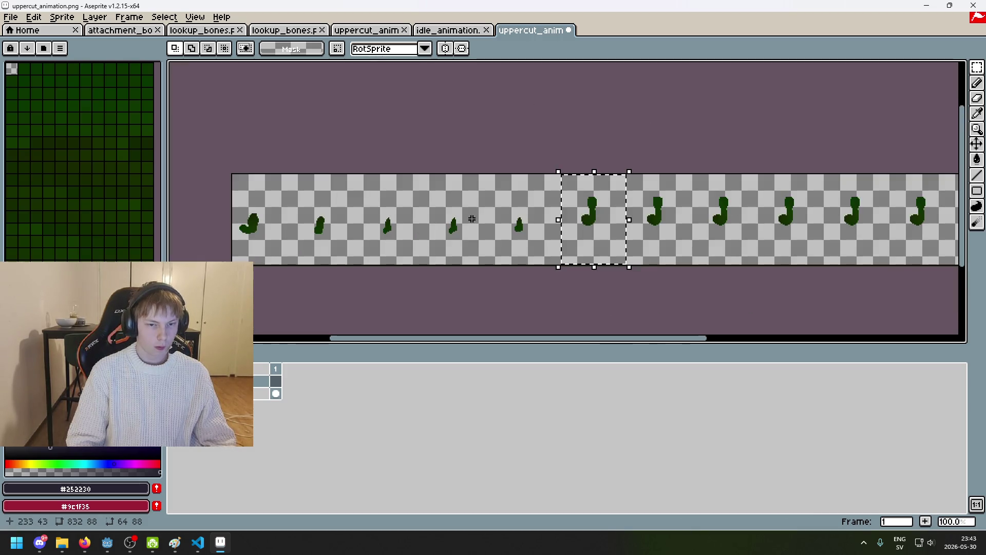
scroll(494, 224, "up", 1)
mouse_move(504, 209)
left_mouse_down()
mouse_move(511, 196)
mouse_move(495, 193)
mouse_move(545, 185)
left_mouse_up()
scroll(431, 179, "down", 1)
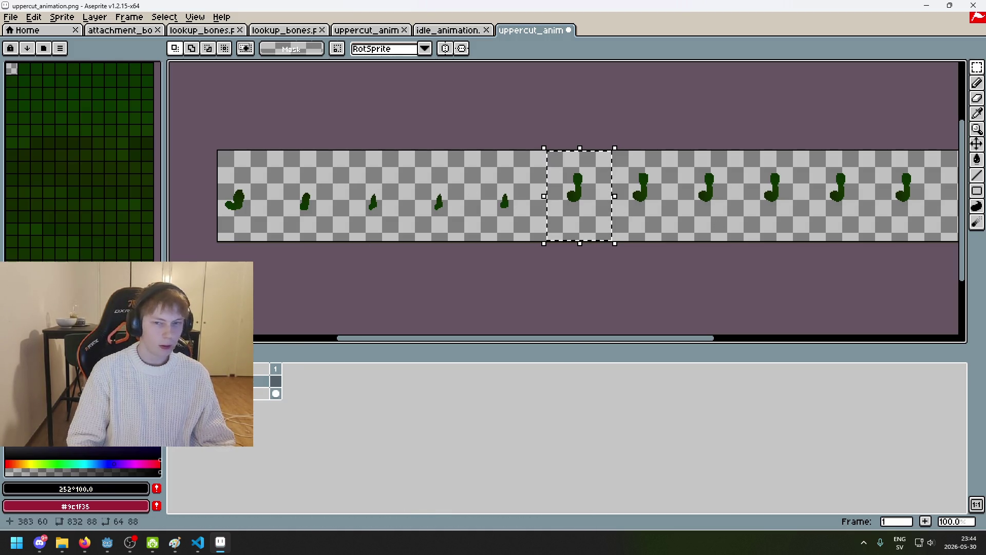
key("g")
left_click(565, 191)
left_click(977, 67)
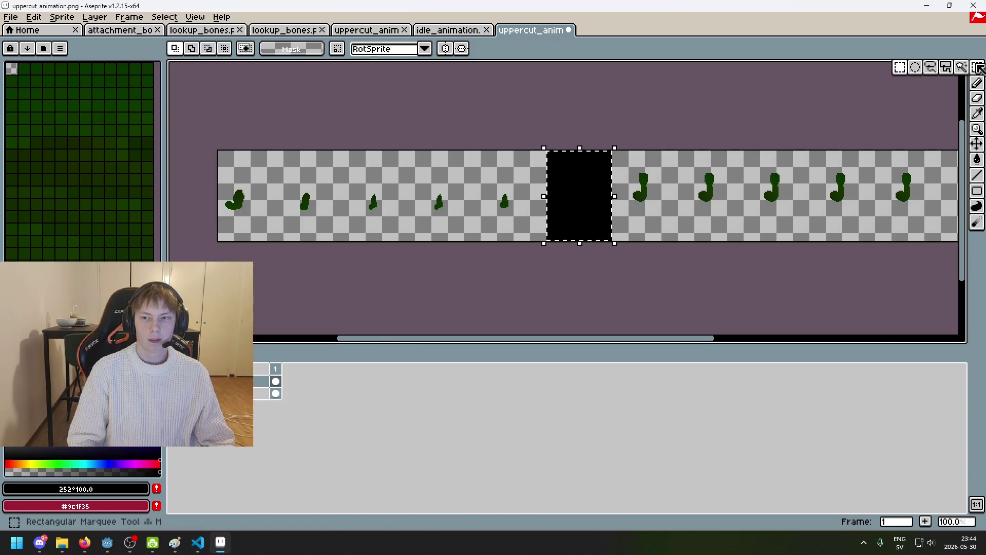
key("ctrl+d")
scroll(629, 135, "up", 1)
mouse_move(635, 132)
left_mouse_down()
mouse_move(548, 181)
mouse_move(172, 242)
mouse_move(171, 220)
mouse_move(191, 216)
left_mouse_up()
mouse_move(191, 303)
left_mouse_down()
mouse_move(217, 311)
mouse_move(209, 194)
left_mouse_up()
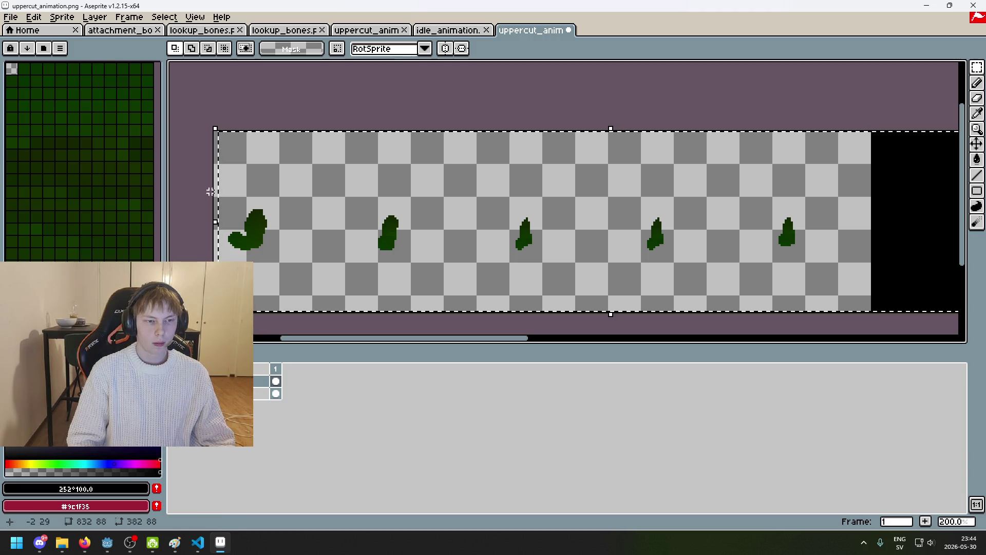
scroll(507, 176, "down", 2)
scroll(508, 176, "up", 1)
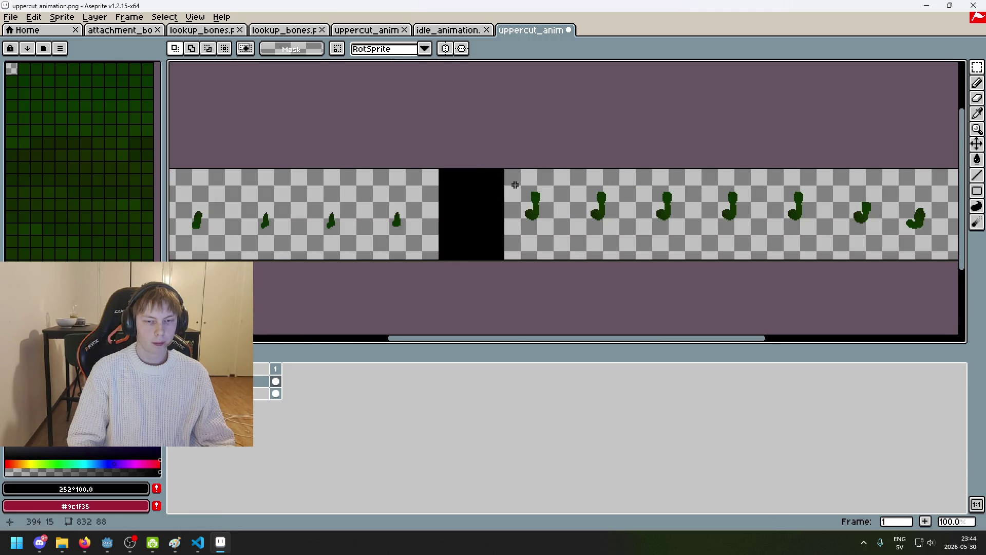
scroll(508, 176, "down", 1)
scroll(490, 184, "up", 1)
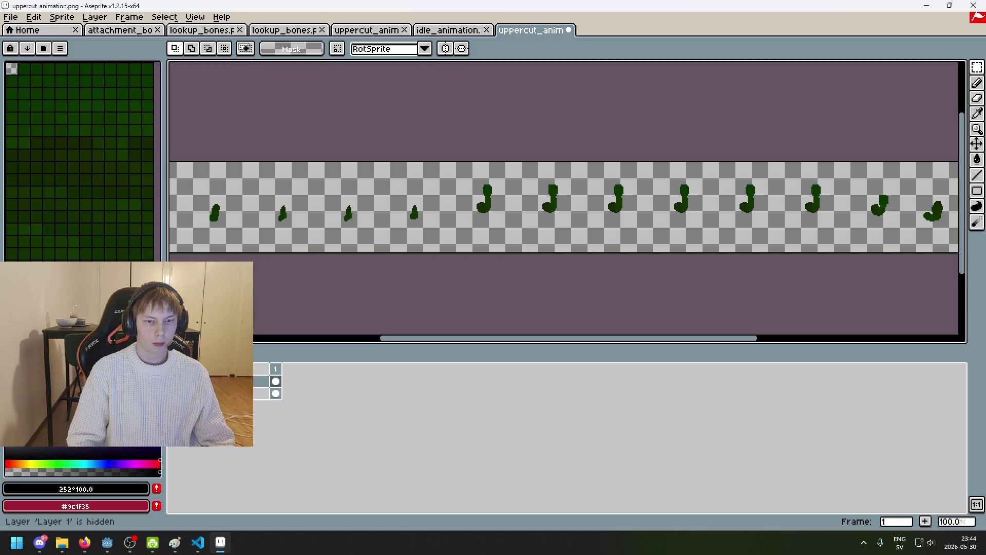
scroll(543, 209, "up", 3)
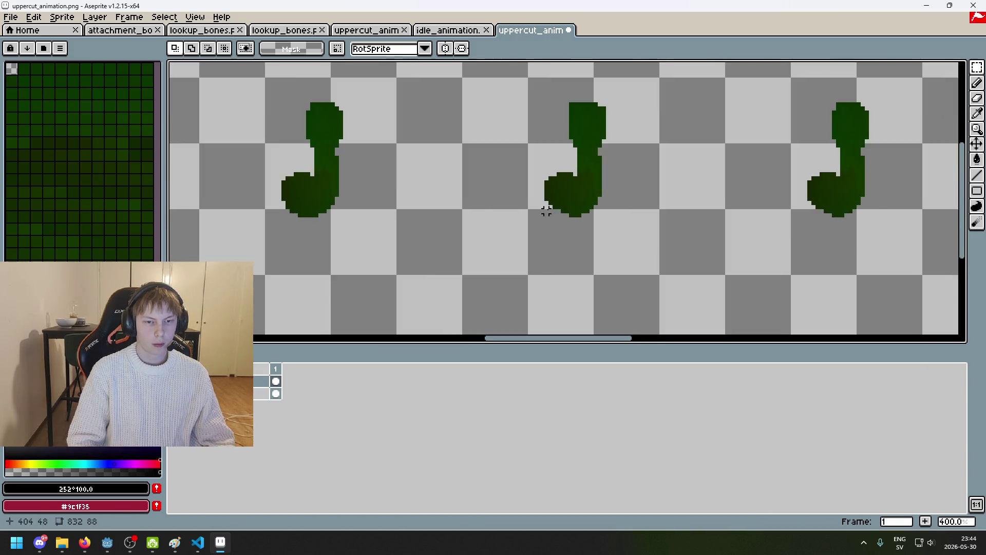
scroll(543, 209, "down", 3)
scroll(519, 213, "left", 2)
left_click_drag(526, 245, 572, 253)
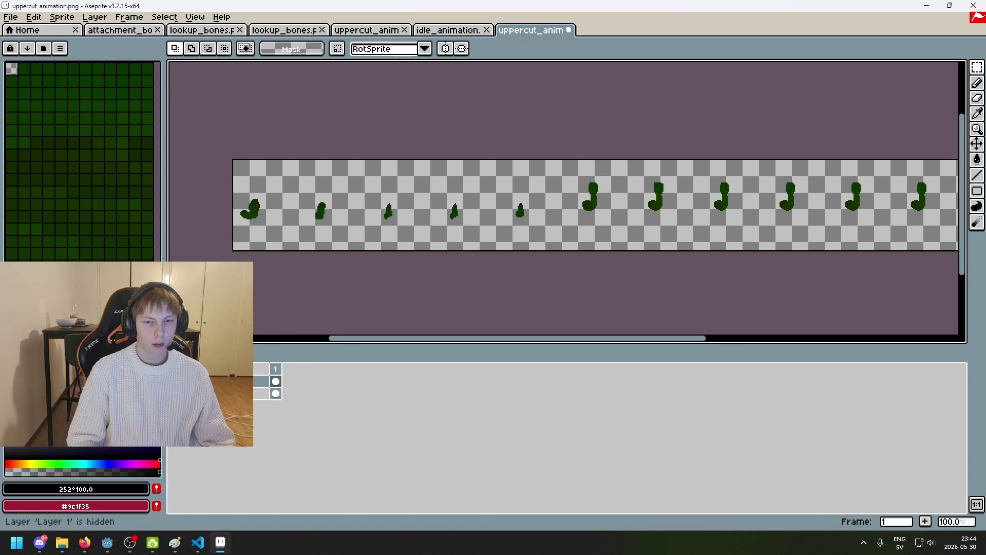
scroll(429, 249, "up", 1)
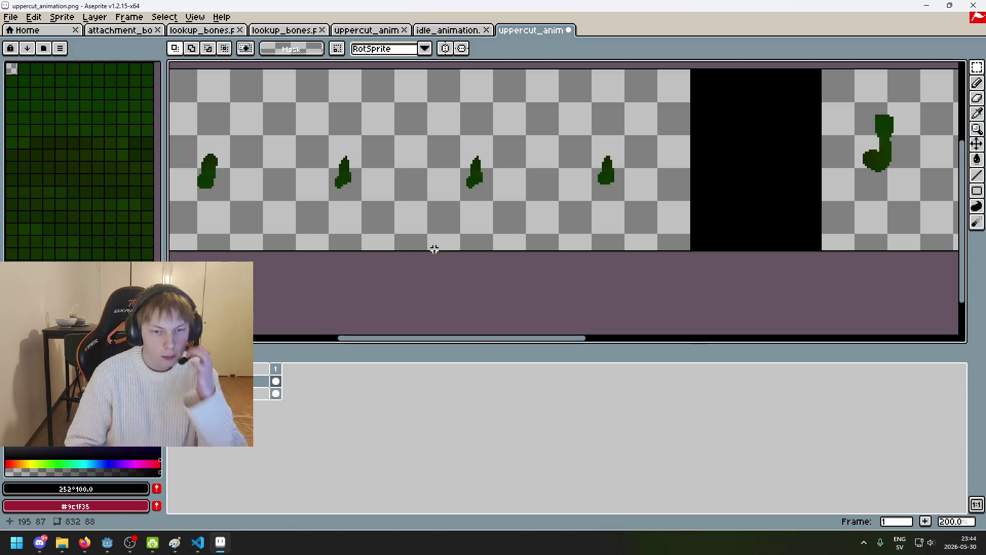
scroll(451, 221, "down", 1)
left_click_drag(451, 221, 313, 217)
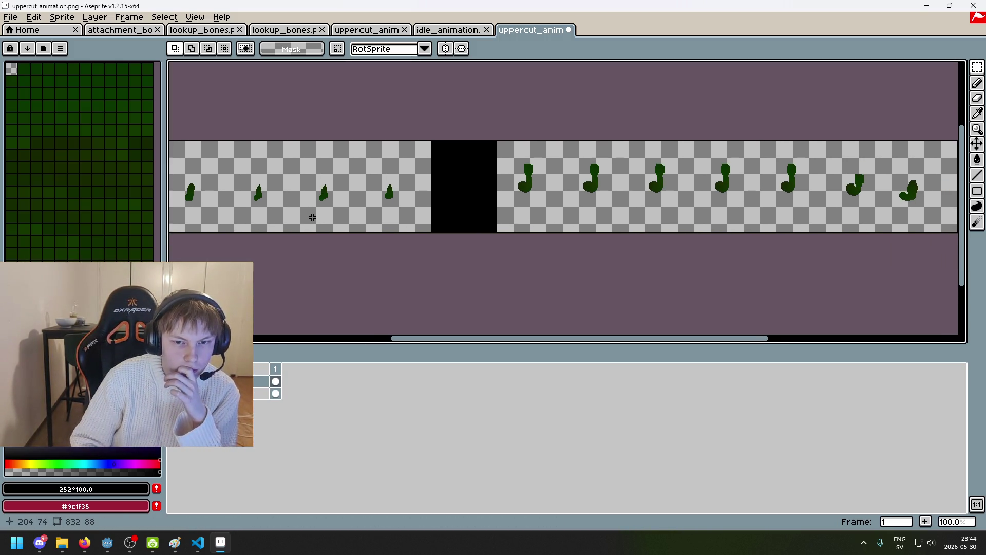
scroll(451, 183, "up", 1)
left_click_drag(451, 183, 594, 108)
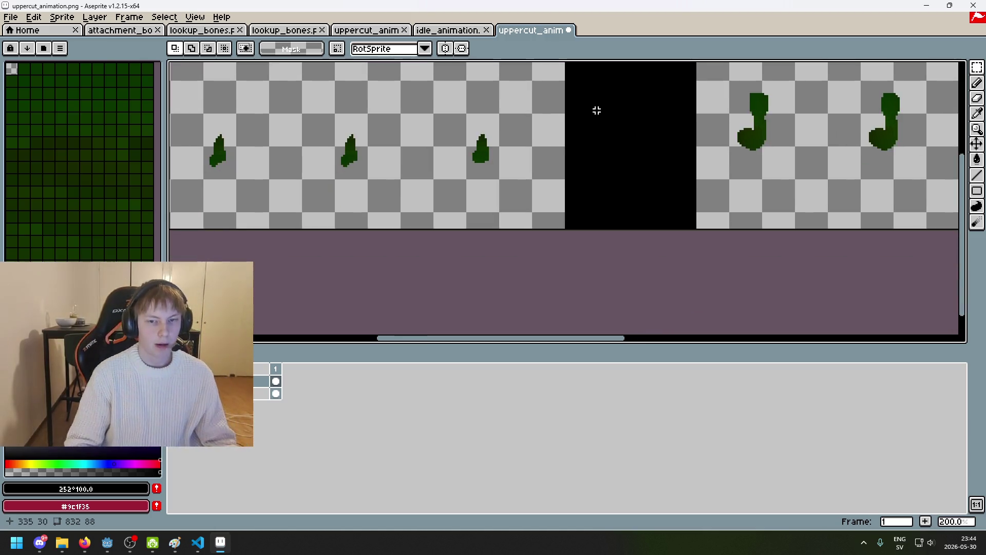
left_click_drag(601, 162, 518, 205)
scroll(518, 205, "up", 1)
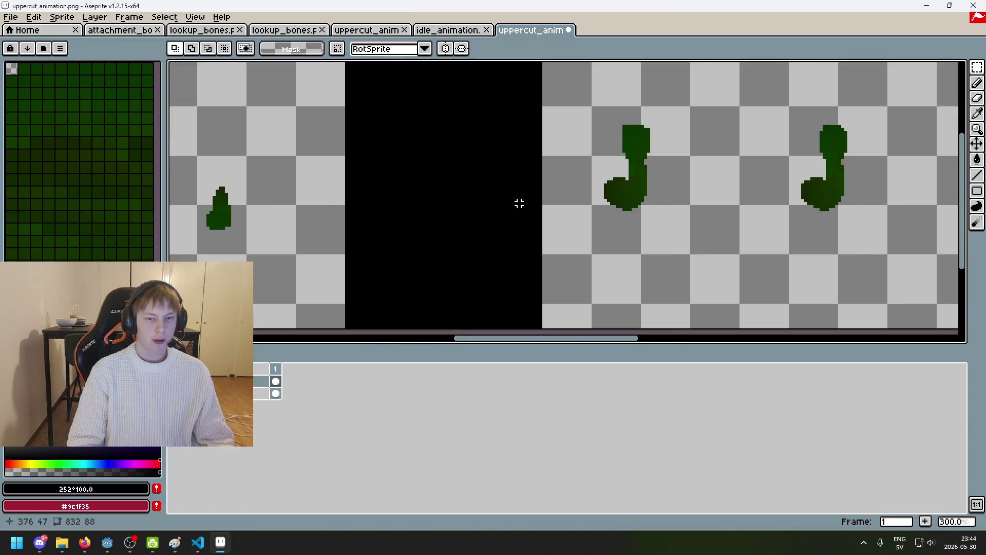
scroll(466, 248, "down", 1)
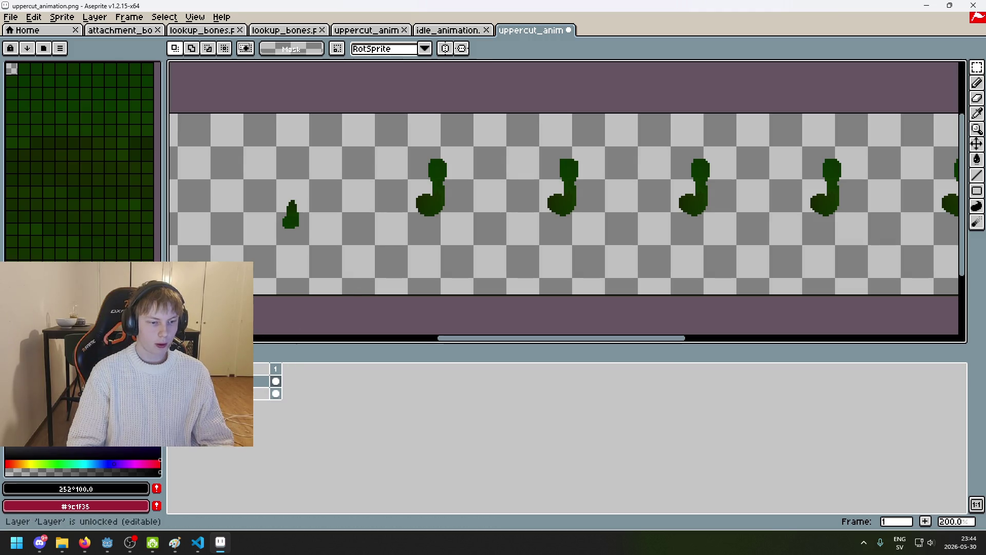
Add a new layer, show Layer 1's black frame and lower its opacity
right_click(261, 381)
left_click(280, 407)
left_click(175, 393)
double_click(215, 394)
mouse_move(786, 216)
left_mouse_down()
mouse_move(777, 220)
mouse_move(818, 216)
left_mouse_up()
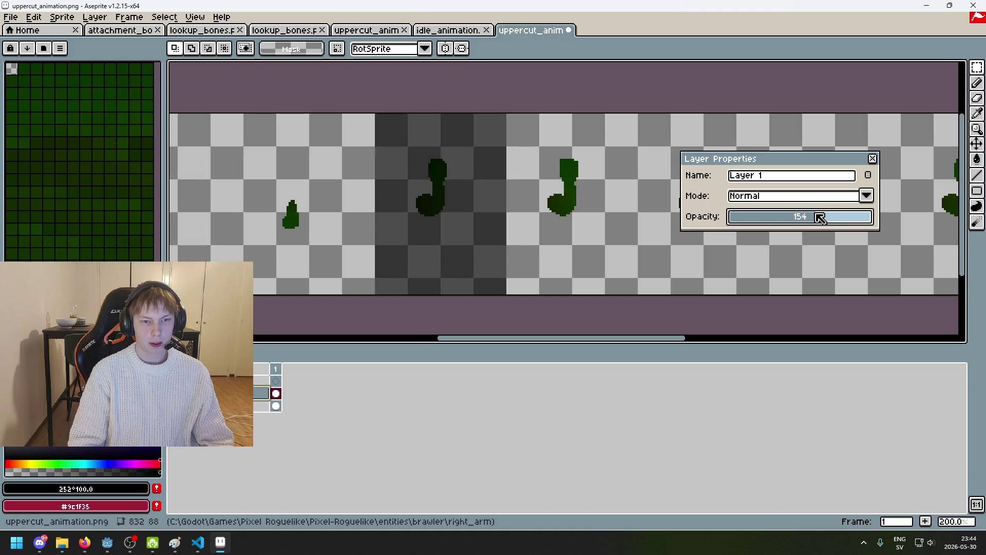
left_click(875, 157)
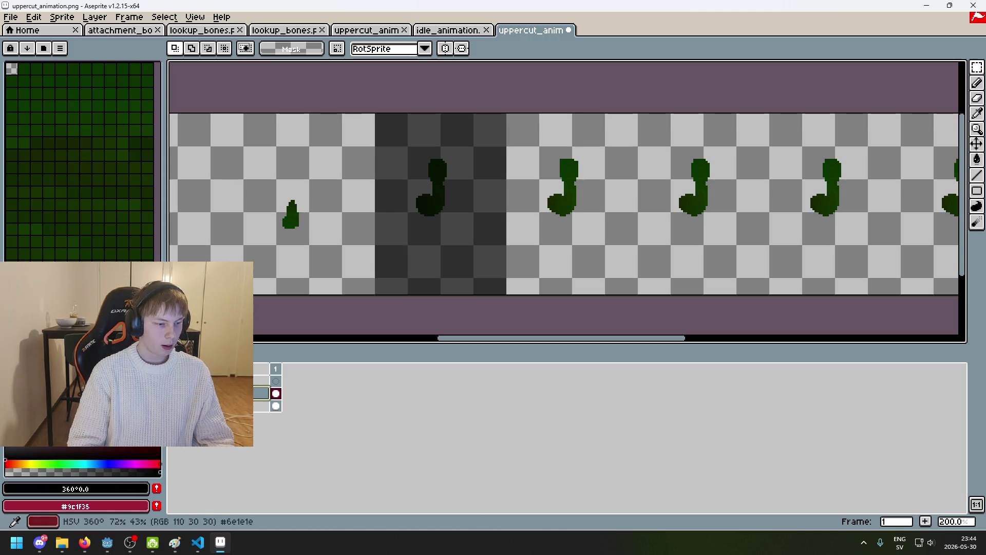
Pick pure red as the paint colour and switch to the Pencil (B)
left_click(156, 463)
key("g")
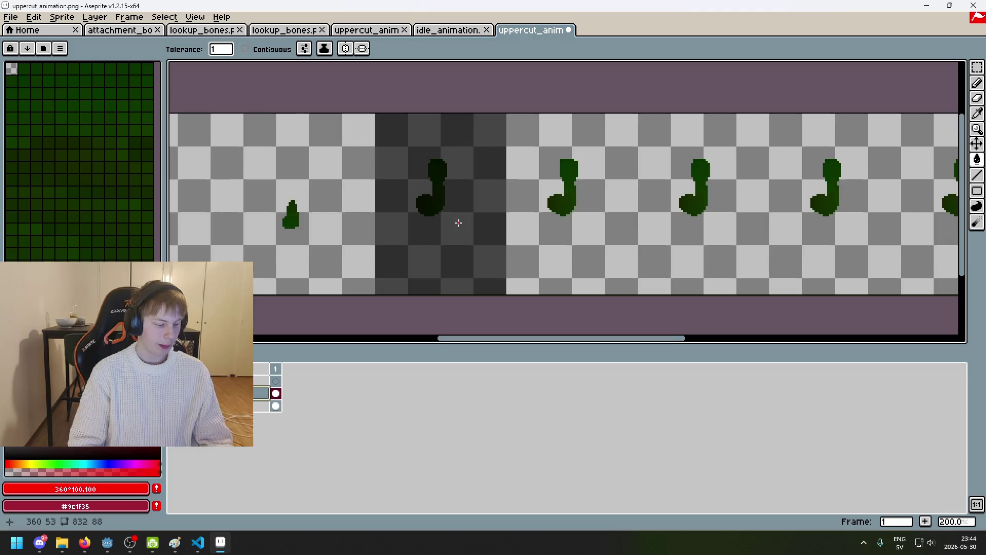
scroll(447, 223, "up", 1)
scroll(462, 221, "down", 1)
scroll(488, 216, "up", 1)
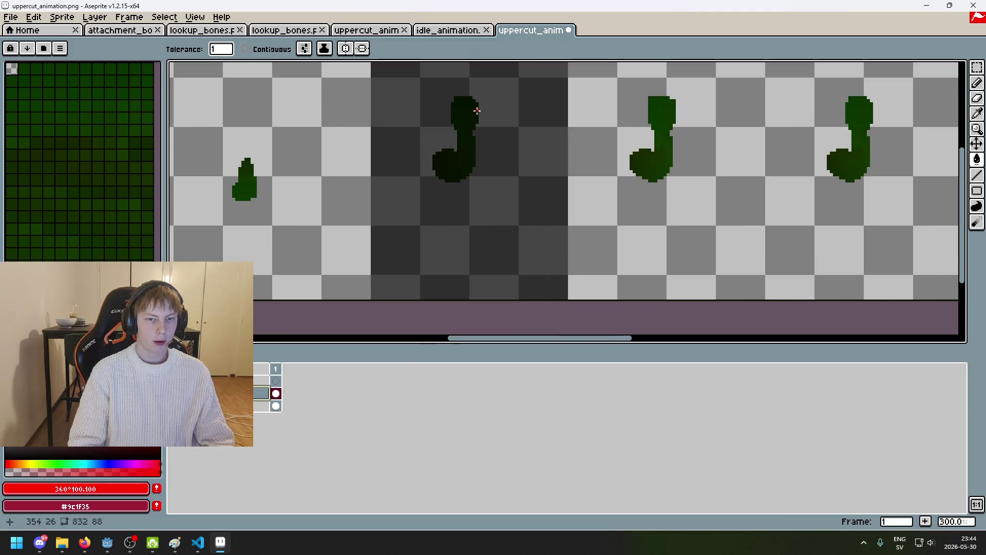
key("b")
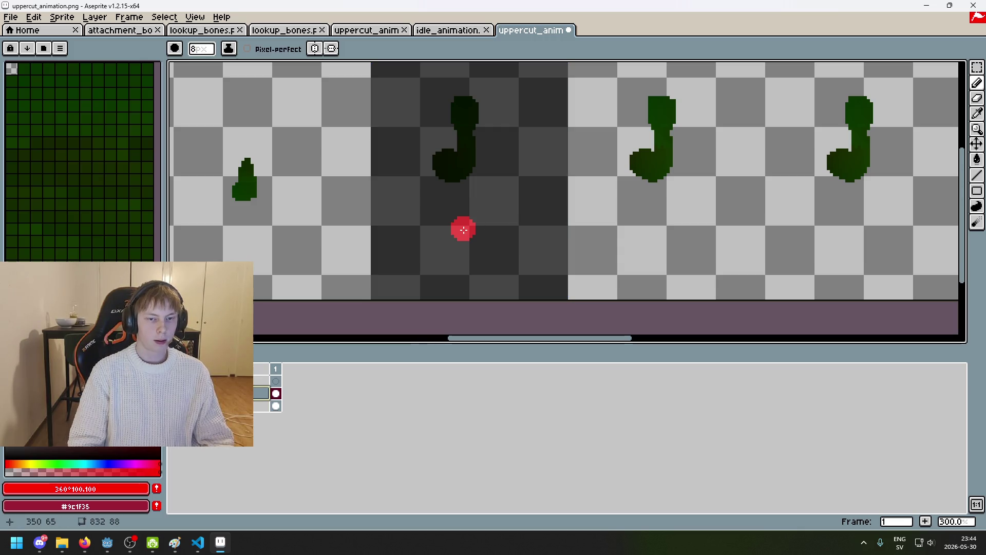
Paint red strokes over the green arm, undoing the attempts that came out wrong
mouse_move(464, 192)
left_mouse_down()
mouse_move(464, 184)
mouse_move(460, 220)
mouse_move(465, 207)
mouse_move(449, 198)
left_mouse_up()
key("ctrl+z")
scroll(465, 207, "up", 1)
key("ctrl+z")
scroll(461, 196, "down", 2)
scroll(458, 211, "up", 2)
key("ctrl+z")
scroll(434, 172, "down", 2)
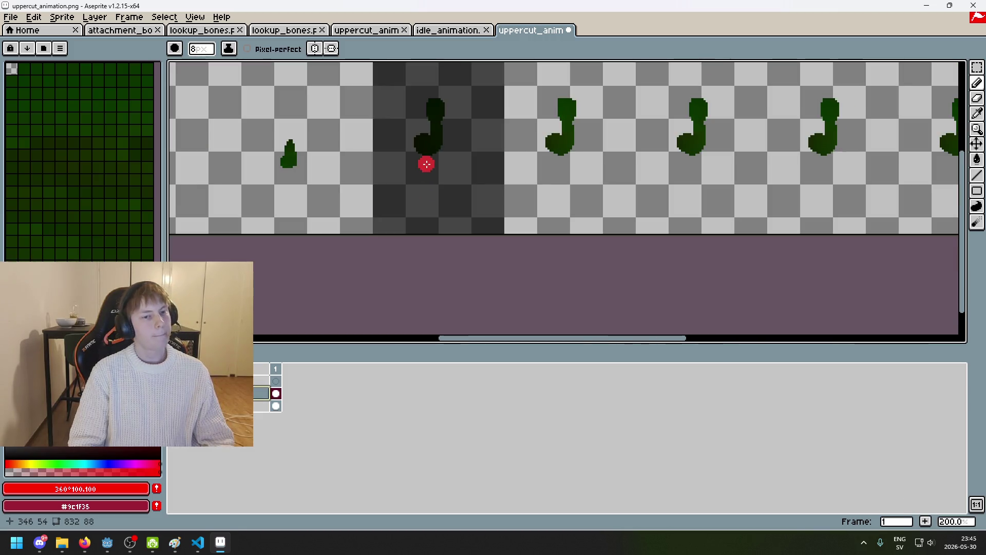
left_click_drag(424, 163, 634, 187)
mouse_move(473, 190)
left_mouse_down()
mouse_move(526, 170)
mouse_move(470, 226)
mouse_move(480, 214)
mouse_move(479, 154)
mouse_move(483, 177)
mouse_move(492, 143)
mouse_move(511, 164)
mouse_move(521, 118)
left_mouse_up()
key("ctrl+z")
key("ctrl+z")
key("ctrl+z")
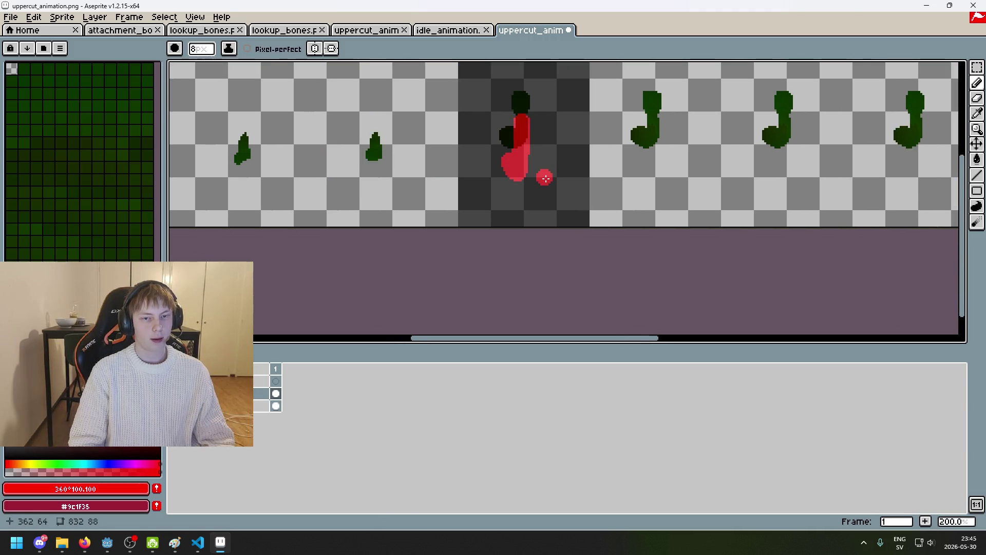
left_click(977, 68)
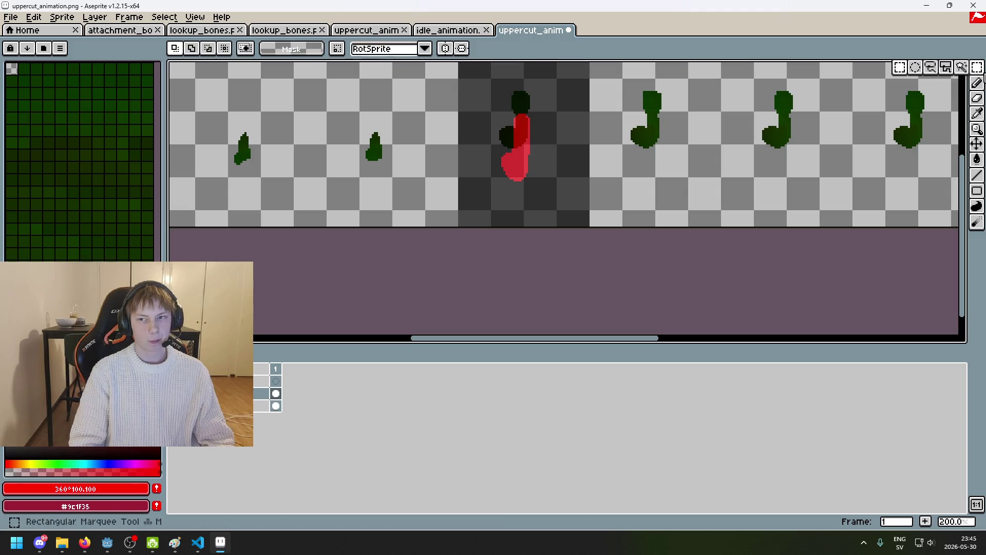
Select the red arm and move it slightly lower in its frame
left_click_drag(799, 209, 792, 217)
scroll(509, 227, "up", 1)
left_click_drag(405, 125, 493, 278)
left_click_drag(467, 229, 475, 251)
left_click(519, 245)
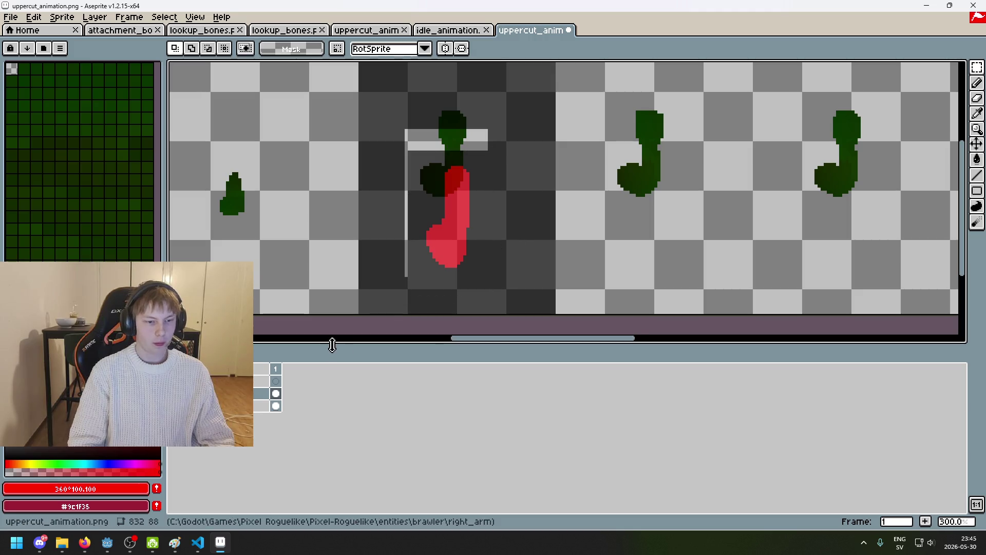
Adjust Layer 1's opacity in its properties, raising it then lowering it again
double_click(216, 406)
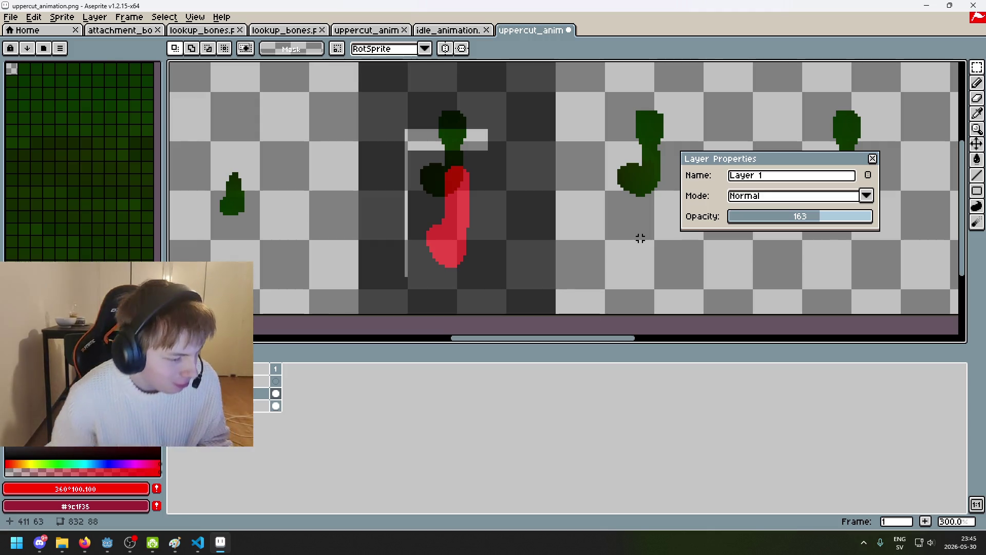
left_click_drag(839, 216, 922, 217)
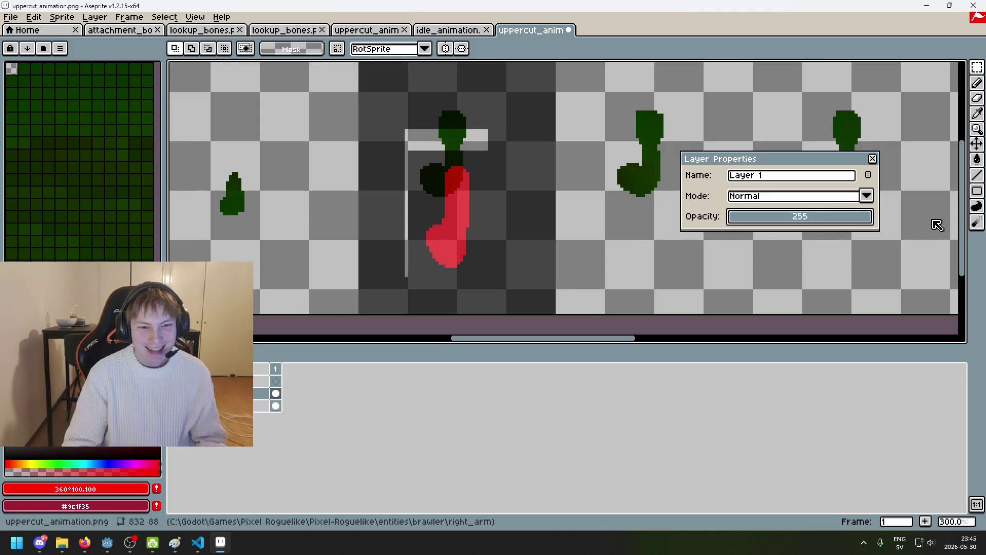
left_click_drag(852, 218, 807, 220)
left_click_drag(396, 167, 480, 279)
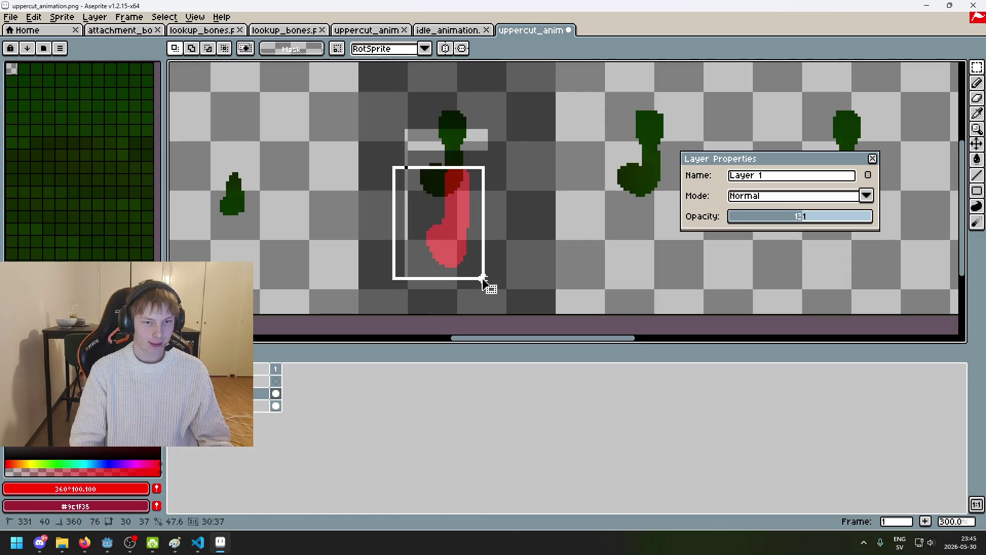
left_click(529, 254)
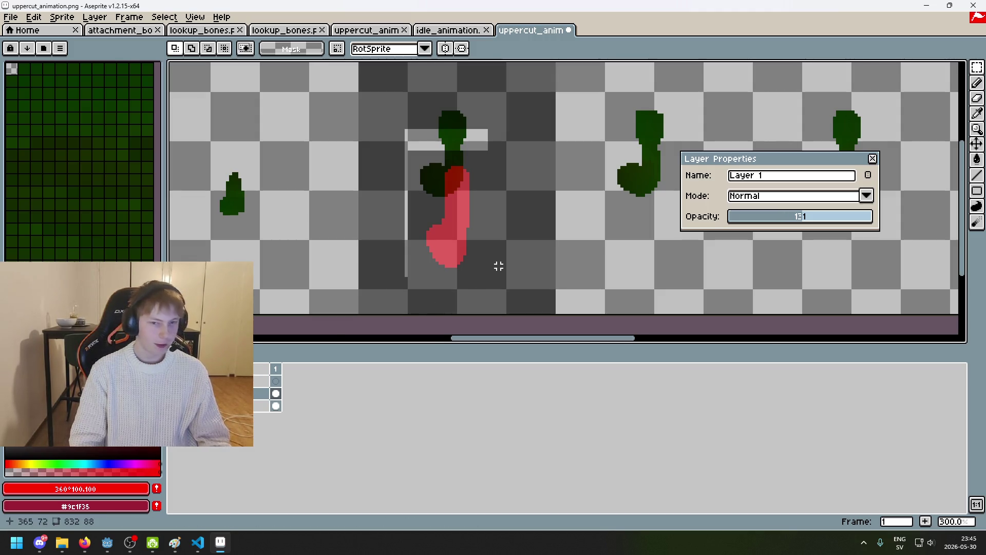
Reselect the red arm and nudge it slightly up-left, then one pixel right
left_click_drag(389, 155, 509, 291)
left_click_drag(464, 261, 461, 256)
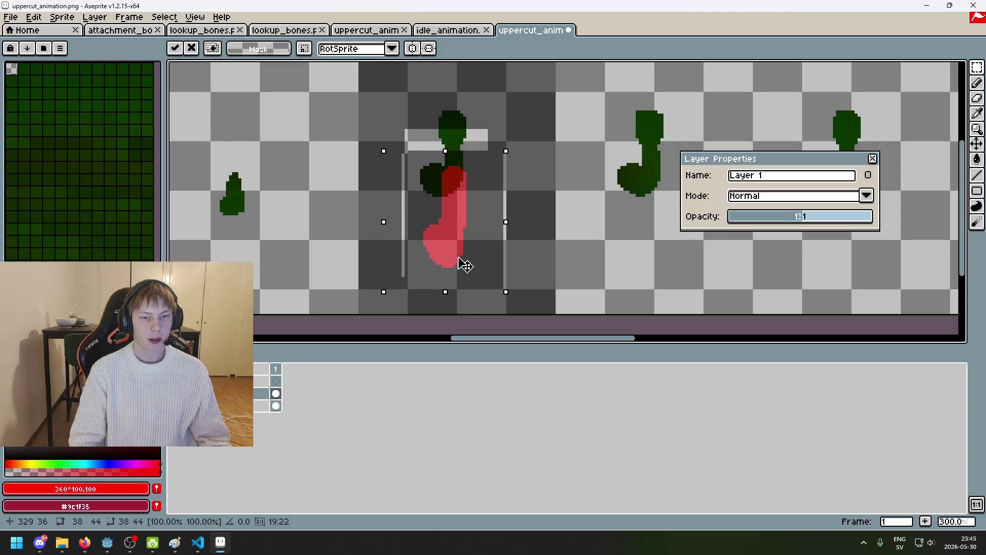
left_click_drag(467, 266, 466, 264)
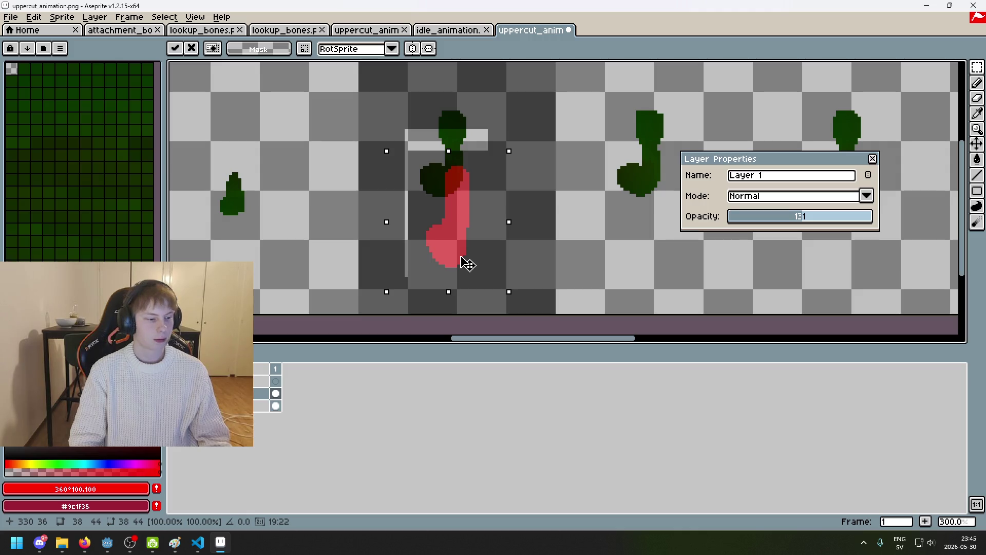
left_click(560, 245)
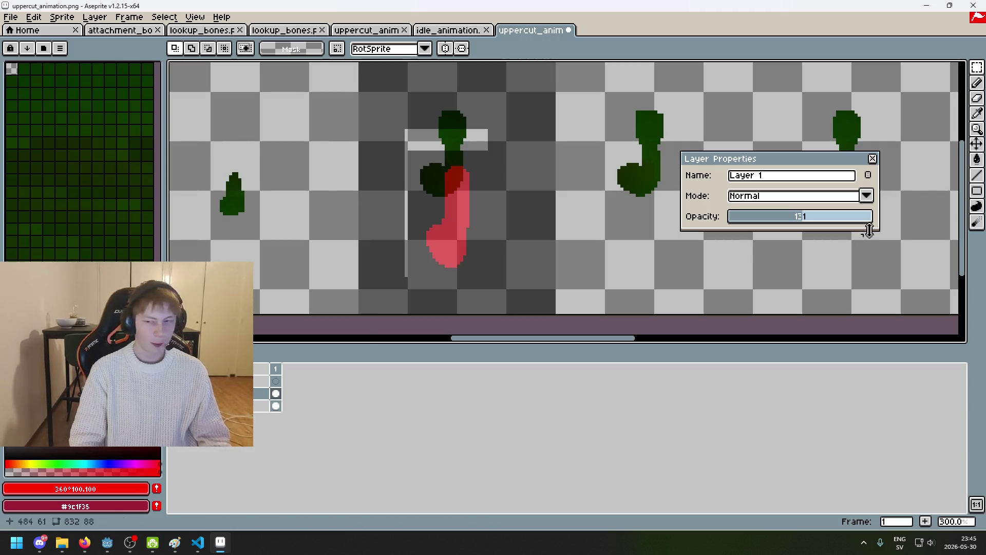
left_click(872, 158)
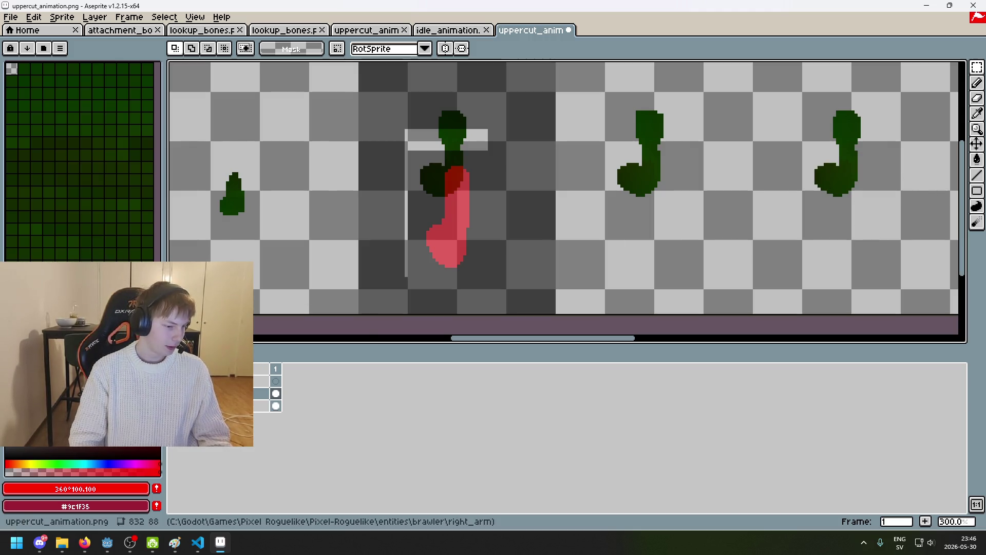
Set the black frame layer back to full 255 opacity
mouse_move(510, 251)
left_mouse_down()
mouse_move(527, 262)
mouse_move(552, 245)
left_mouse_up()
scroll(497, 154, "up", 2)
scroll(492, 154, "down", 2)
scroll(492, 154, "up", 2)
double_click(262, 393)
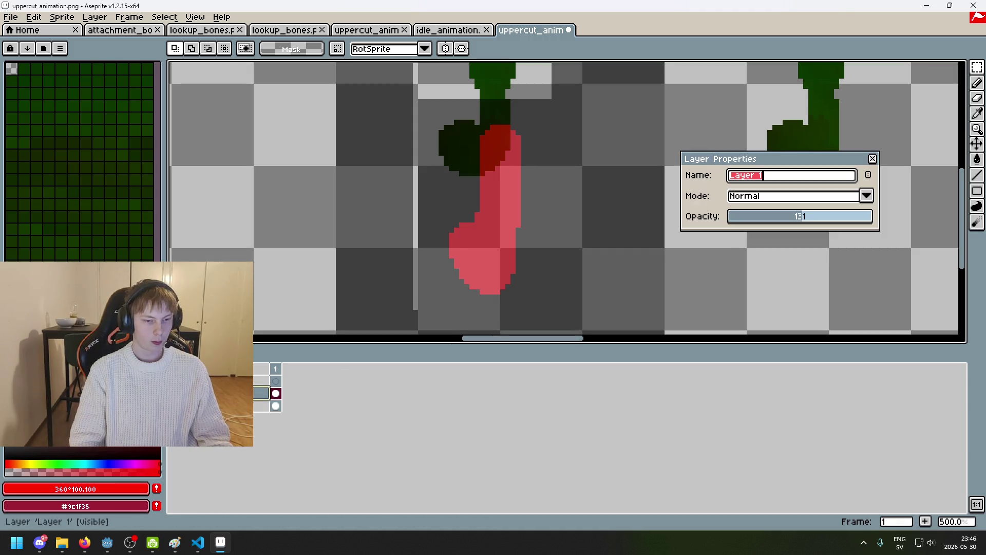
left_click_drag(814, 216, 898, 213)
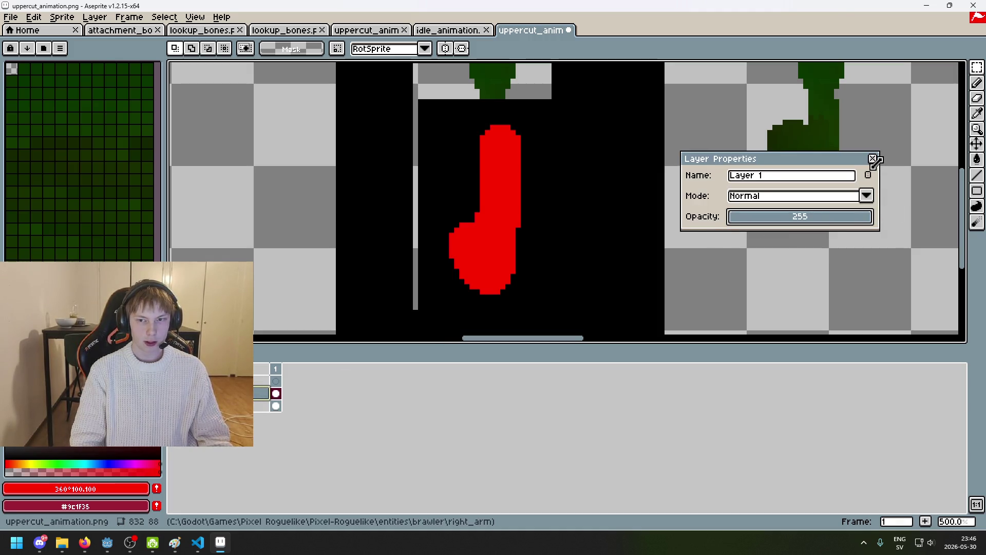
left_click(872, 159)
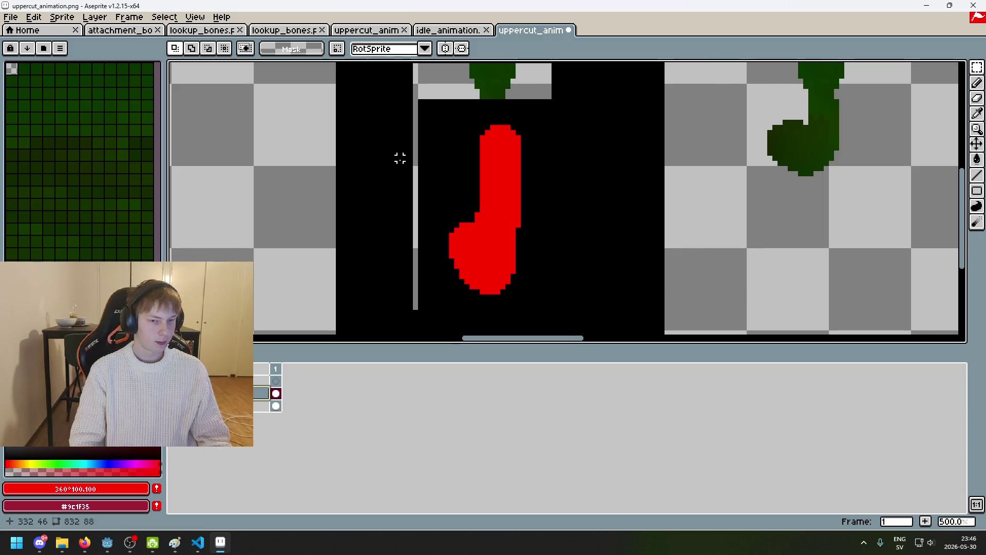
Select thin strips beside the arm's upper end, then clear the selection
scroll(372, 161, "up", 1)
left_click_drag(337, 163, 498, 180)
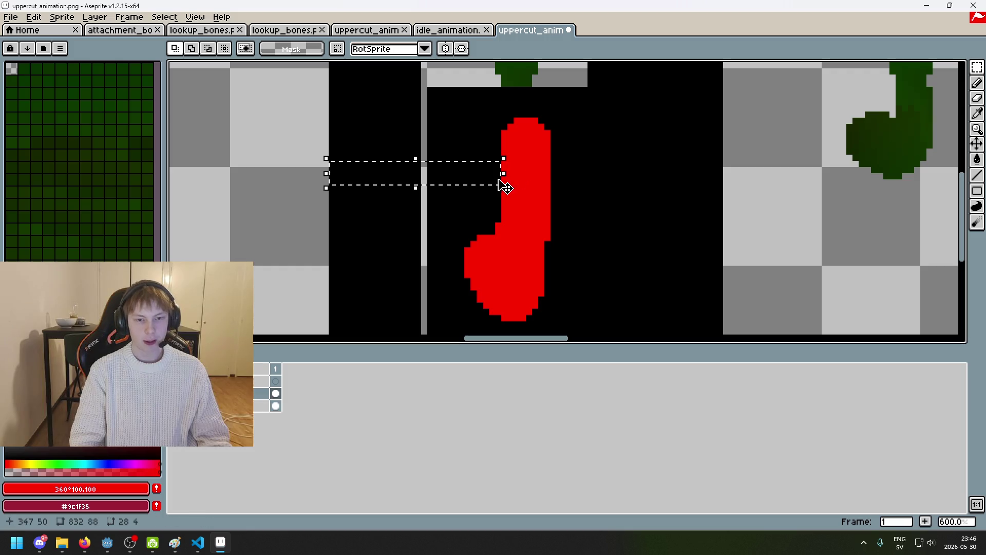
left_click_drag(553, 156, 724, 181)
left_click(688, 224)
scroll(591, 236, "down", 3)
scroll(591, 236, "up", 3)
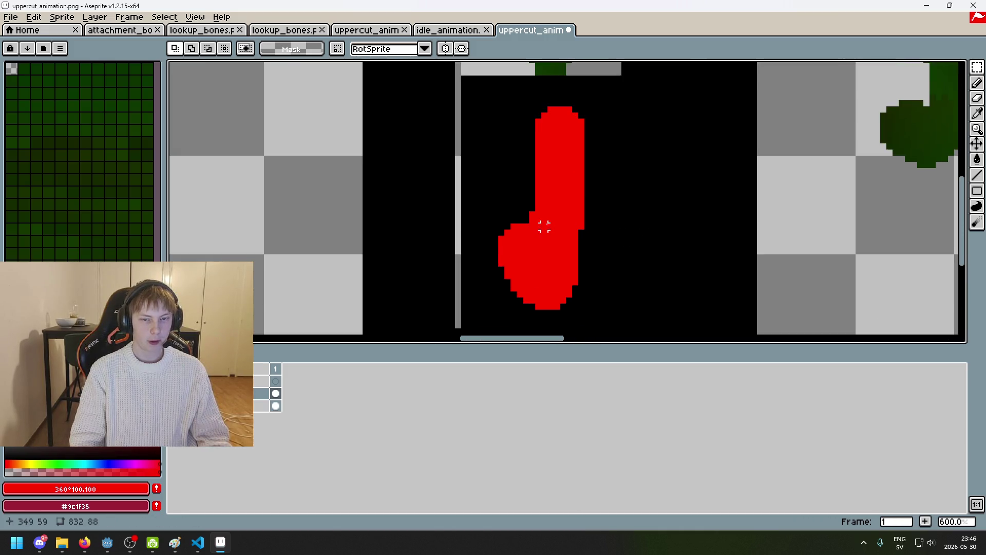
With a smaller pencil, try a red bump at the arm's upper left, then undo both stray bumps
key("b")
key("d")
mouse_move(544, 161)
left_mouse_down()
mouse_move(529, 167)
mouse_move(537, 176)
left_mouse_up()
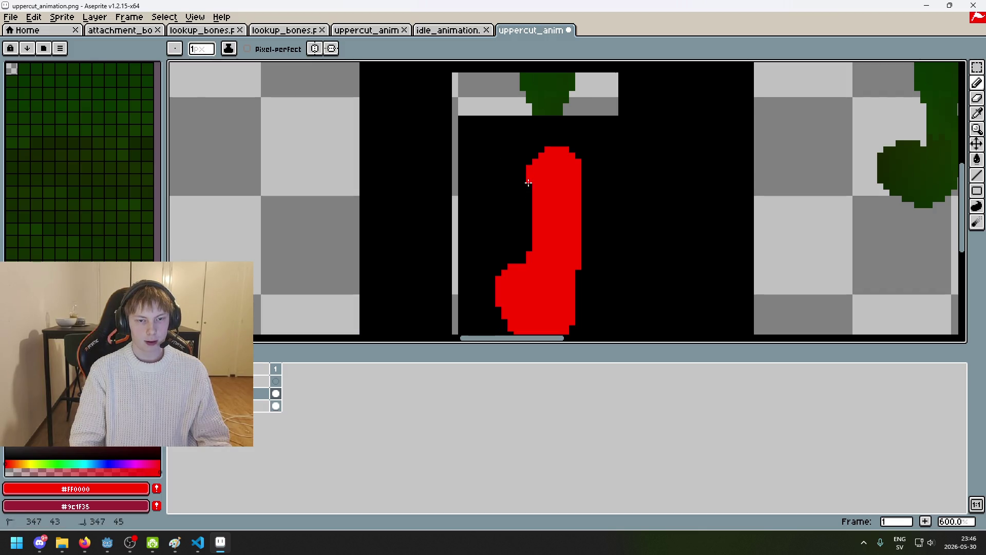
key("ctrl+z")
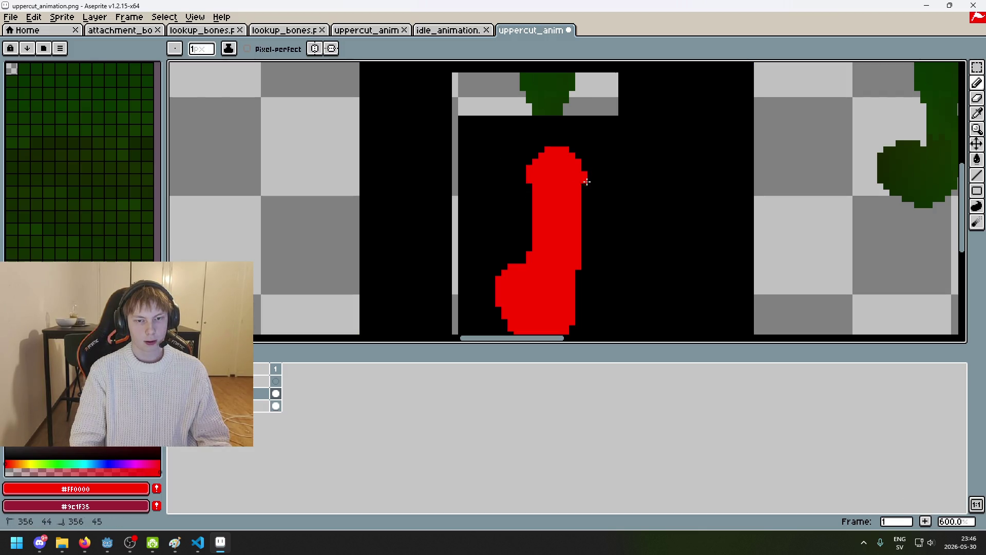
key("ctrl+z")
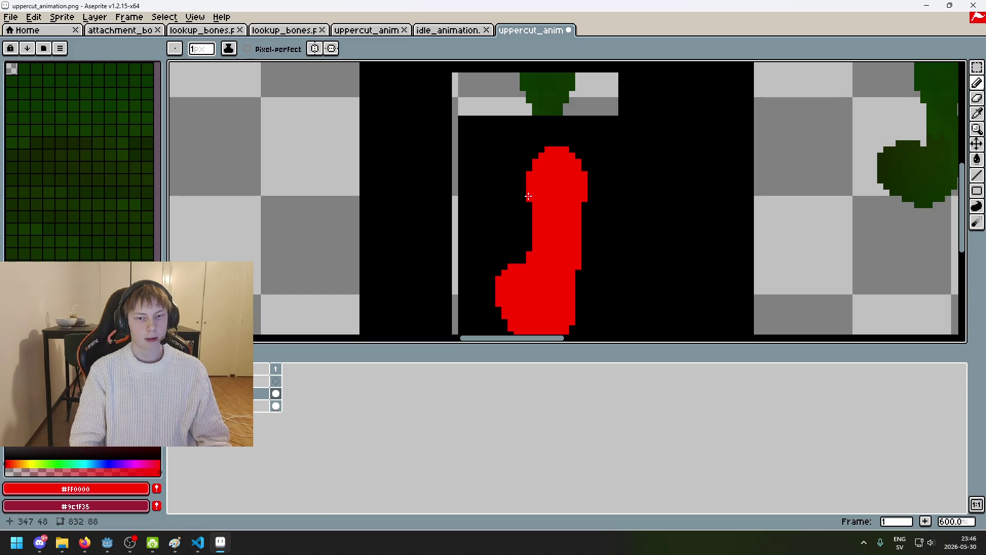
Erase pixels where the arm meets the fist and undo the last pencil stroke
key("e")
scroll(573, 206, "down", 3)
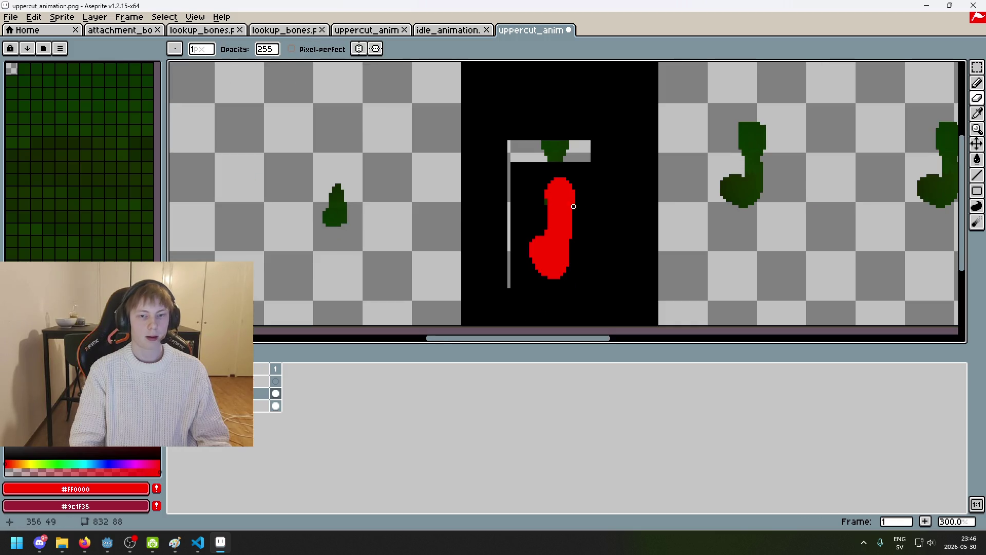
scroll(525, 247, "up", 3)
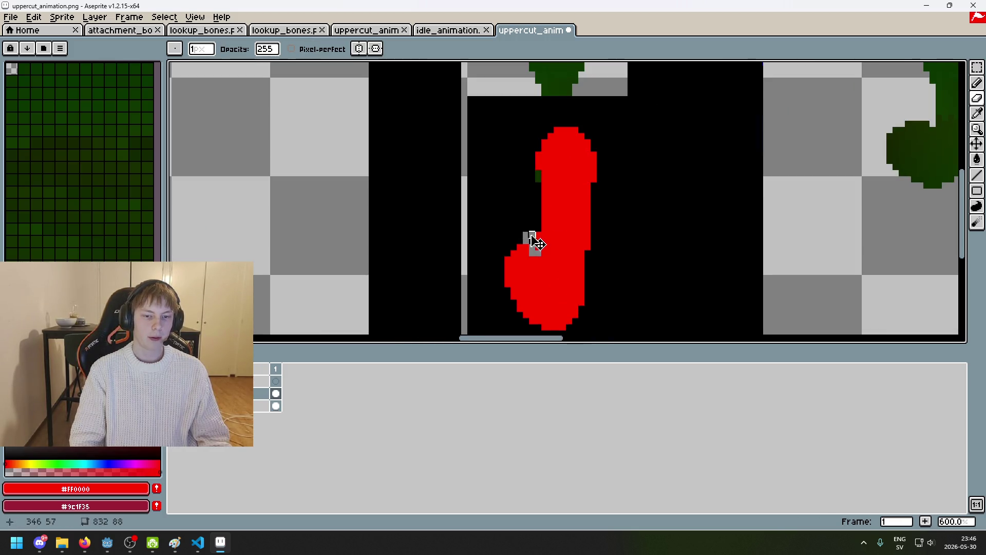
left_click(531, 238, "alt")
key("b")
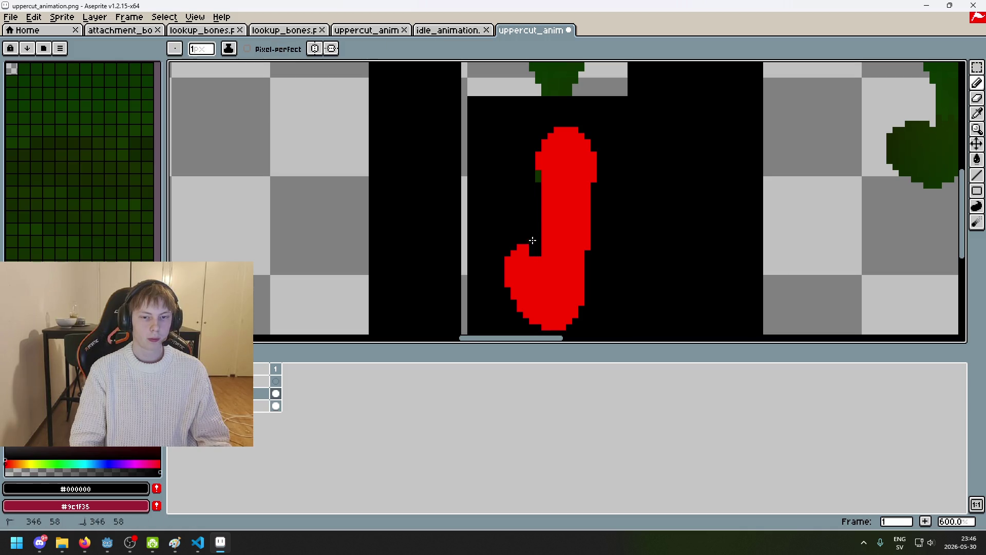
scroll(532, 240, "up", 1)
key("ctrl+z")
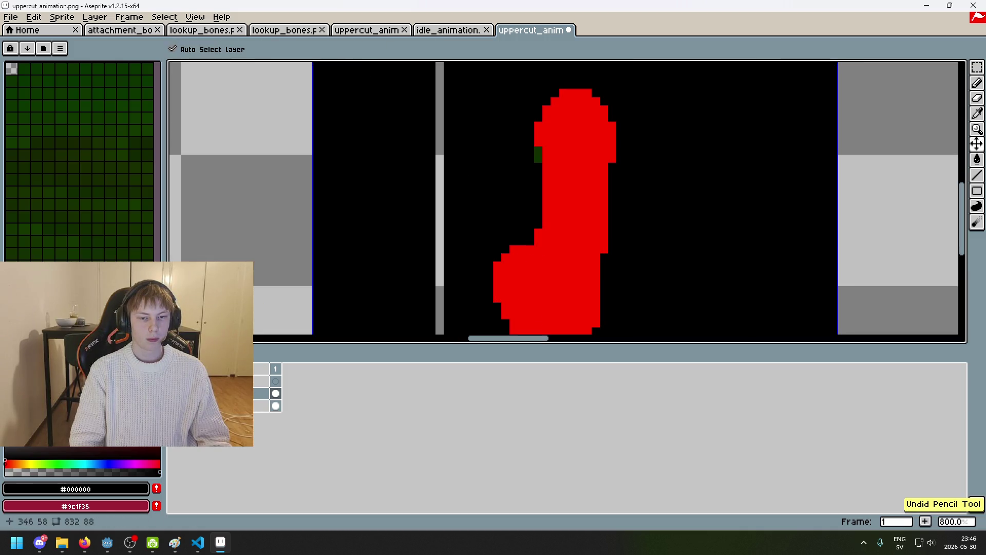
Redraw the arm's left contour in red and carve black pixels higher on the fist
left_click_drag(538, 232, 534, 242)
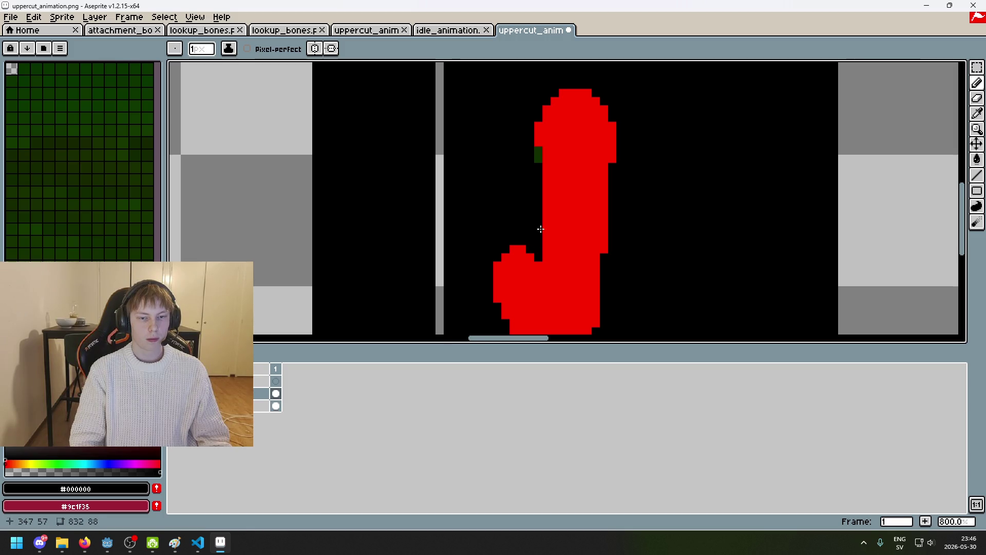
scroll(541, 229, "down", 1)
scroll(479, 162, "up", 3)
mouse_move(469, 185)
left_mouse_down()
mouse_move(497, 198)
mouse_move(484, 211)
mouse_move(494, 215)
left_mouse_up()
key("ctrl+z")
left_click_drag(509, 176, 509, 205)
Zoom in on the fist and blacken pixels at its left edge to shape fingers
key("z")
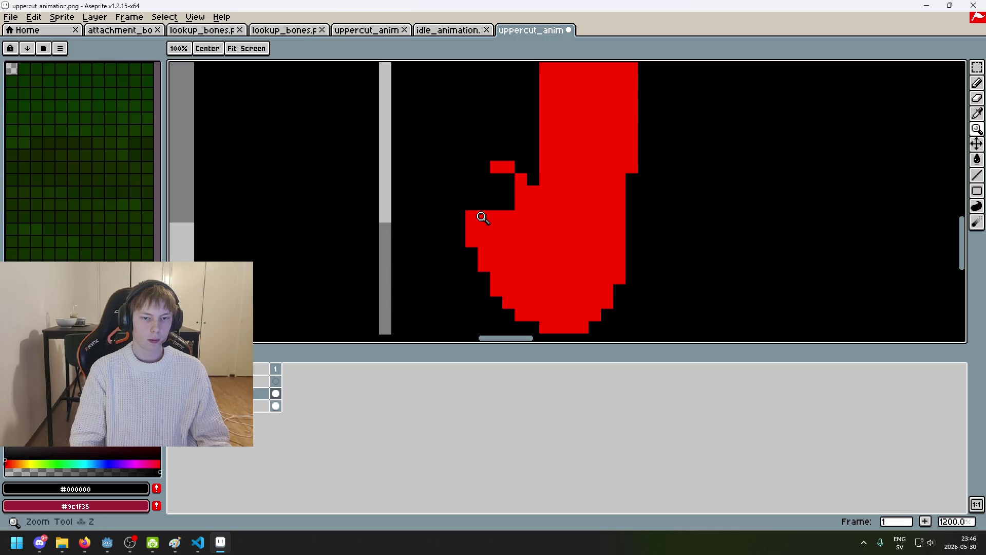
left_click(482, 219)
key("b")
left_click(483, 216)
left_click_drag(522, 193, 508, 222)
scroll(508, 201, "down", 3)
scroll(534, 185, "up", 2)
Add red finger pixels, including a short red finger left of the hand
left_click(537, 183, "alt")
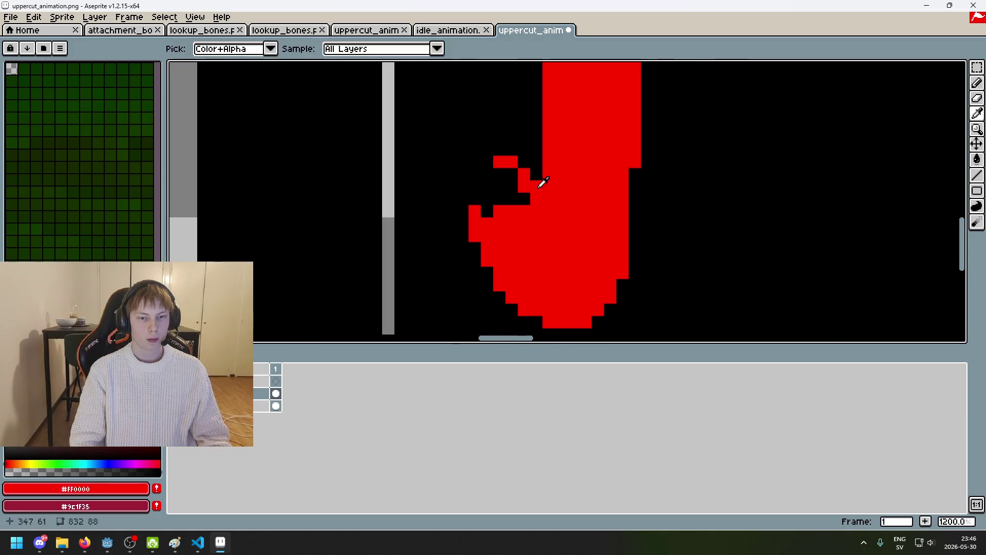
left_click(492, 146)
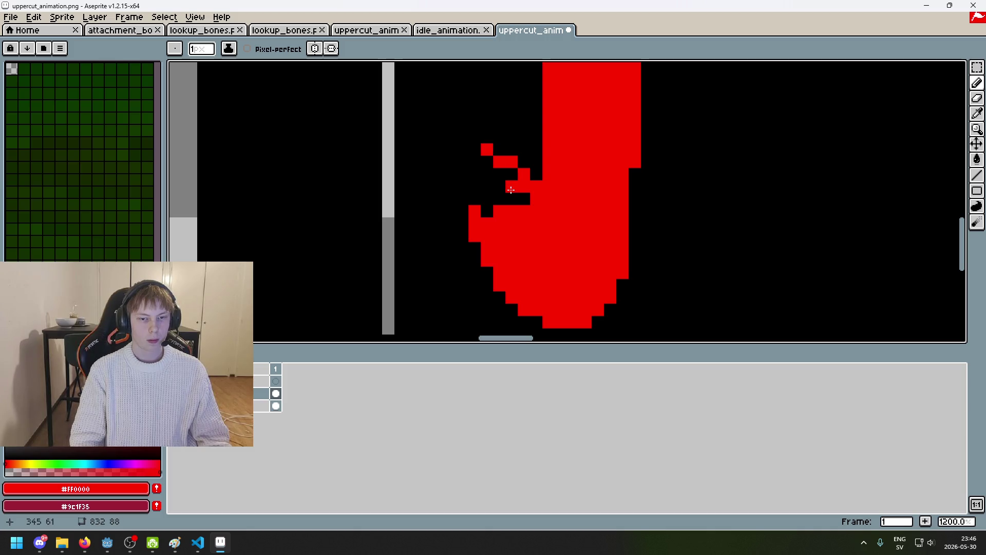
left_click_drag(461, 186, 463, 215)
scroll(472, 226, "down", 1)
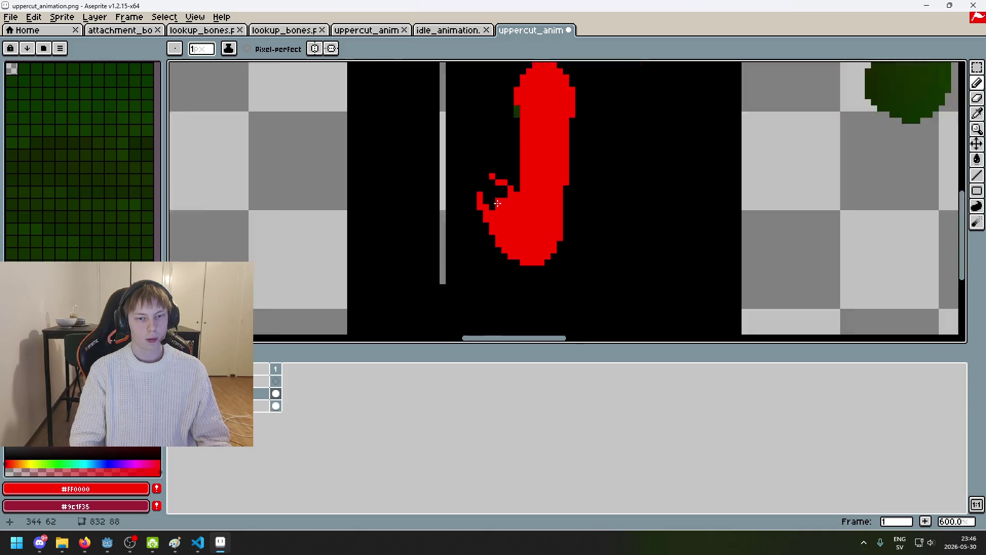
Erase stray pixels inside the fist and refill one erased pixel in red
key("e")
left_click(542, 173)
left_click_drag(567, 181, 576, 189)
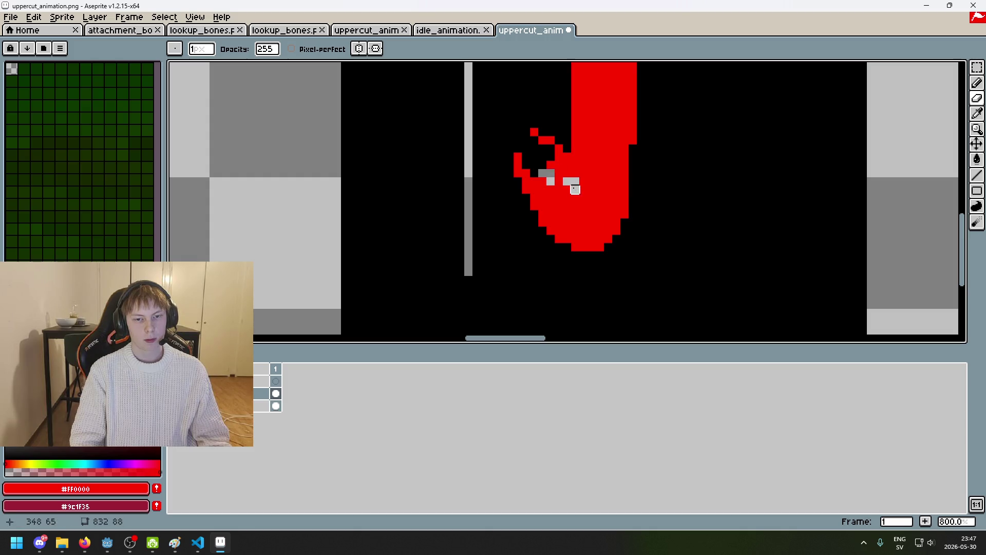
left_click(548, 177, "alt")
key("b")
left_click(565, 182, "alt")
left_click(571, 182)
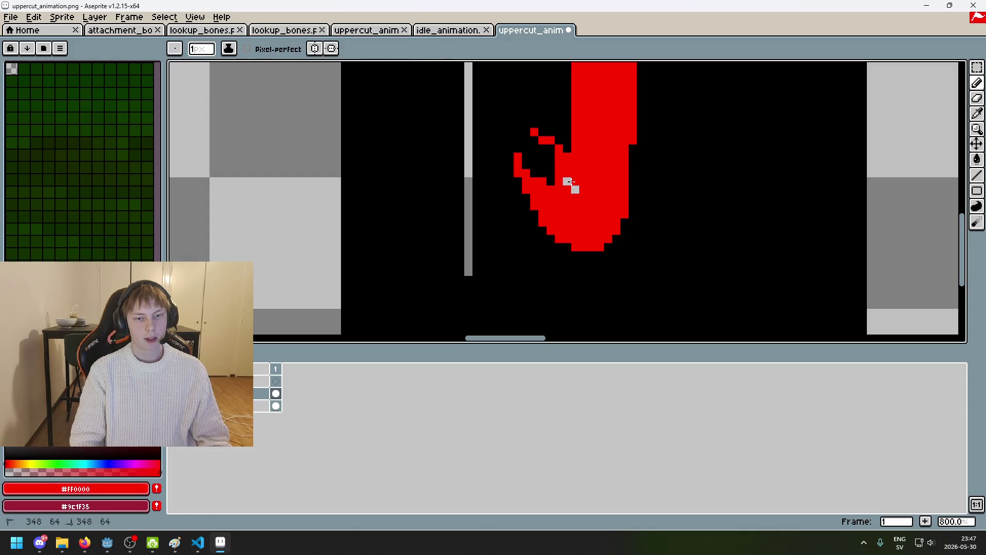
Turn a black pixel among the fingers red and paint black gaps between the fingers
scroll(577, 171, "up", 2)
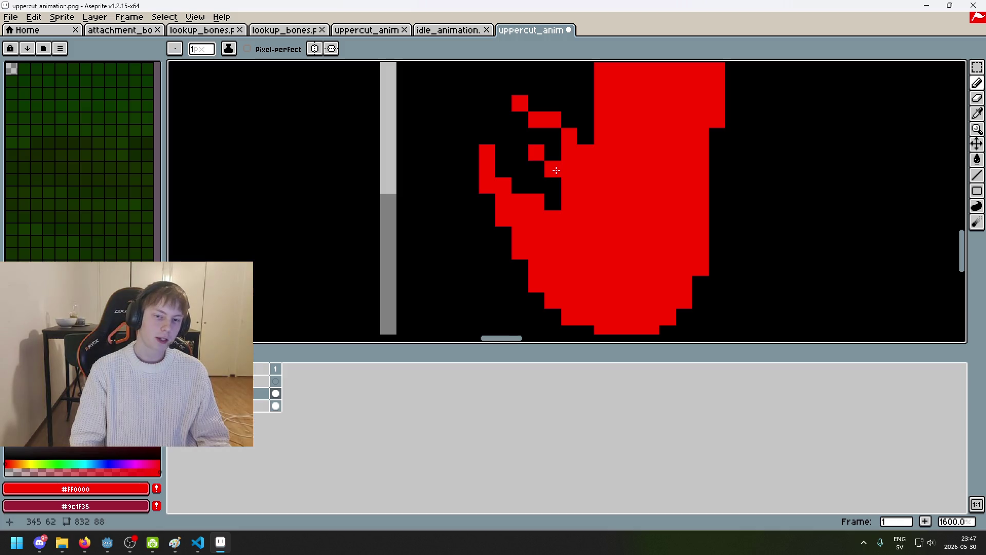
left_click(519, 169)
scroll(520, 169, "down", 6)
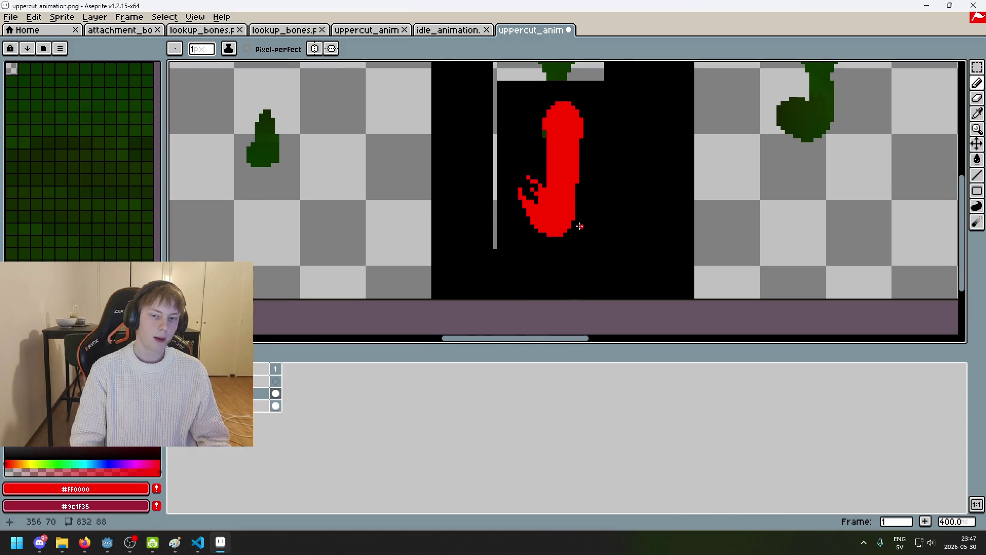
scroll(572, 217, "up", 4)
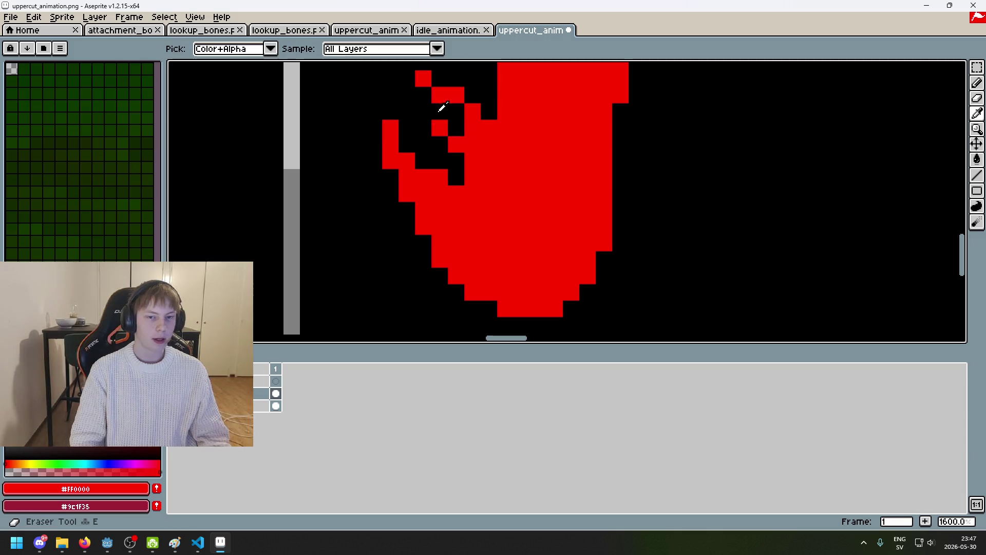
left_click(439, 112, "alt")
left_click_drag(439, 112, 456, 148)
left_click(456, 147, "alt")
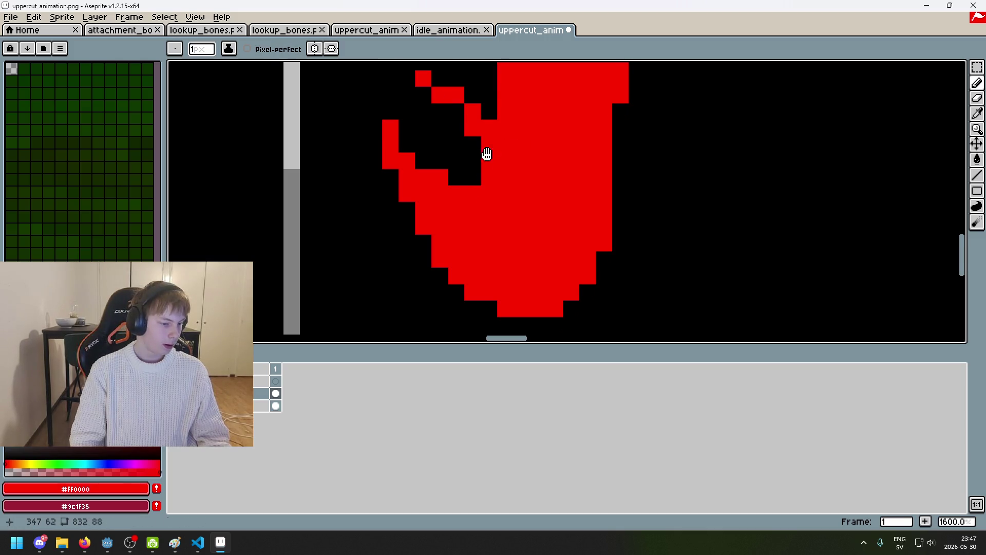
scroll(475, 208, "up", 1)
With a 4 px brush, fill the gaps between fingers and fist in red
key("plus")
key("plus")
key("plus")
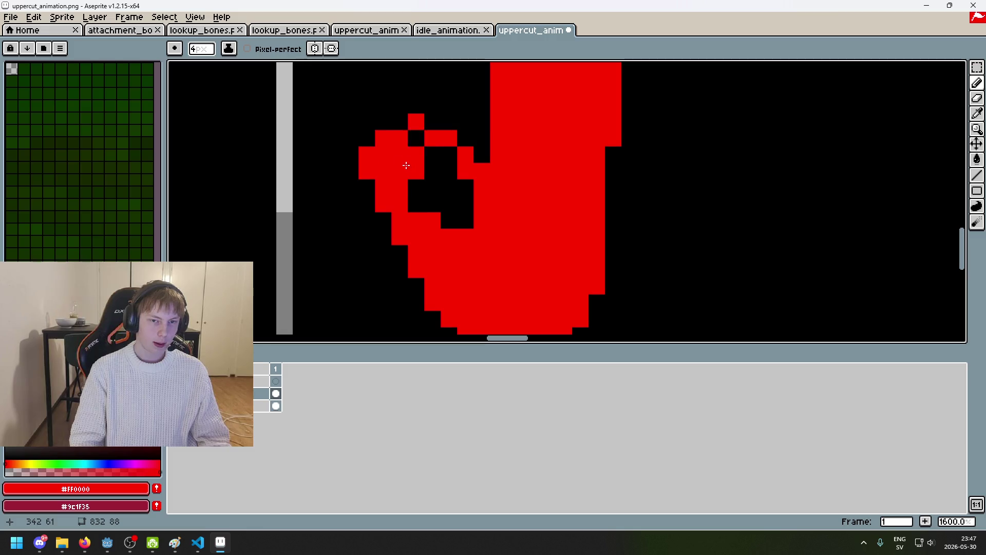
left_click_drag(462, 211, 454, 197)
scroll(454, 197, "down", 1)
scroll(473, 220, "up", 2)
scroll(475, 248, "down", 1)
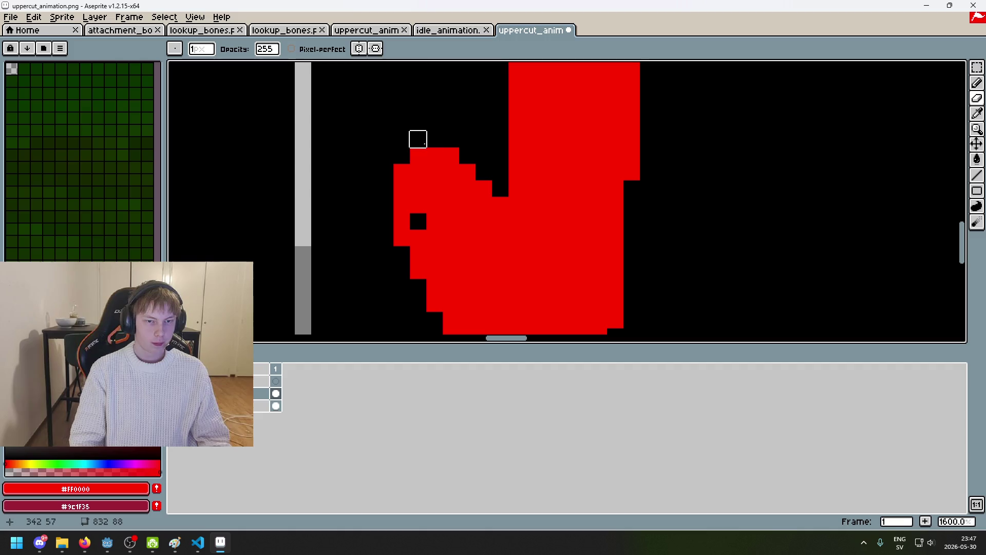
left_click(425, 140)
key("ctrl+z")
Carve a black hole inside the fist and more black pixels at the hand's notch
left_click(352, 141, "alt")
mouse_move(401, 154)
left_mouse_down()
mouse_move(460, 170)
mouse_move(460, 207)
left_mouse_up()
key("ctrl+z")
key("ctrl+z")
key("ctrl+z")
mouse_move(436, 172)
left_mouse_down()
mouse_move(460, 206)
mouse_move(443, 213)
left_mouse_up()
left_click(403, 221, "alt")
Return the brush to 1 px and draw a diagonal red finger at the notch
key("minus")
key("minus")
key("minus")
left_click_drag(434, 173, 468, 205)
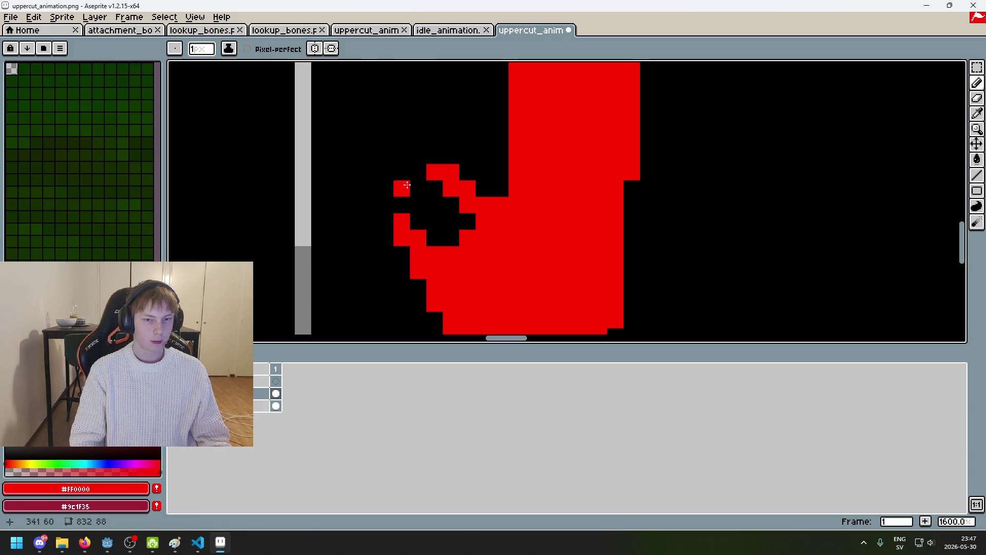
scroll(440, 231, "down", 2)
scroll(440, 229, "up", 2)
left_click(405, 215, "alt")
Blacken a pixel in the finger gap with the Paint Bucket, undoing an accidental whole-arm fill
key("g")
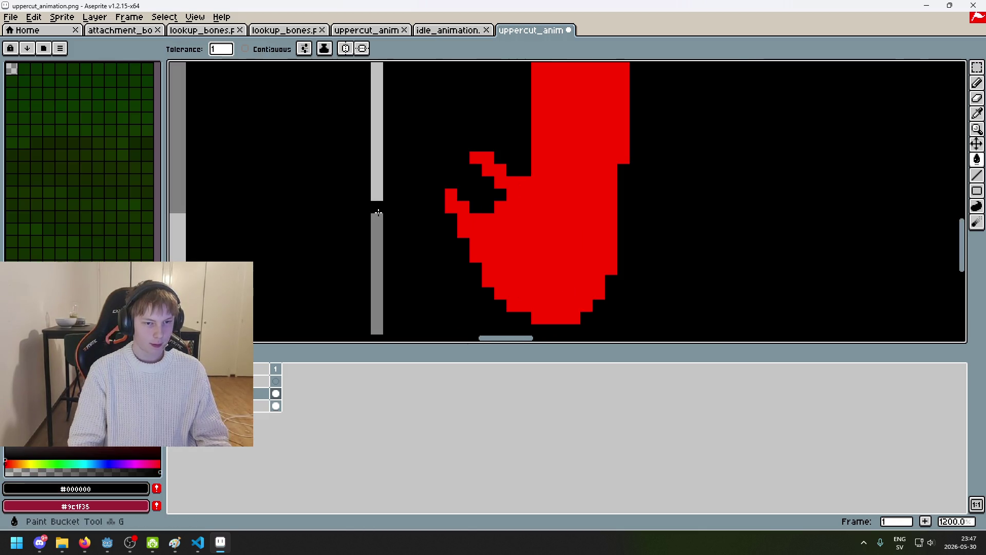
scroll(407, 200, "up", 1)
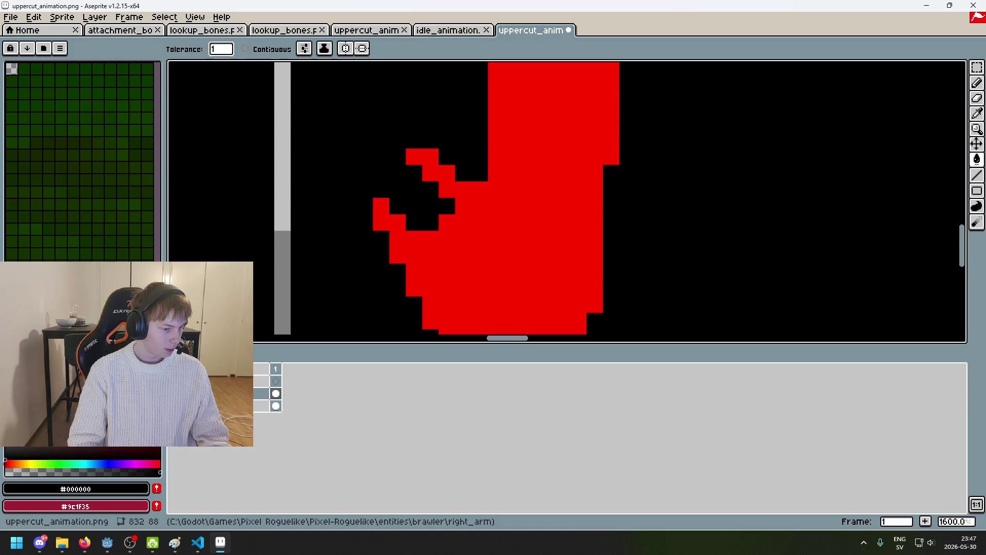
left_click(85, 542)
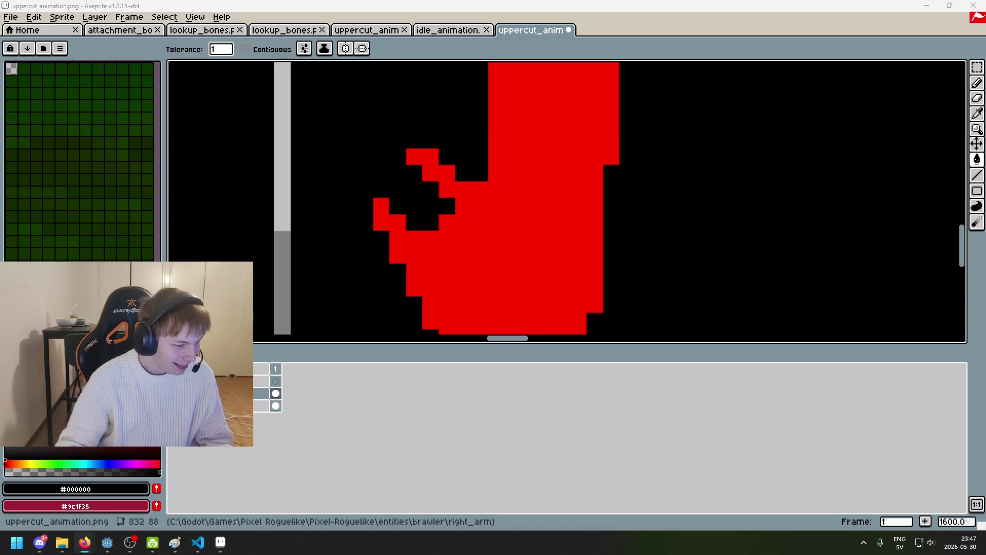
left_click(458, 212)
scroll(458, 212, "down", 1)
scroll(457, 212, "left", 2)
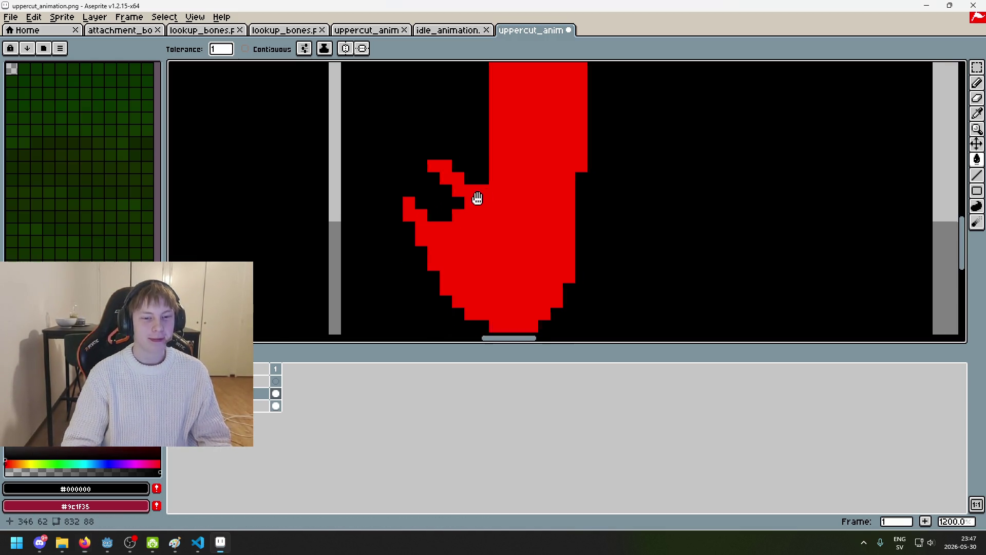
key("ctrl+z")
left_click(485, 218)
left_click(493, 213)
key("ctrl+z")
Widen the finger gap with two black pixels and add a lone red pixel to the fist
key("b")
left_click_drag(501, 216, 484, 200)
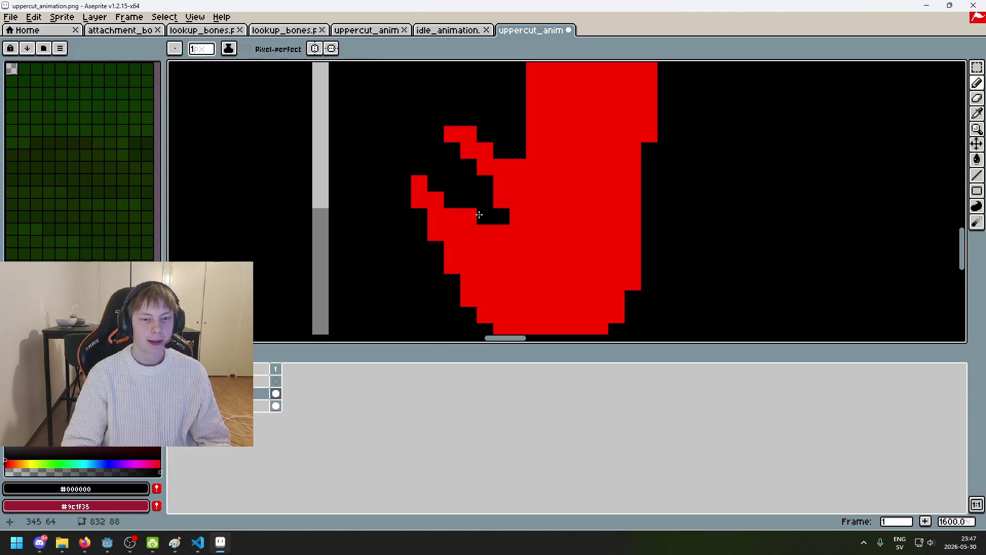
left_click(438, 220, "alt")
left_click(408, 289)
mouse_move(407, 289)
left_mouse_down()
mouse_move(389, 241)
mouse_move(414, 246)
left_mouse_up()
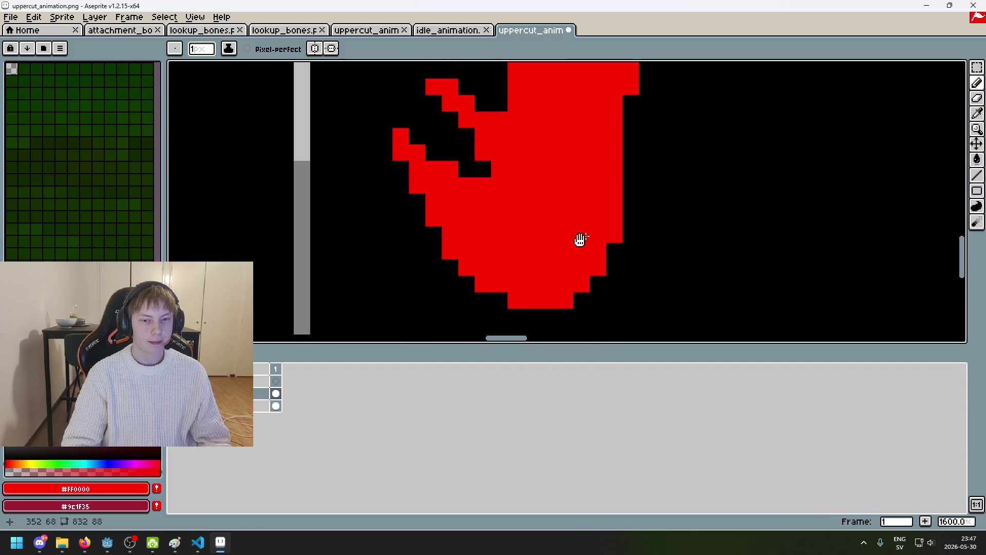
left_click_drag(446, 165, 407, 218)
Extend the lower finger in red and separate it from the block with black pixels
mouse_move(364, 177)
left_mouse_down()
mouse_move(356, 254)
mouse_move(378, 271)
left_mouse_up()
left_click(363, 159, "alt")
mouse_move(377, 205)
left_mouse_down()
mouse_move(362, 185)
mouse_move(381, 212)
left_mouse_up()
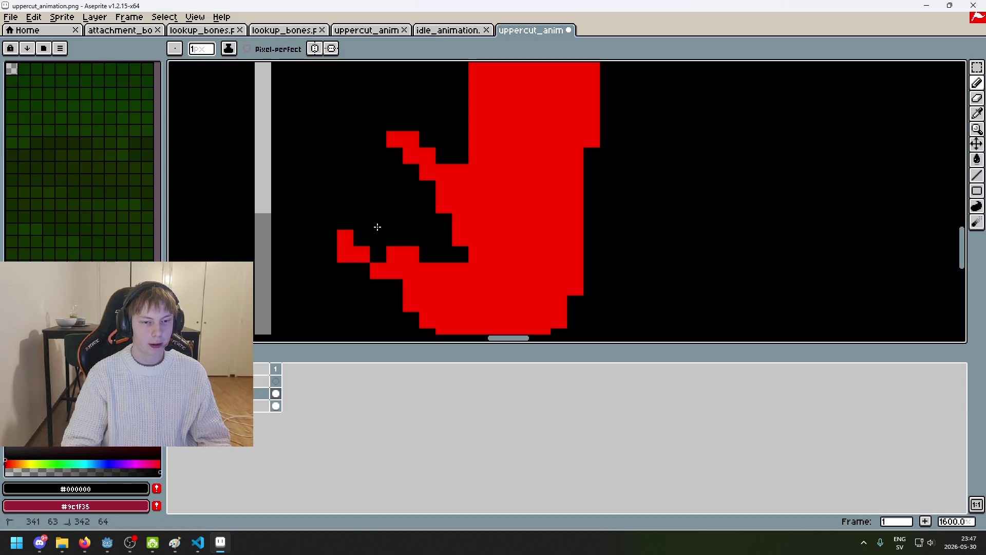
left_click(394, 255)
scroll(394, 254, "down", 2)
scroll(405, 257, "up", 2)
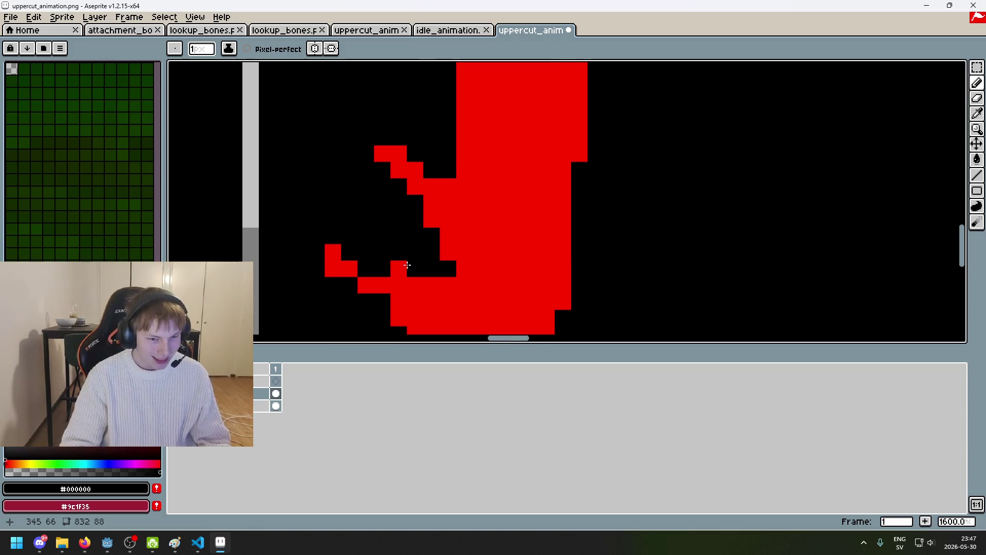
Paint the red shape's top bar, right bump, left column and stray pixels black
scroll(447, 206, "up", 5)
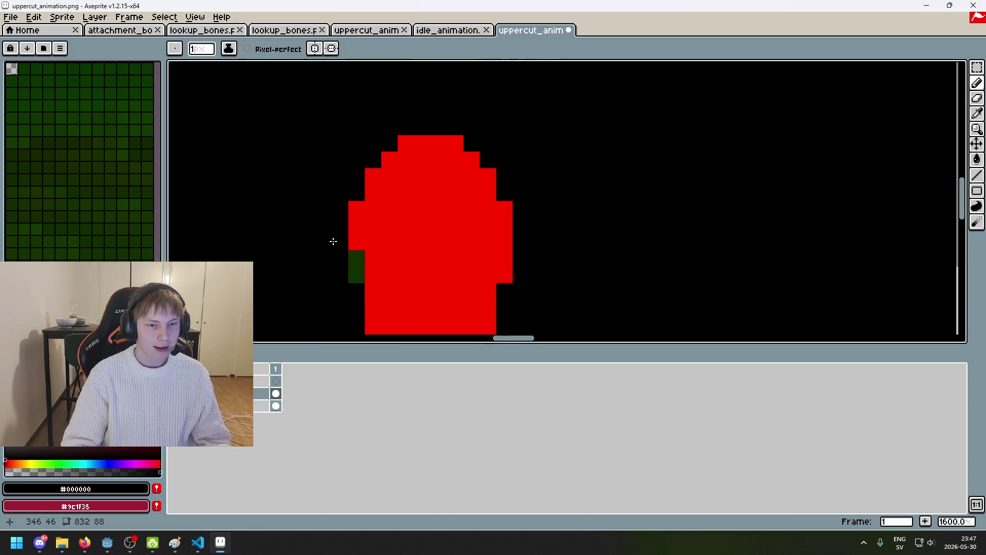
left_click_drag(405, 159, 455, 159)
left_click_drag(504, 241, 504, 278)
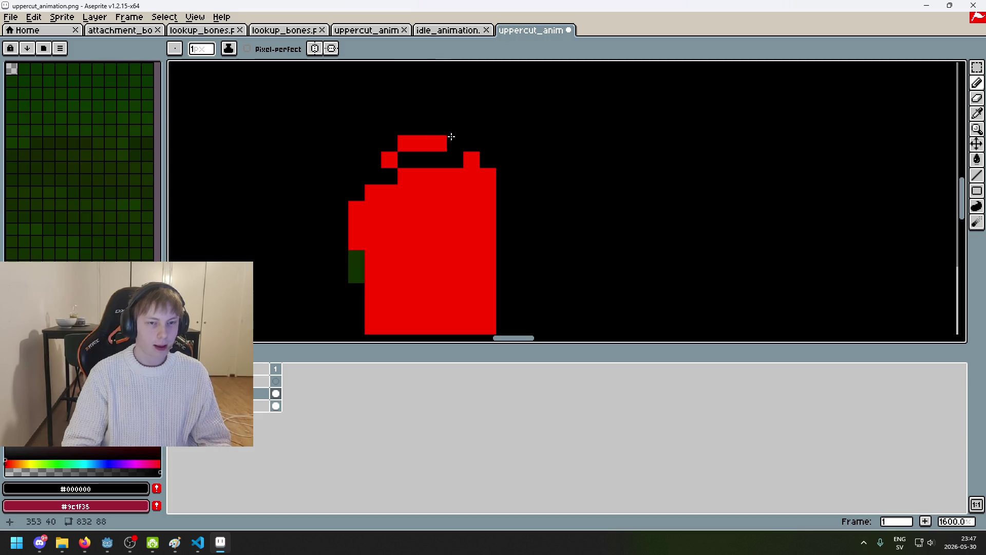
left_click_drag(422, 143, 403, 144)
left_click_drag(356, 208, 355, 226)
mouse_move(389, 160)
left_mouse_down()
mouse_move(472, 159)
mouse_move(488, 210)
left_mouse_up()
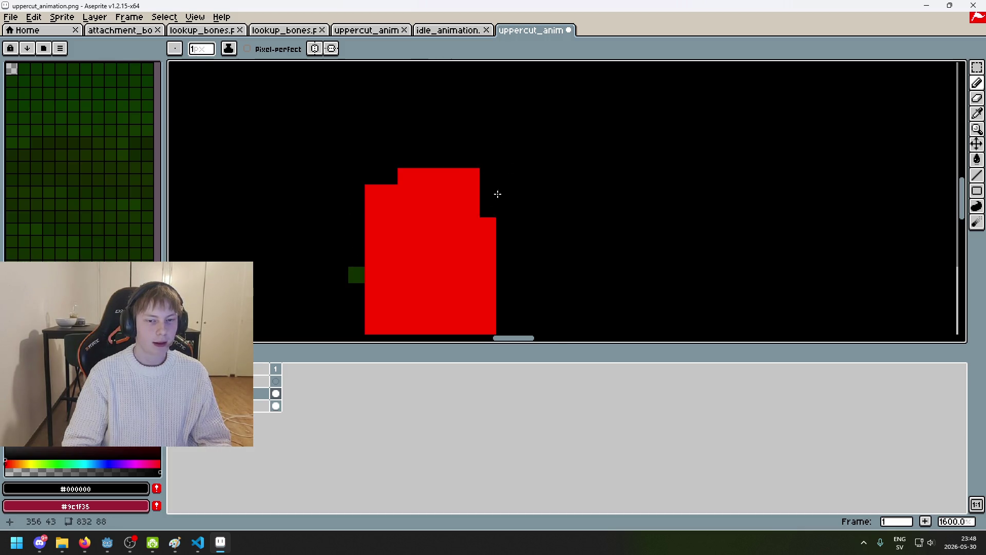
scroll(555, 174, "down", 3)
scroll(526, 159, "up", 1)
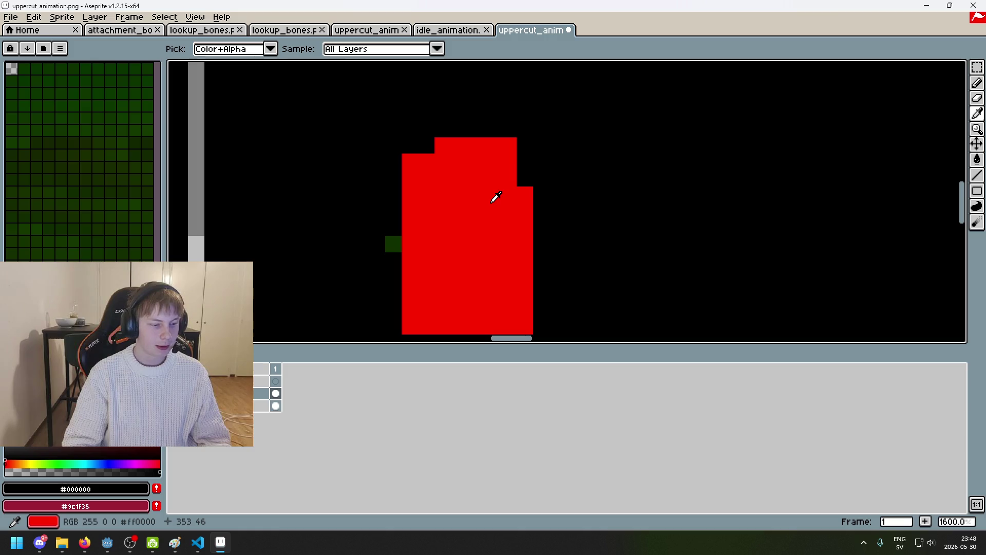
Add a red pixel at the top-right step and black out the upper-left column and diagonal step
left_click(493, 193, "alt")
left_click(528, 173)
scroll(530, 173, "down", 1)
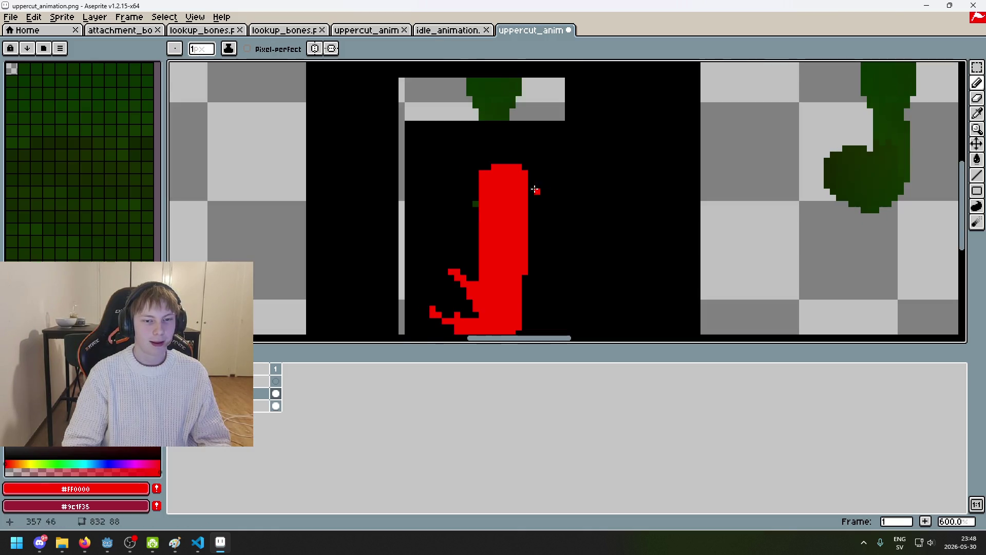
left_click(452, 195, "alt")
left_click_drag(471, 211, 470, 154)
scroll(501, 194, "down", 3)
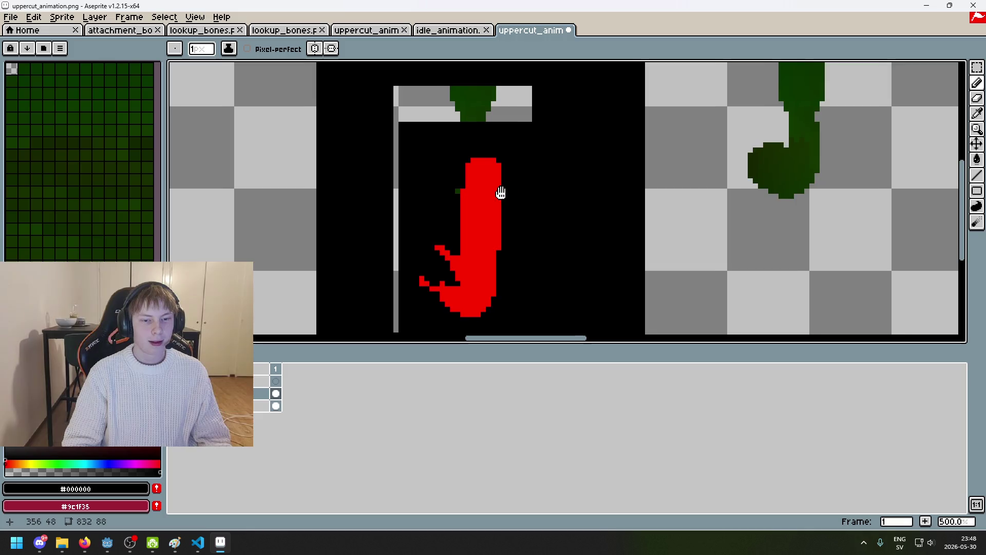
scroll(502, 211, "up", 1)
left_click_drag(464, 234, 467, 207)
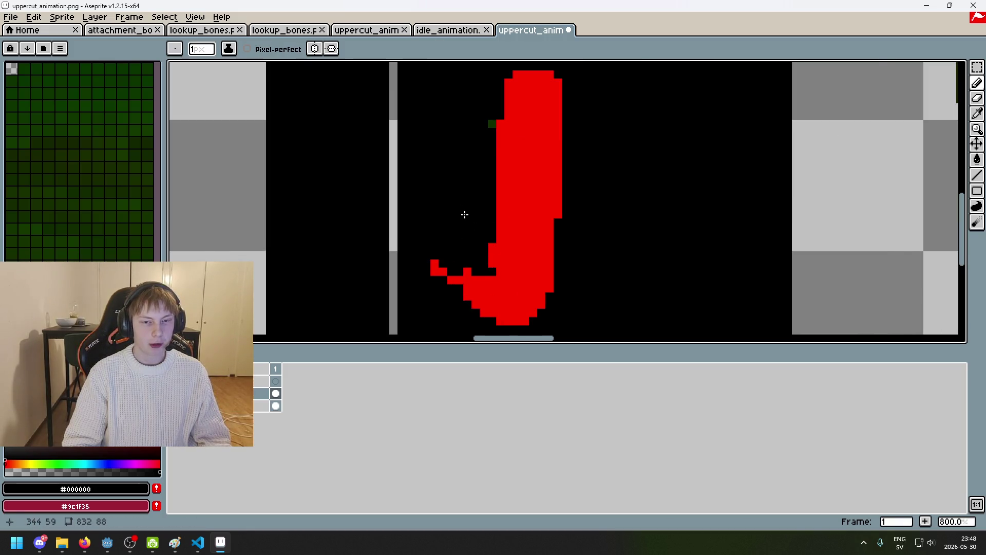
scroll(465, 214, "up", 1)
Draw the arm's hooked lower part in red, filling its inner hole and top-left notch
left_click(495, 236, "alt")
left_click_drag(409, 198, 458, 247)
key("ctrl+z")
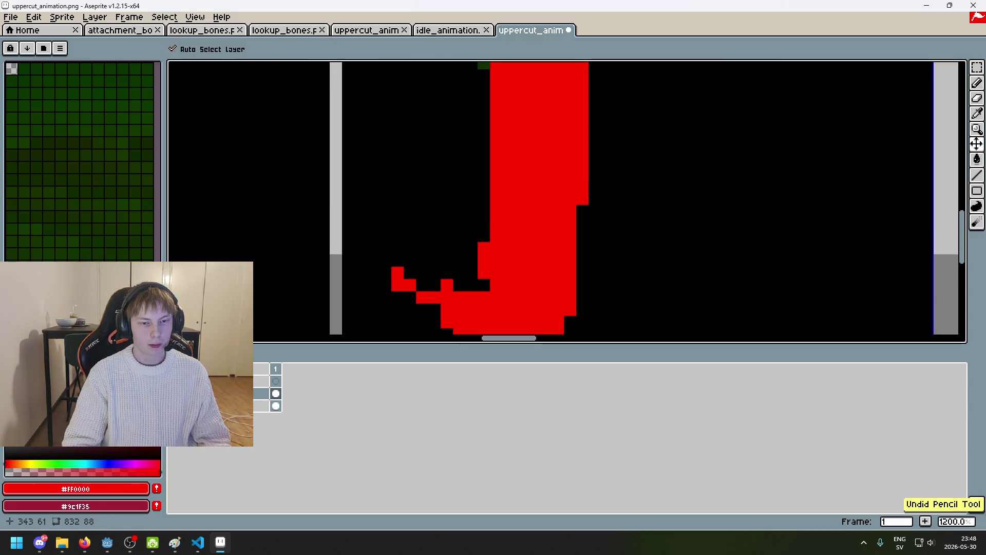
left_click(477, 250, "shift")
mouse_move(408, 218)
left_mouse_down()
mouse_move(398, 275)
mouse_move(385, 236)
mouse_move(451, 272)
mouse_move(371, 220)
mouse_move(386, 211)
mouse_move(380, 257)
mouse_move(415, 234)
mouse_move(478, 285)
mouse_move(440, 257)
left_mouse_up()
left_click(422, 248)
left_click_drag(395, 203, 400, 216)
scroll(439, 236, "down", 4)
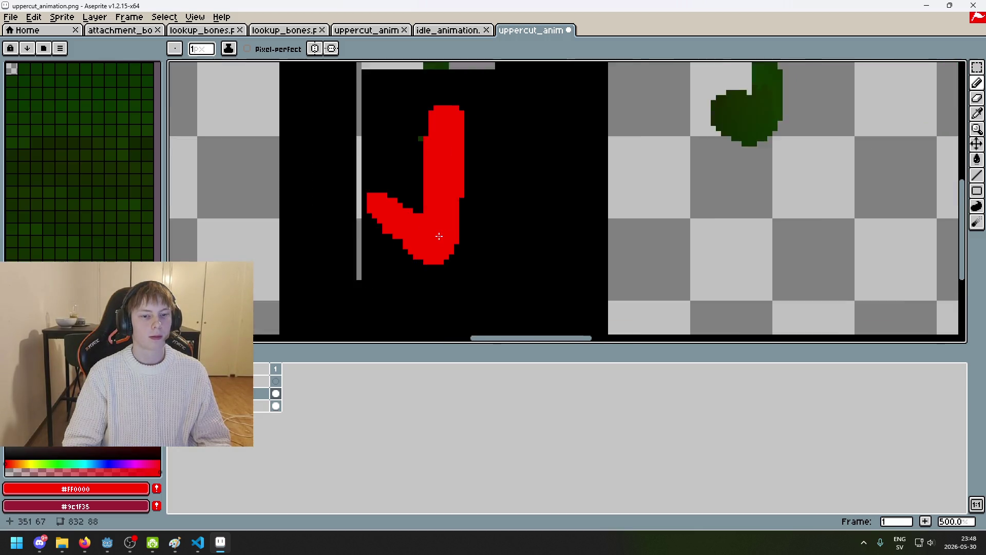
scroll(511, 305, "up", 1)
scroll(466, 307, "left", 3)
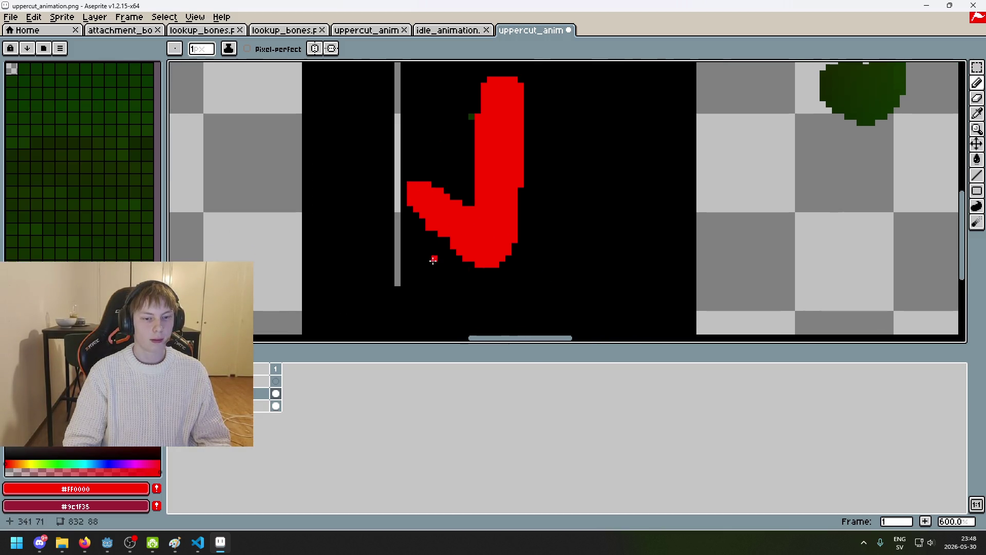
Try black trims on the arm's bottom edge and inner corner, undoing both
left_click(440, 262, "alt")
left_click_drag(505, 257, 464, 267)
key("ctrl+z")
scroll(466, 275, "right", 2)
scroll(467, 275, "up", 1)
left_click_drag(411, 210, 429, 234)
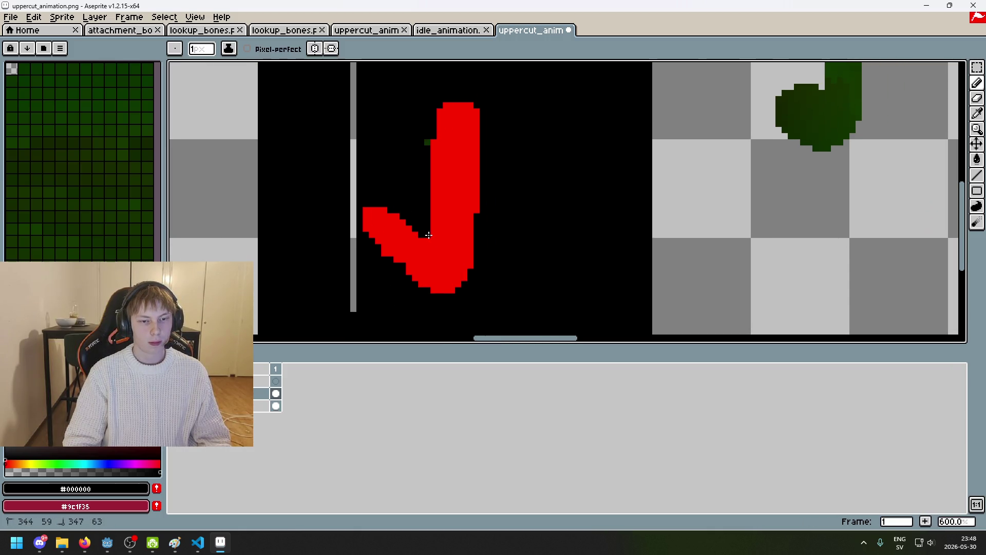
key("ctrl+z")
scroll(503, 152, "down", 5)
scroll(506, 165, "up", 1)
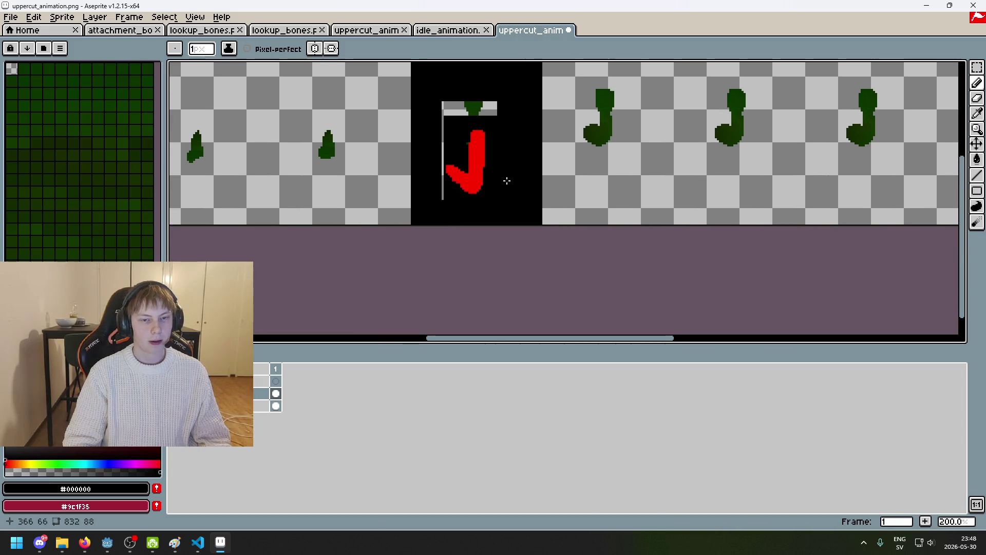
scroll(510, 183, "up", 4)
Widen the top of the arm into a red fist
left_click(451, 125, "alt")
left_click(445, 118)
key("ctrl+z")
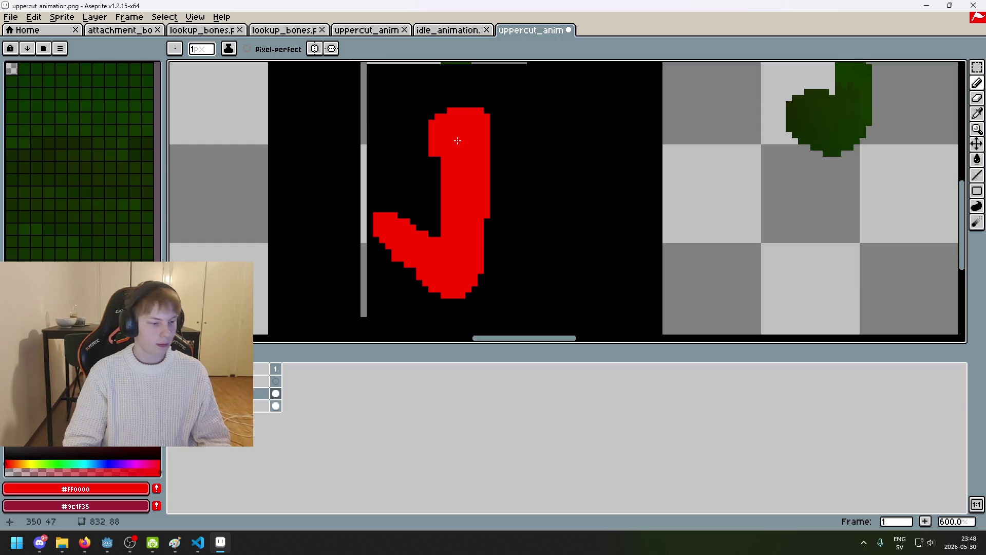
left_click_drag(498, 122, 492, 120)
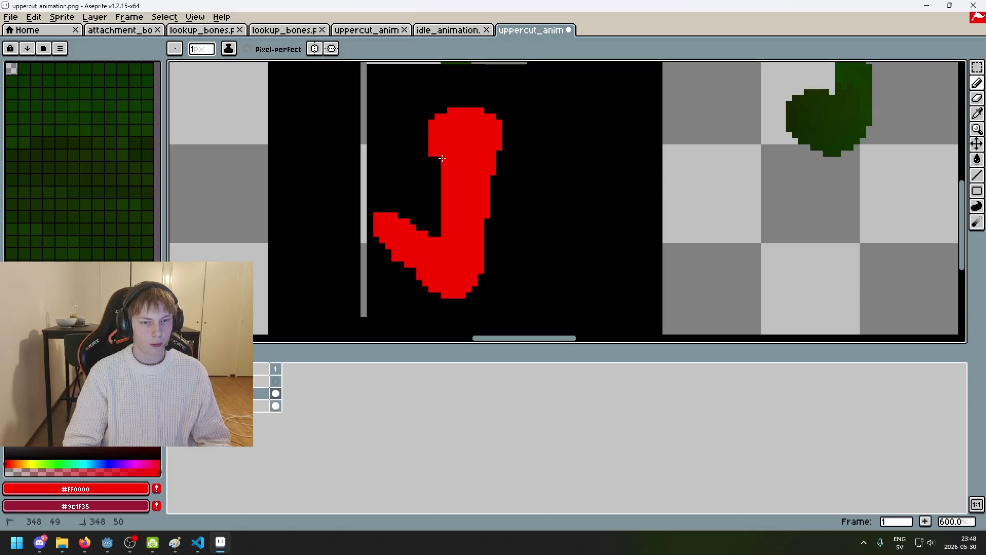
scroll(459, 174, "down", 4)
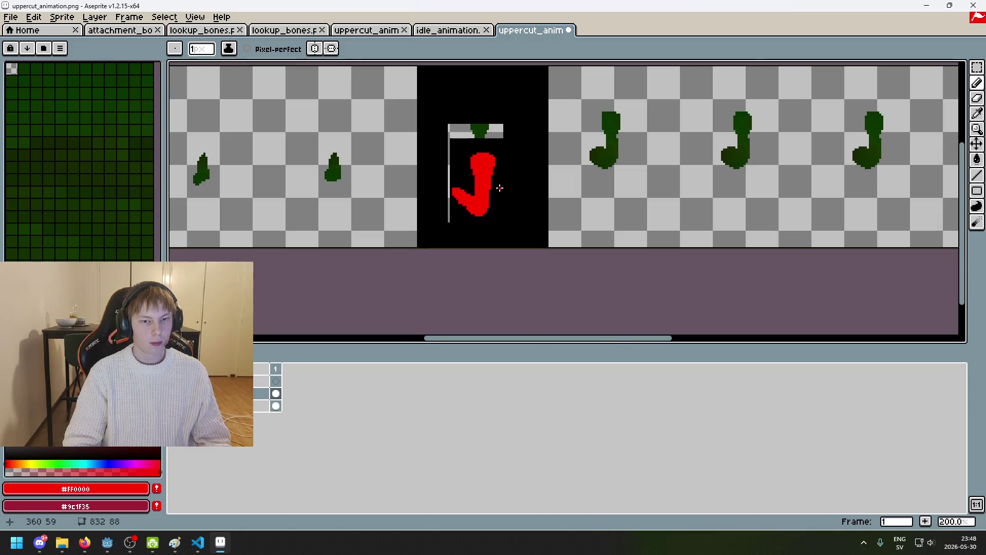
scroll(502, 188, "up", 2)
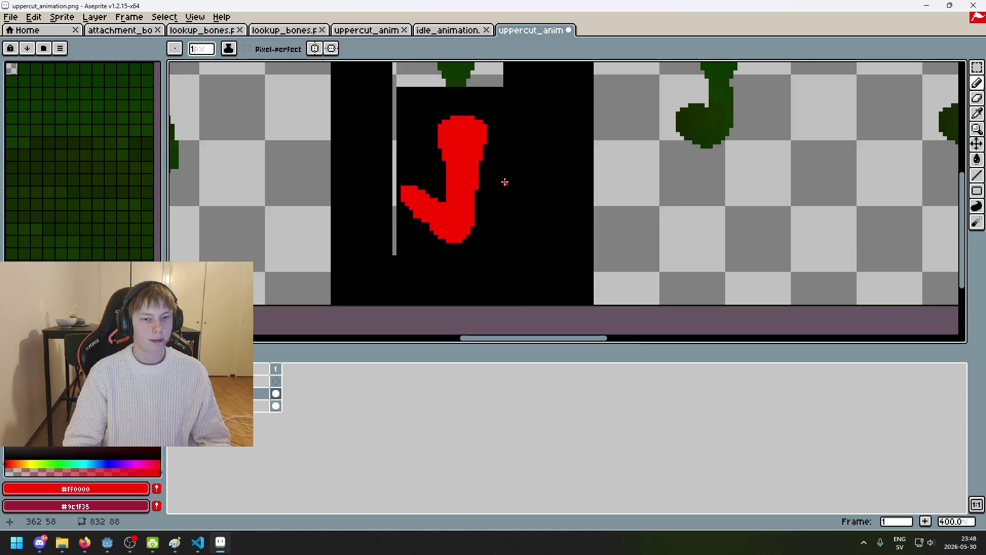
Try a Paint Bucket black fill around the arm, then undo it
left_click(407, 266, "alt")
key("g")
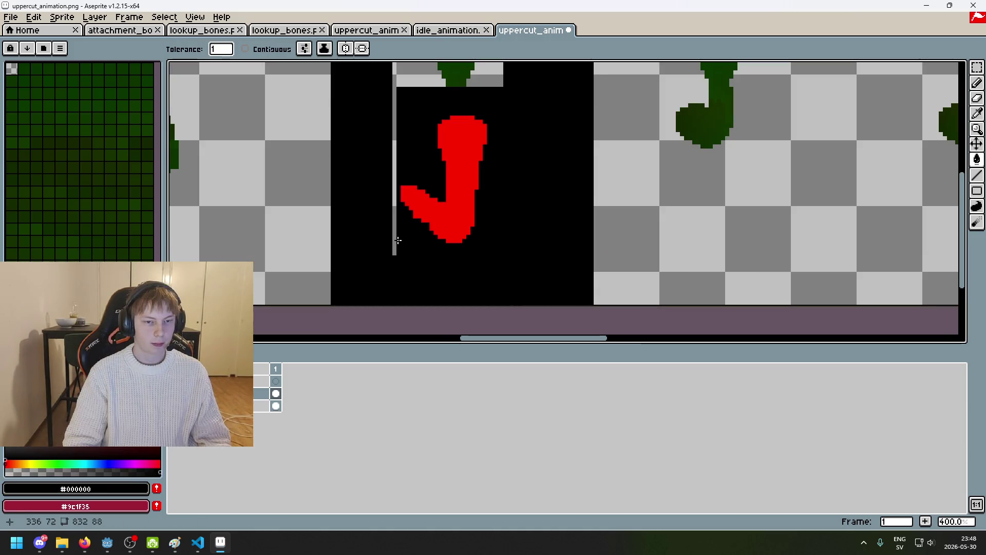
left_click(395, 237)
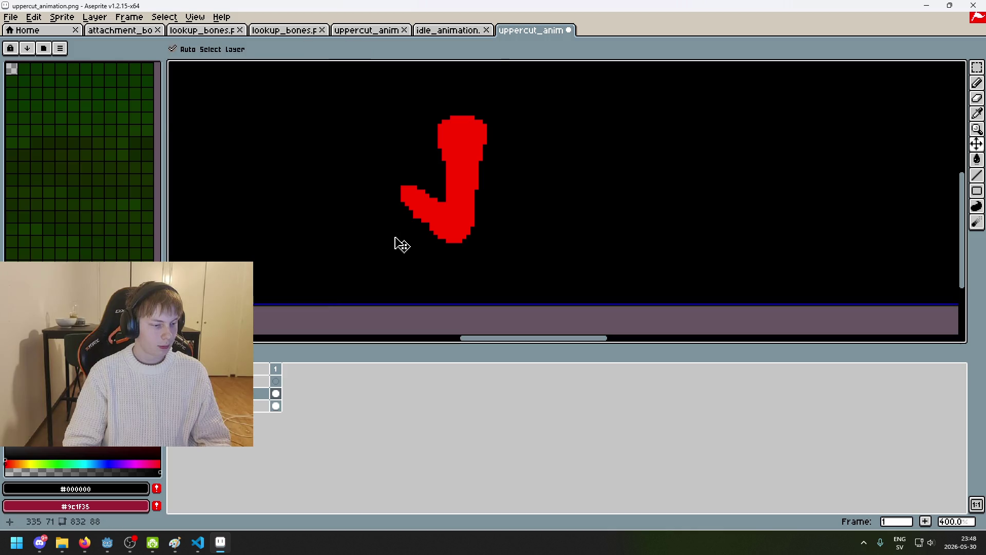
key("ctrl+z")
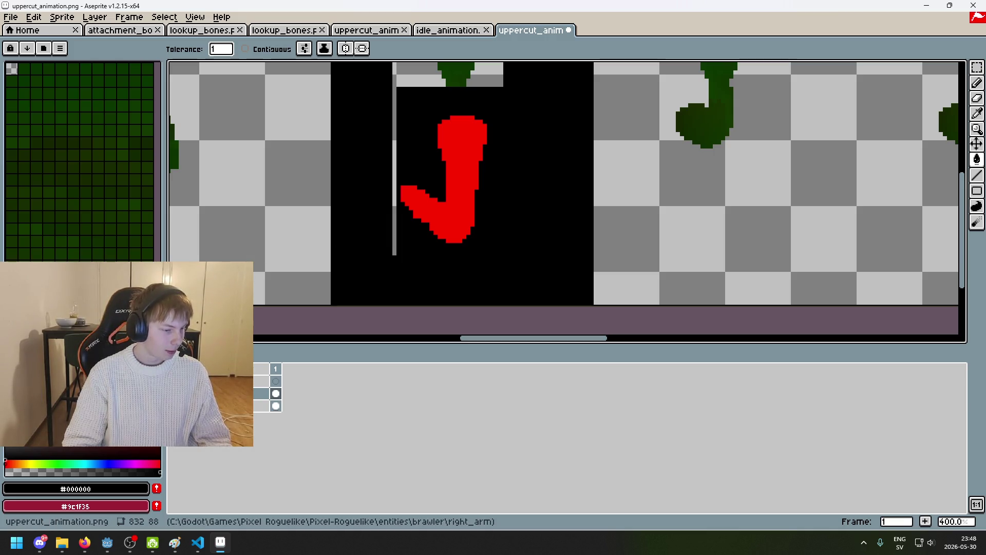
Switch to the web browser and scroll through the page
key("alt+Tab")
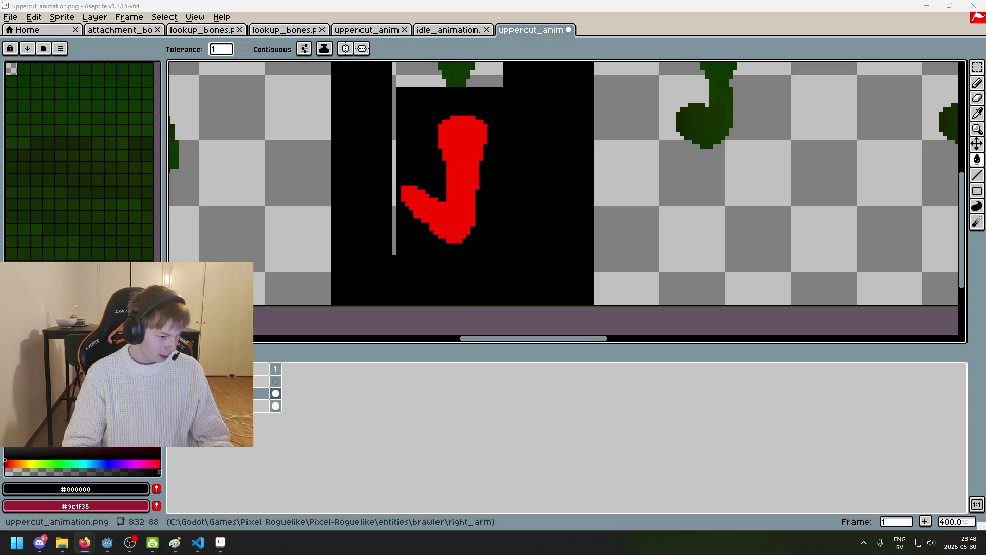
scroll(339, 177, "down", 1)
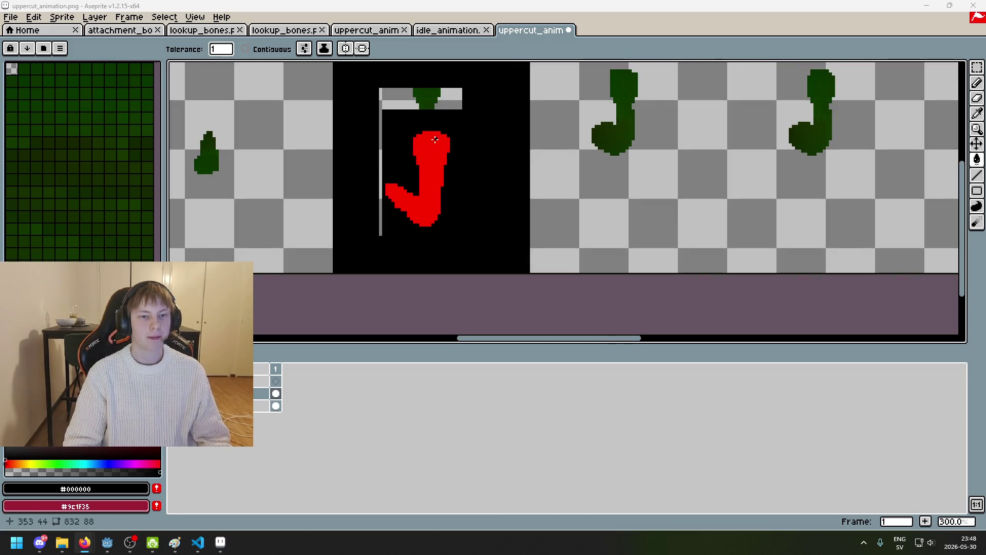
scroll(449, 184, "down", 2)
scroll(472, 180, "up", 3)
scroll(473, 190, "down", 1)
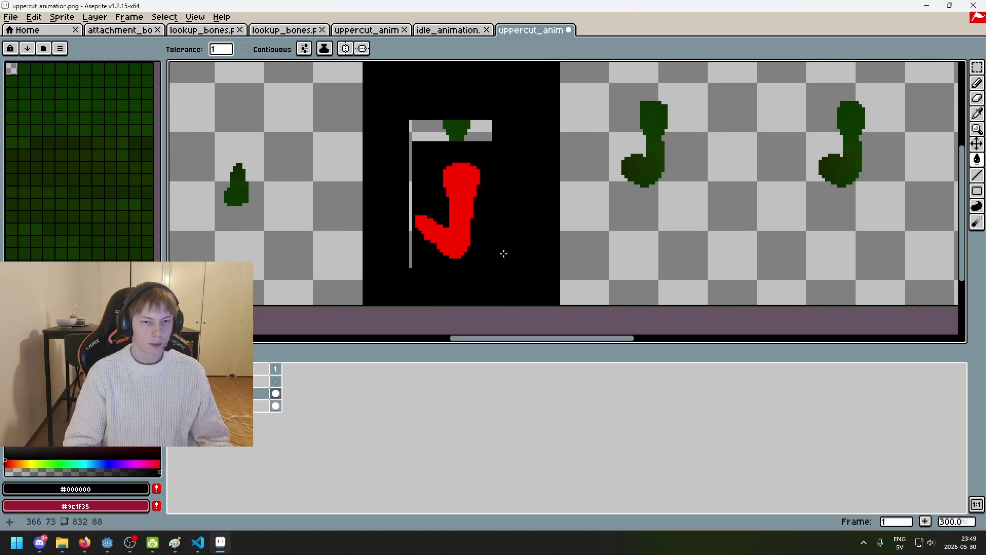
Erase the stray grey bar pixels at the top and side of the sheet with a 1 px eraser
key("e")
left_click_drag(495, 139, 491, 123)
left_click_drag(421, 149, 413, 155)
key("minus")
key("minus")
key("minus")
left_click_drag(410, 236, 410, 268)
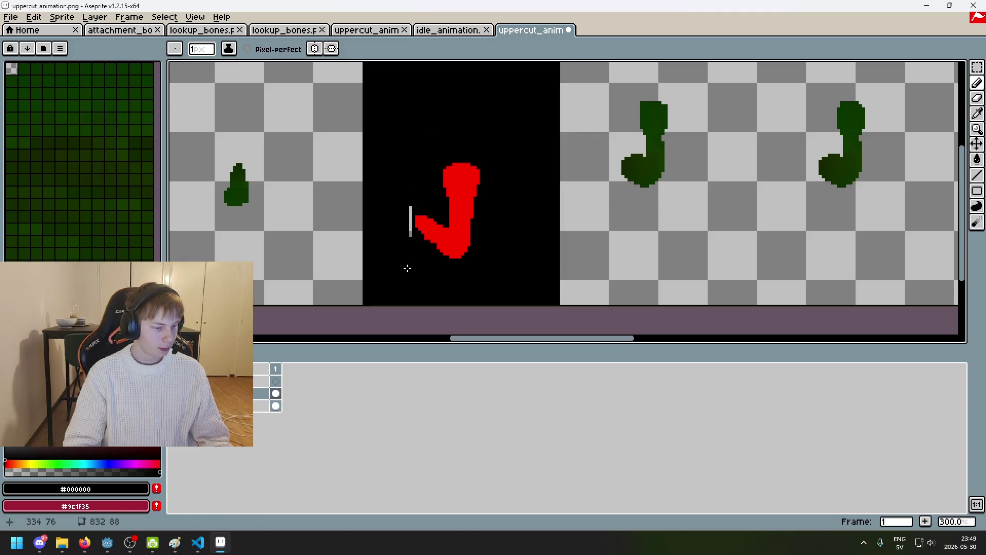
scroll(400, 273, "up", 3)
left_click_drag(419, 159, 421, 203)
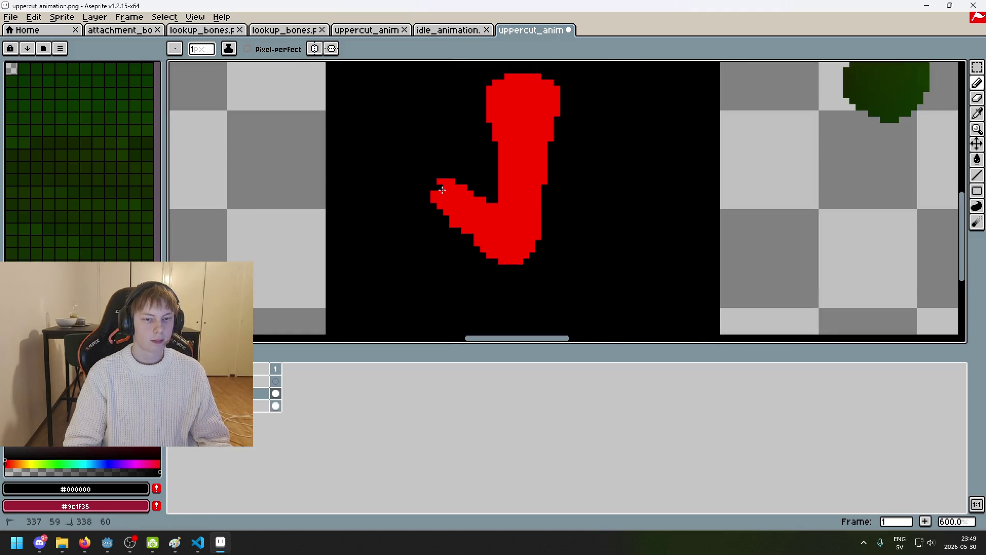
scroll(480, 224, "down", 4)
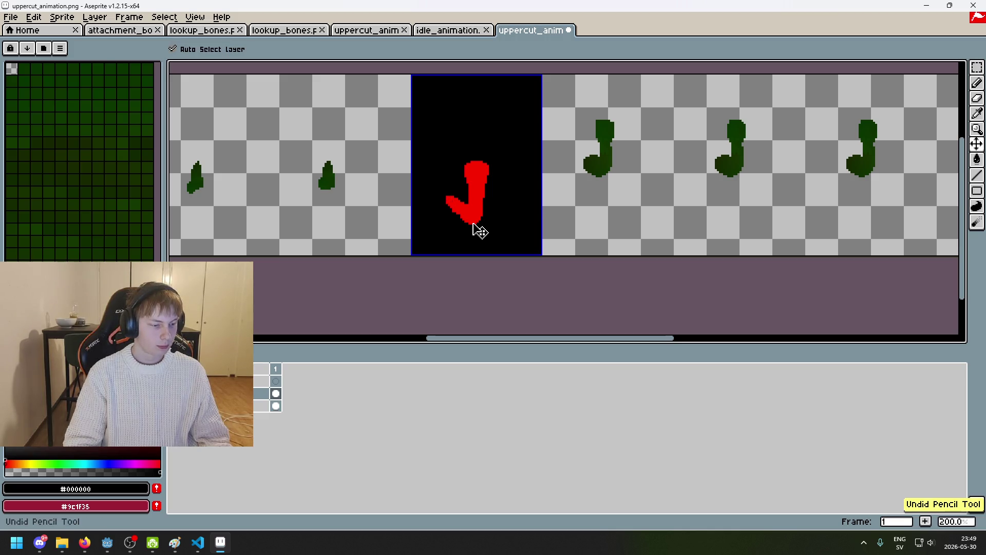
Zoom around the sheet, then switch focus to the web browser
scroll(459, 220, "up", 4)
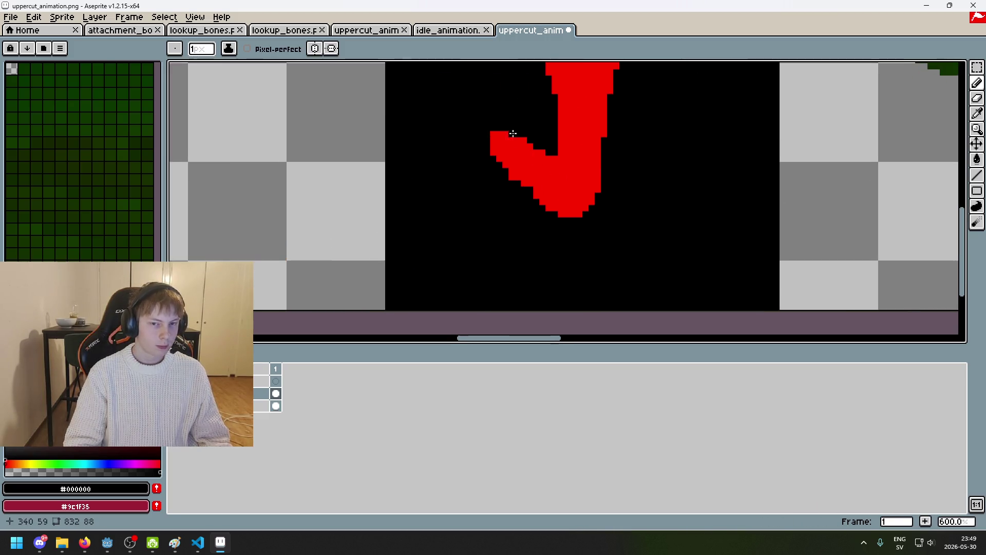
scroll(521, 163, "up", 1)
scroll(568, 224, "down", 4)
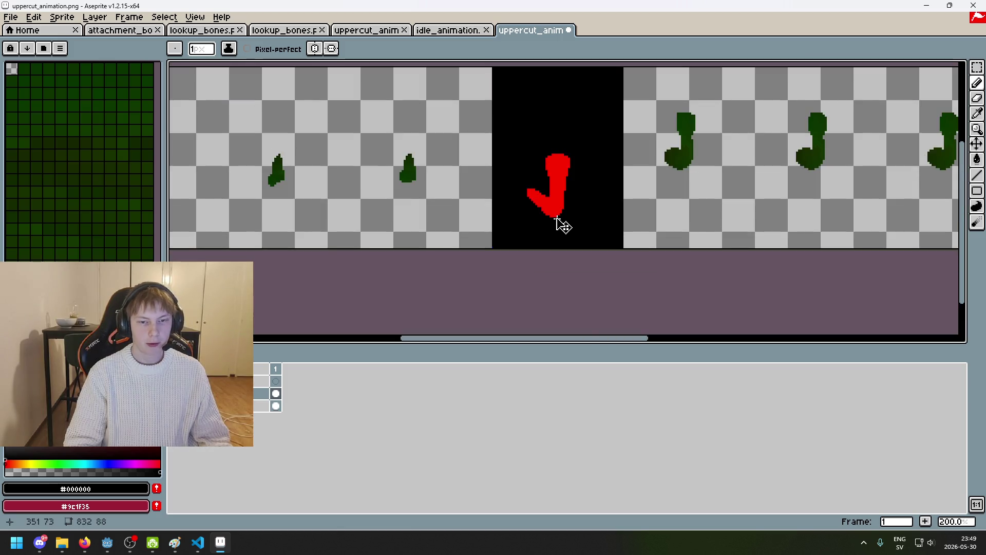
scroll(557, 219, "up", 4)
scroll(494, 177, "down", 1)
scroll(534, 176, "down", 2)
scroll(537, 154, "down", 3)
scroll(539, 152, "up", 1)
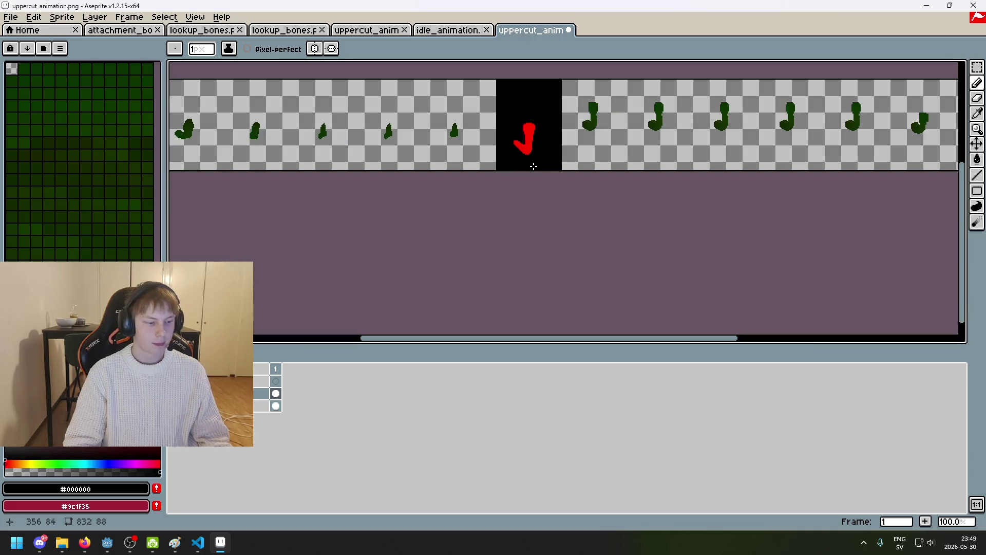
left_click(84, 541)
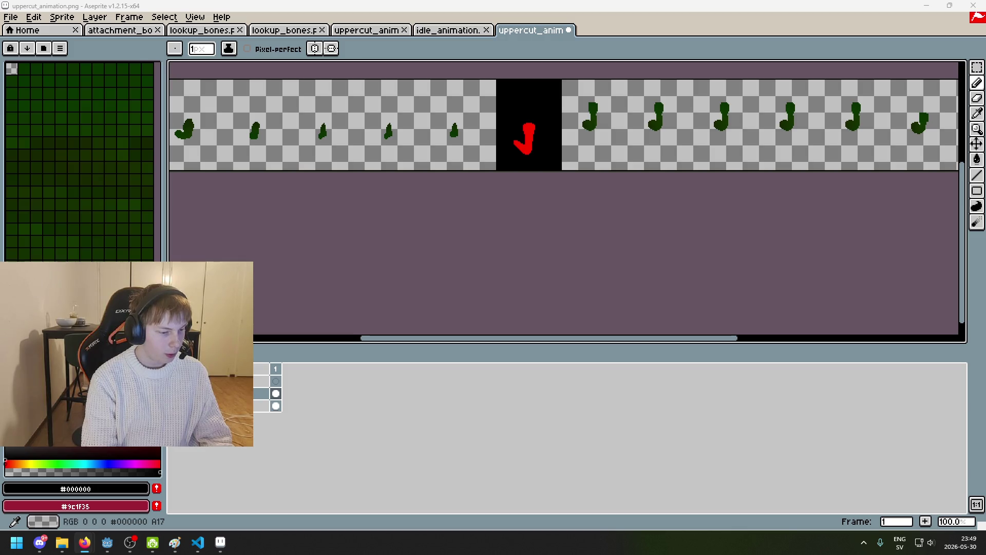
Add red pixels at the J's upper-left tip, then undo that pencil stroke
scroll(518, 148, "up", 5)
scroll(518, 148, "up", 2)
scroll(517, 134, "down", 2)
scroll(518, 129, "up", 4)
scroll(518, 122, "down", 3)
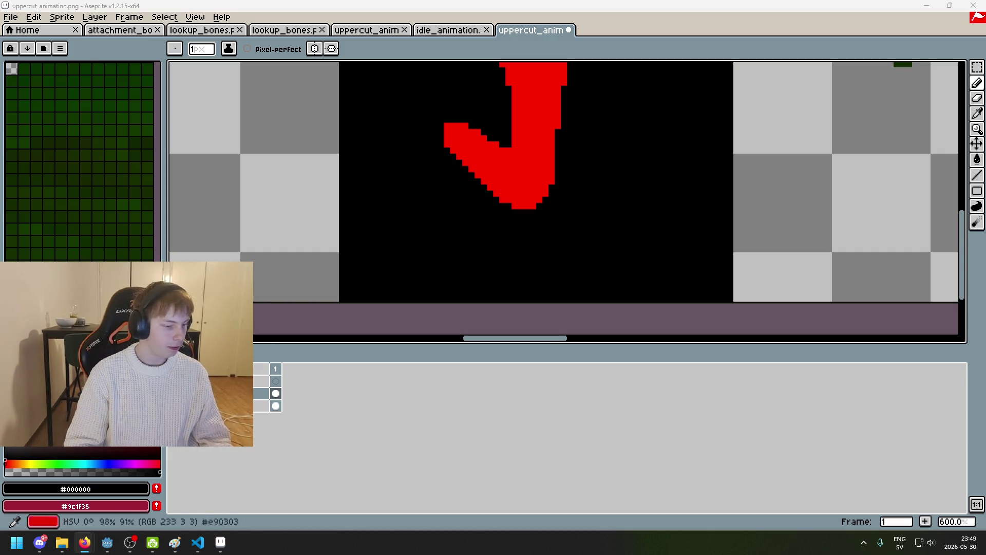
scroll(579, 167, "down", 1)
mouse_move(609, 231)
left_mouse_down()
mouse_move(593, 288)
mouse_move(578, 269)
left_mouse_up()
scroll(549, 195, "down", 3)
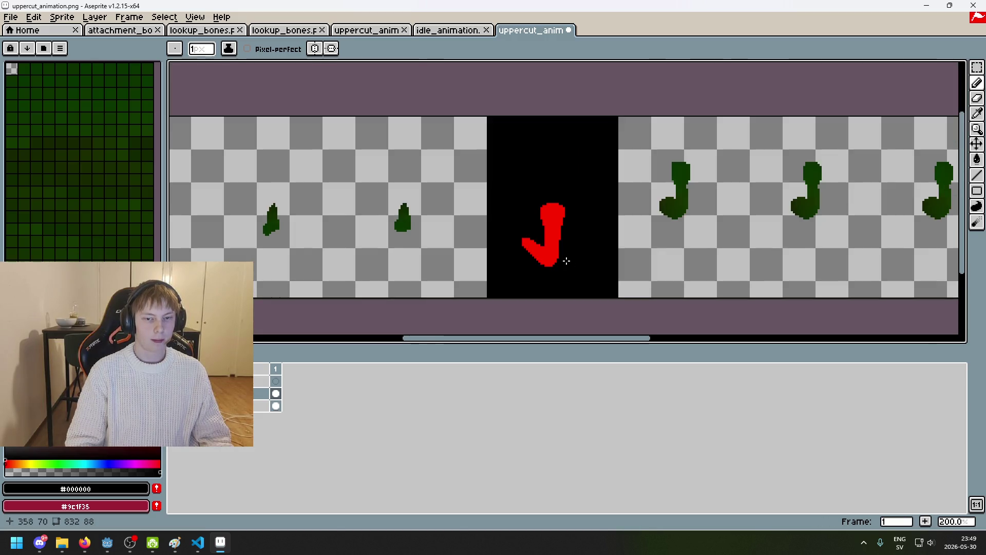
scroll(566, 260, "up", 4)
left_click(473, 214, "alt")
scroll(447, 200, "up", 1)
left_click_drag(446, 195, 450, 187)
scroll(496, 234, "down", 5)
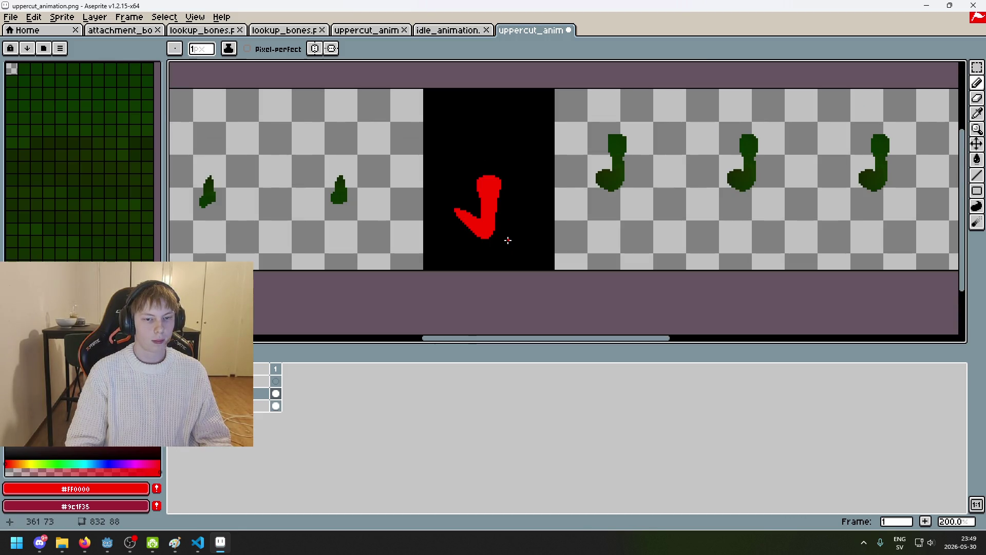
key("ctrl+z")
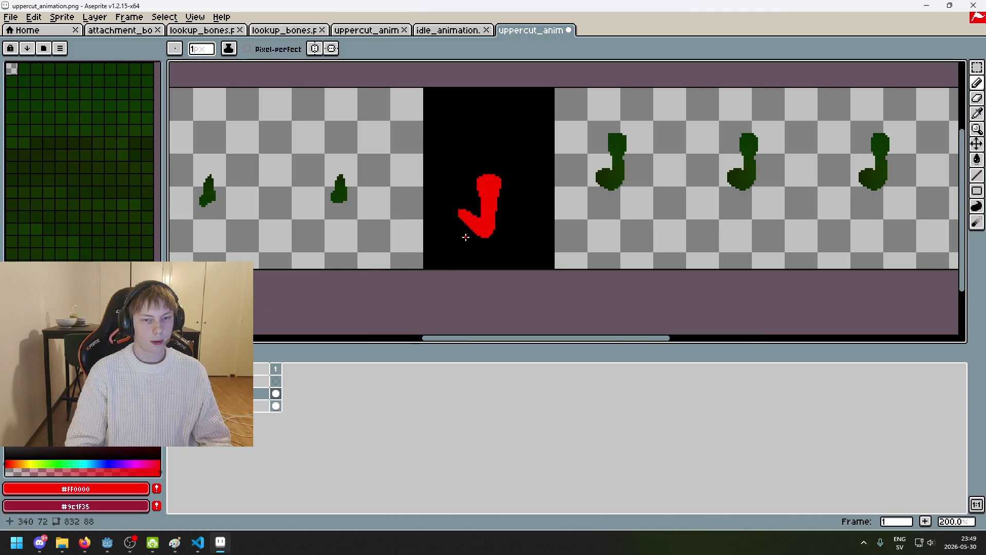
Try saving the sprite sheet and decline the PNG format warning
scroll(463, 239, "up", 3)
key("ctrl+s")
left_click(513, 314)
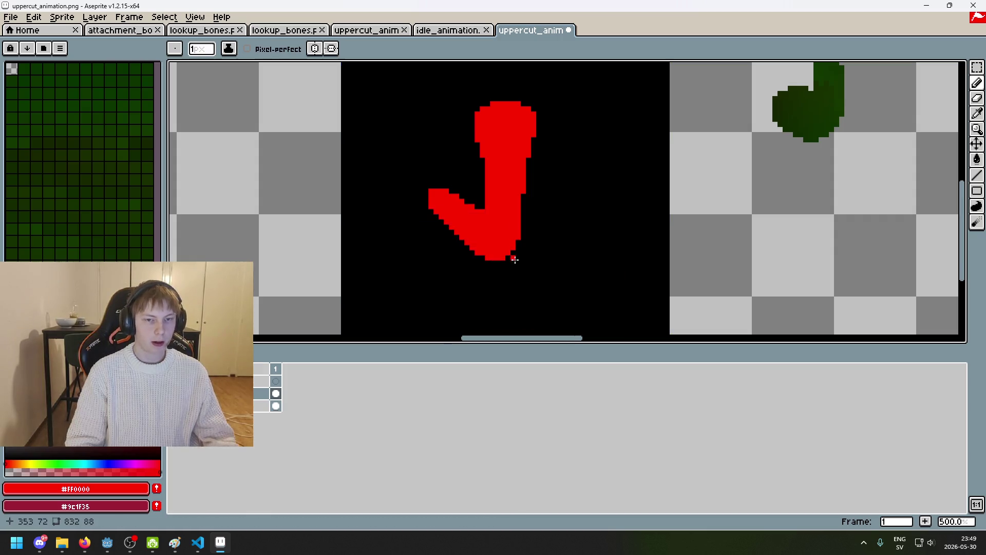
Bucket-fill the transparent background with black around the red fist
scroll(512, 266, "down", 4)
scroll(517, 227, "up", 1)
left_click(452, 253, "alt")
key("g")
left_click(363, 228)
scroll(363, 227, "down", 3)
scroll(374, 181, "up", 1)
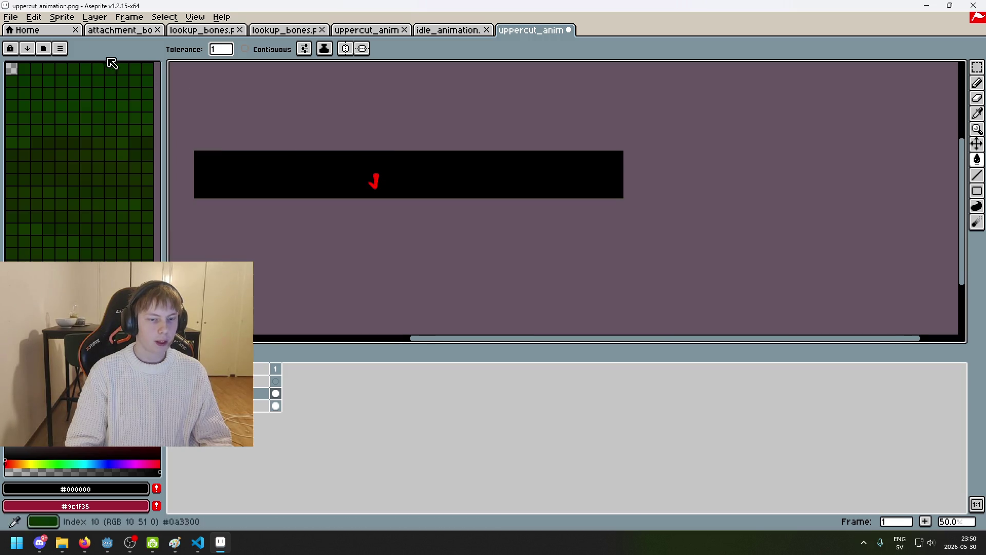
Browse the export location to the brawler folder, then bring the Godot editor forward
left_click(10, 17)
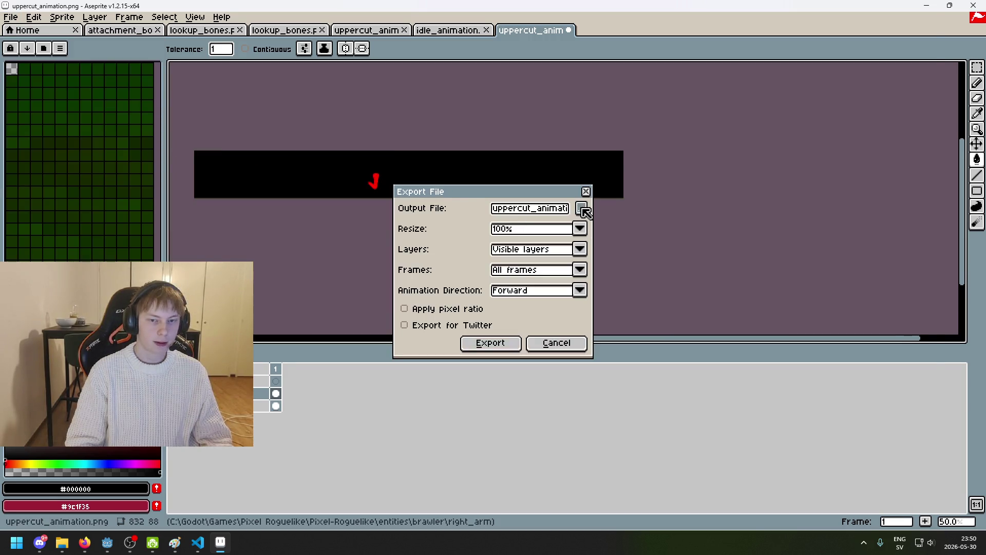
left_click(581, 208)
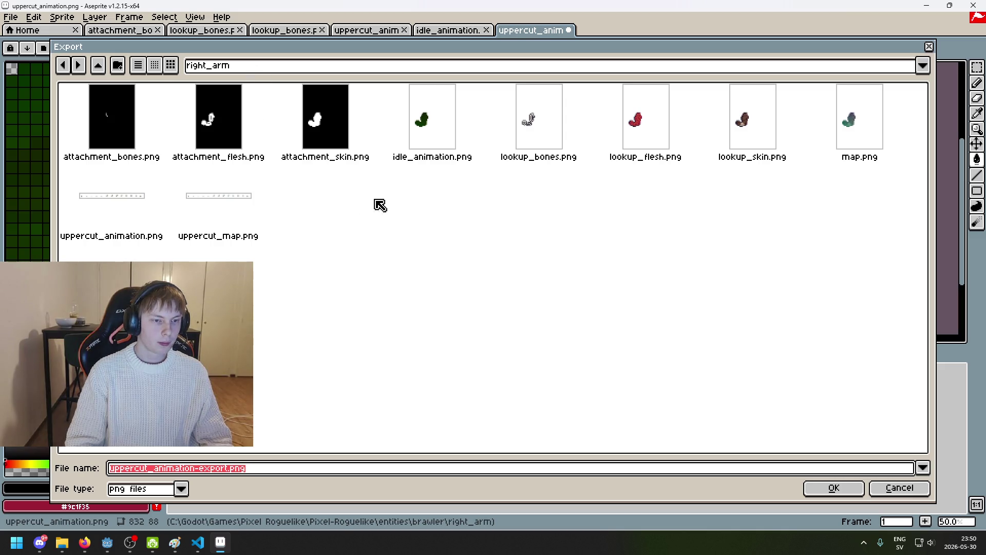
left_click(249, 66)
left_click(305, 158)
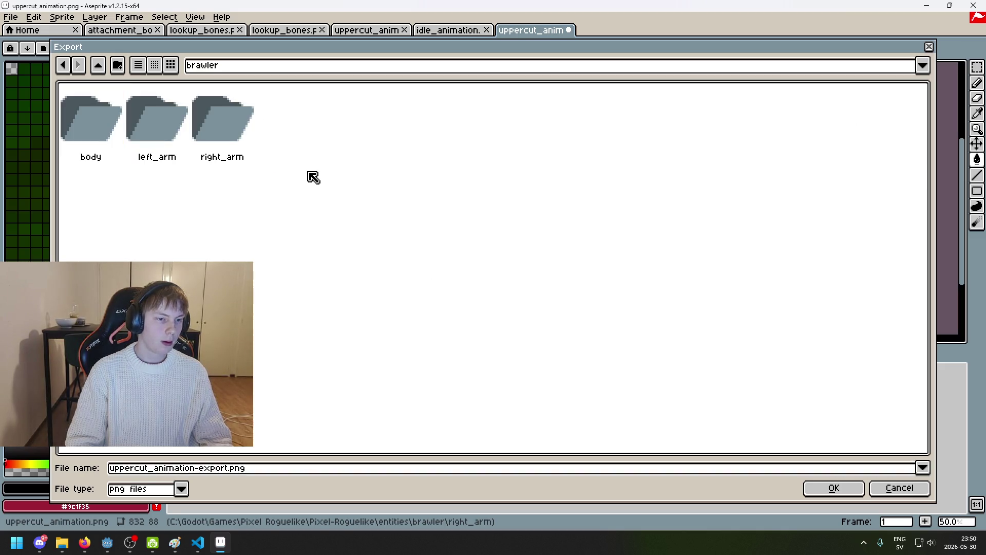
left_click(227, 66)
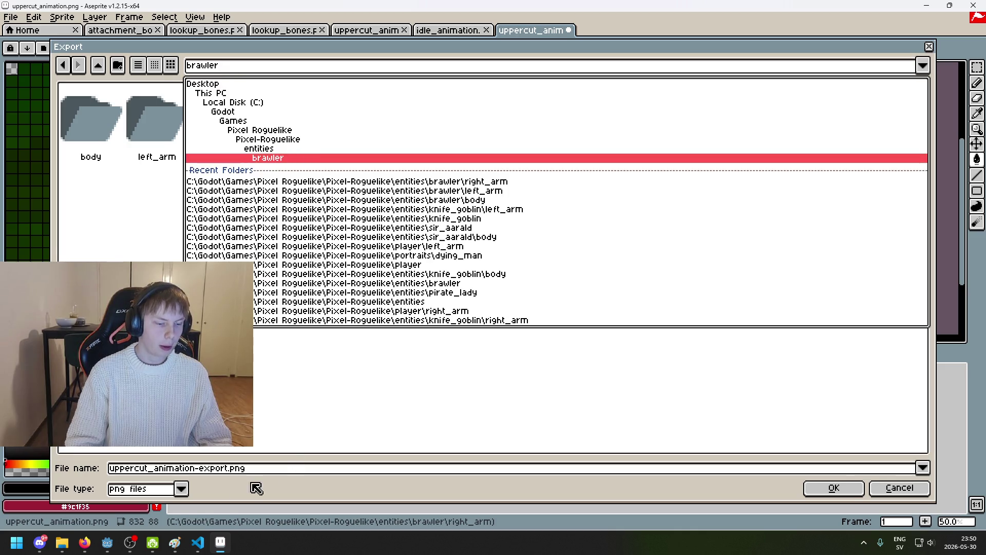
mouse_move(106, 542)
left_click(56, 488)
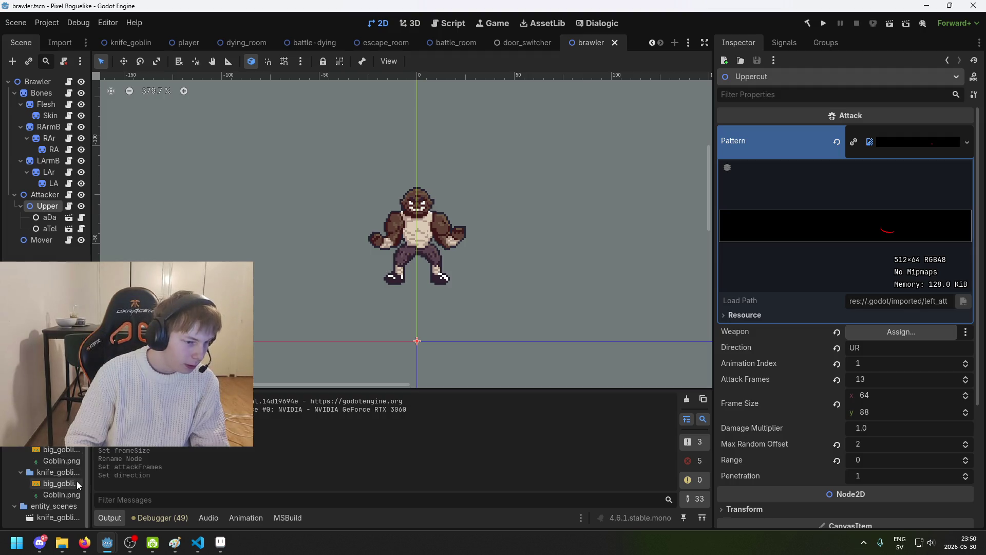
Check Godot's entity_scenes folder without changes, then return to Aseprite's export browser
left_click(61, 506)
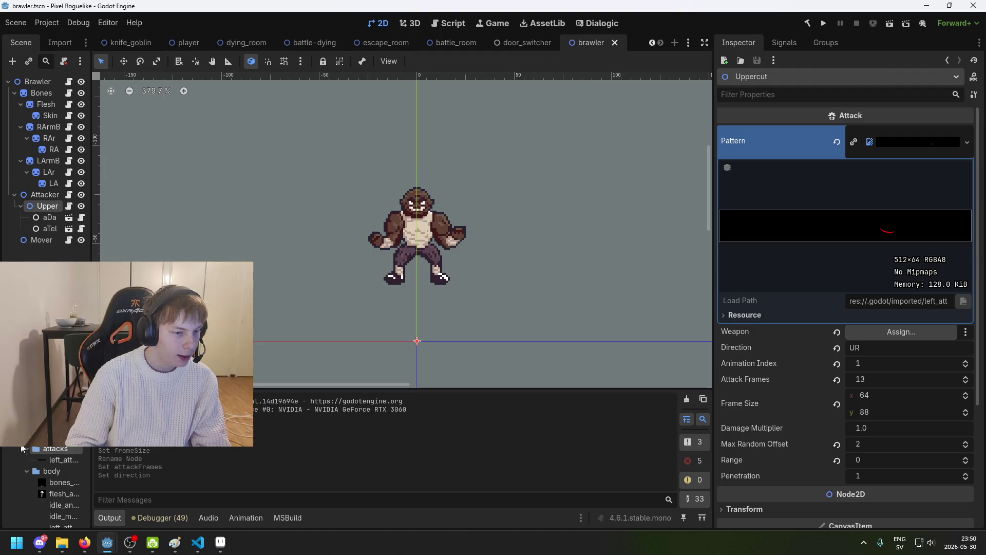
right_click(49, 493)
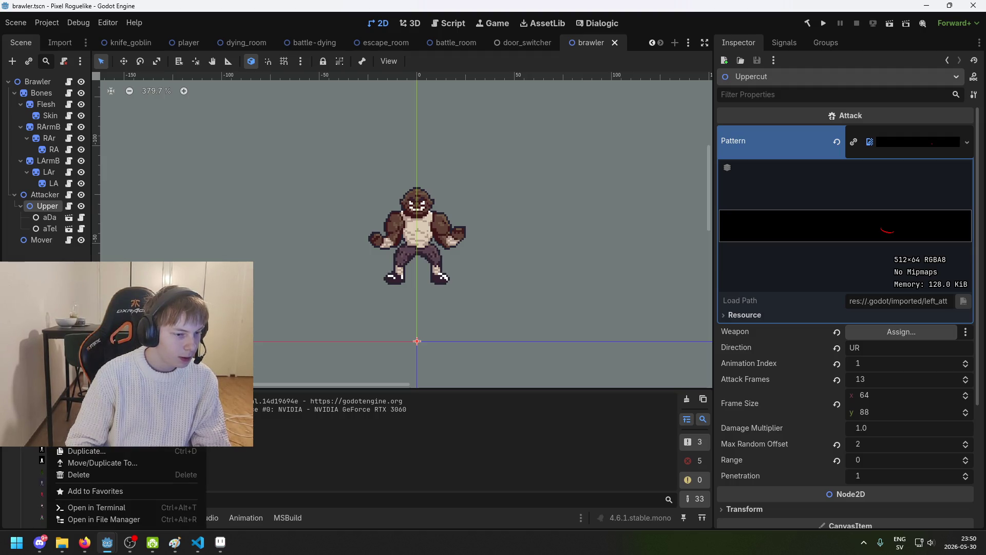
left_click(220, 542)
left_click(139, 87)
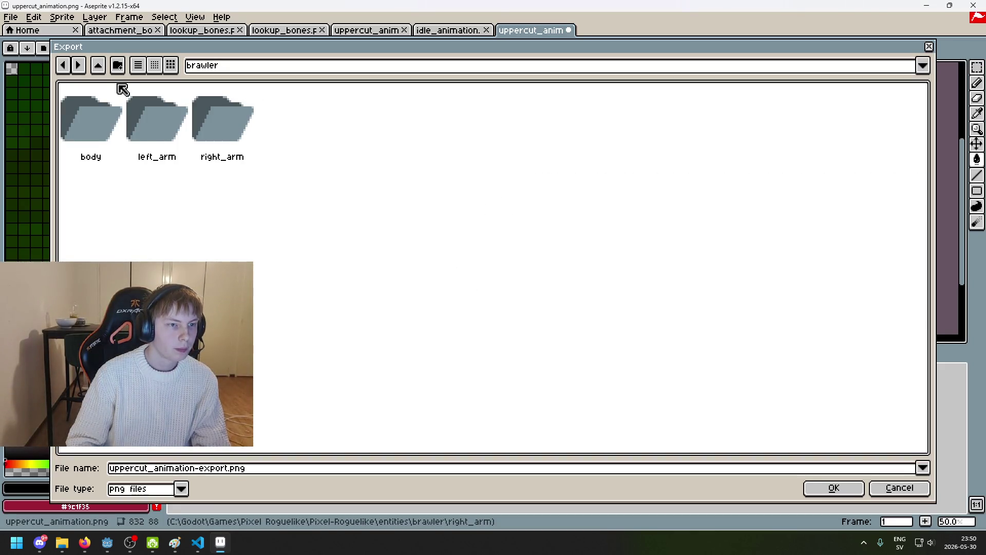
Create a new 'attacks' folder inside the brawler folder
left_click(117, 65)
type("attacks")
left_click(463, 291)
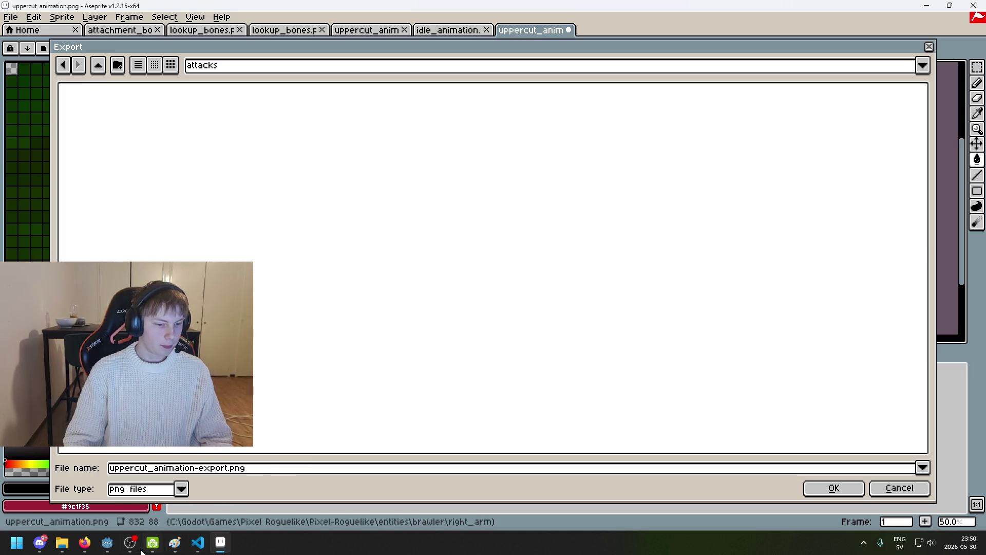
left_click(107, 542)
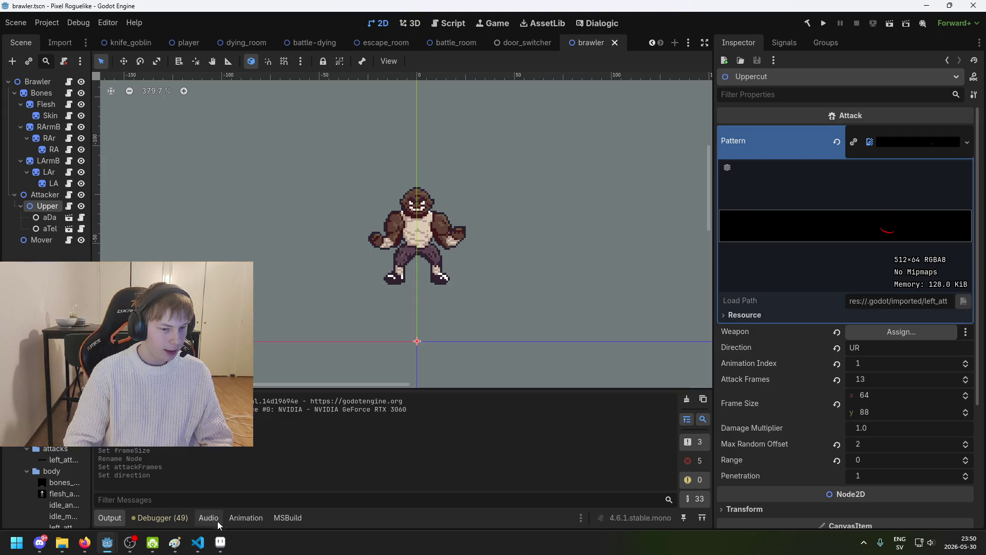
left_click(220, 542)
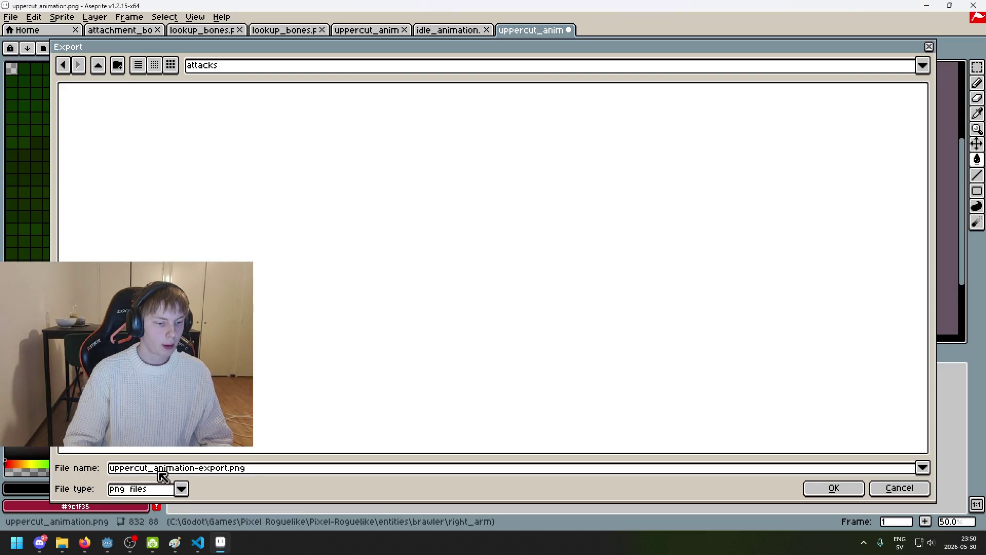
Rename the file to uppercut_damage.png and export it, accepting the PNG layers warning
left_click_drag(226, 469, 159, 469)
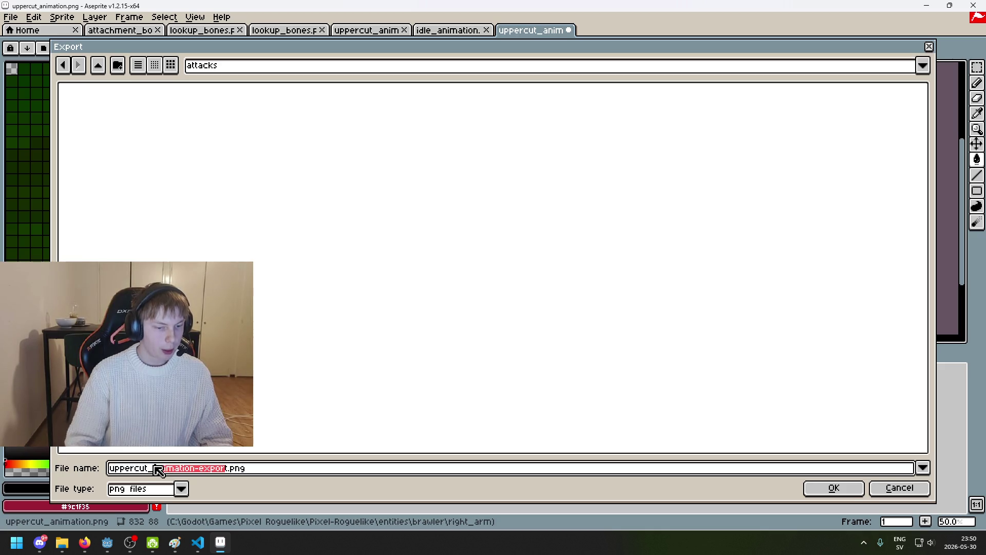
key("BackSpace")
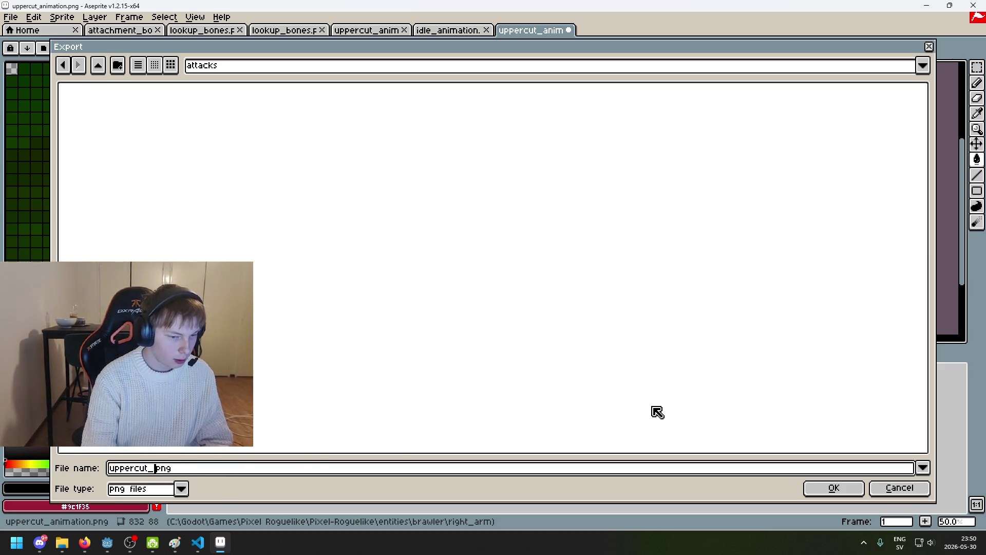
type("damage")
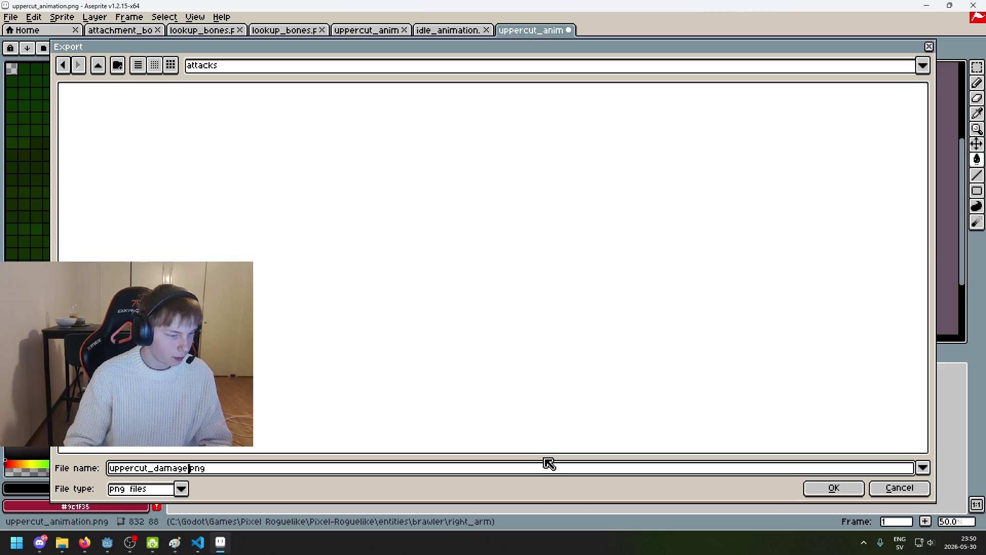
left_click(835, 489)
left_click(495, 344)
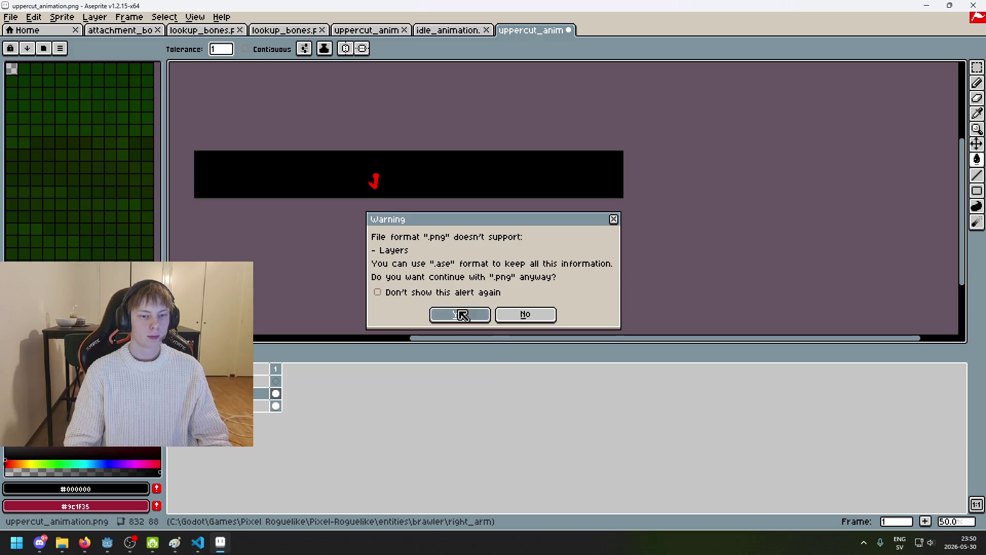
left_click(460, 314)
scroll(421, 231, "up", 2)
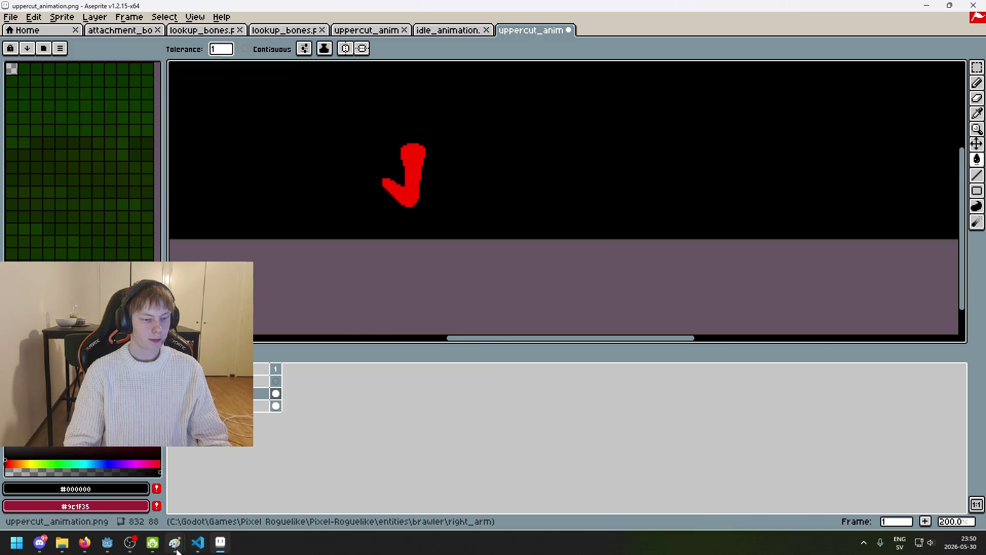
left_click(107, 542)
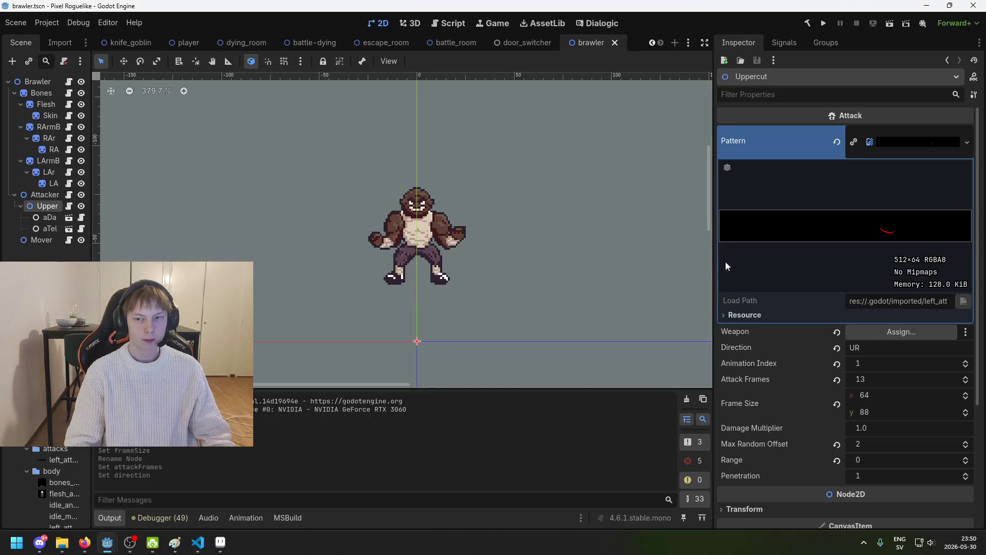
Assign uppercut_damage.png as the Uppercut attack's Pattern and save the brawler scene
mouse_move(57, 461)
left_mouse_down()
mouse_move(594, 297)
mouse_move(943, 150)
mouse_move(919, 143)
left_mouse_up()
scroll(57, 488, "down", 5)
scroll(57, 488, "up", 1)
key("ctrl+s")
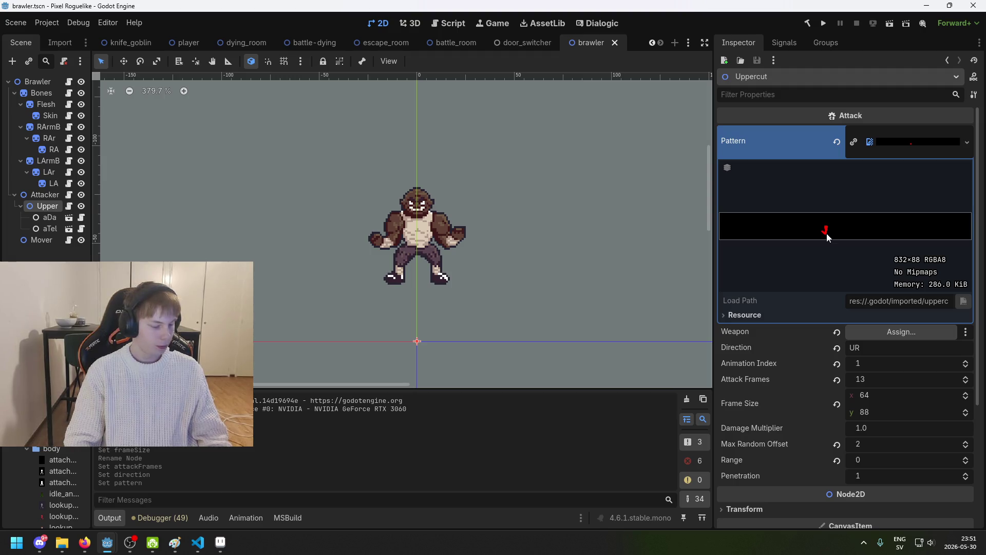
Inspect the aDamagePattern and aTelegraphPattern nodes after widening the scene tree
left_click(49, 218)
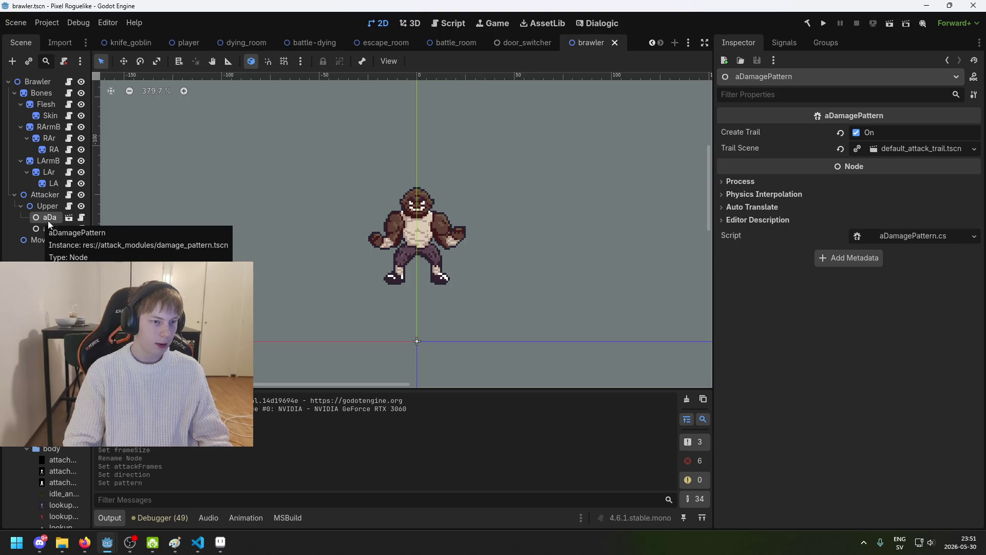
left_click_drag(95, 235, 161, 235)
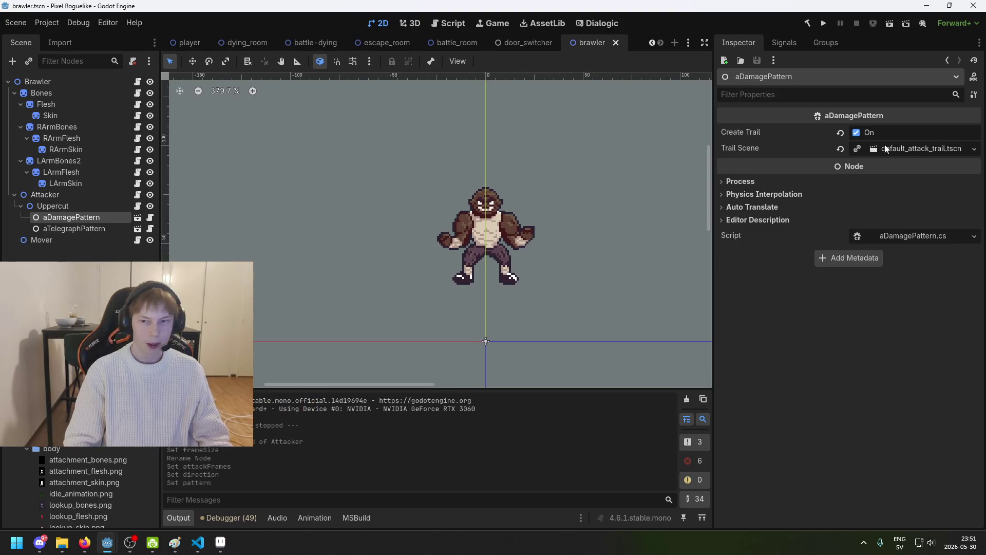
left_click(72, 229)
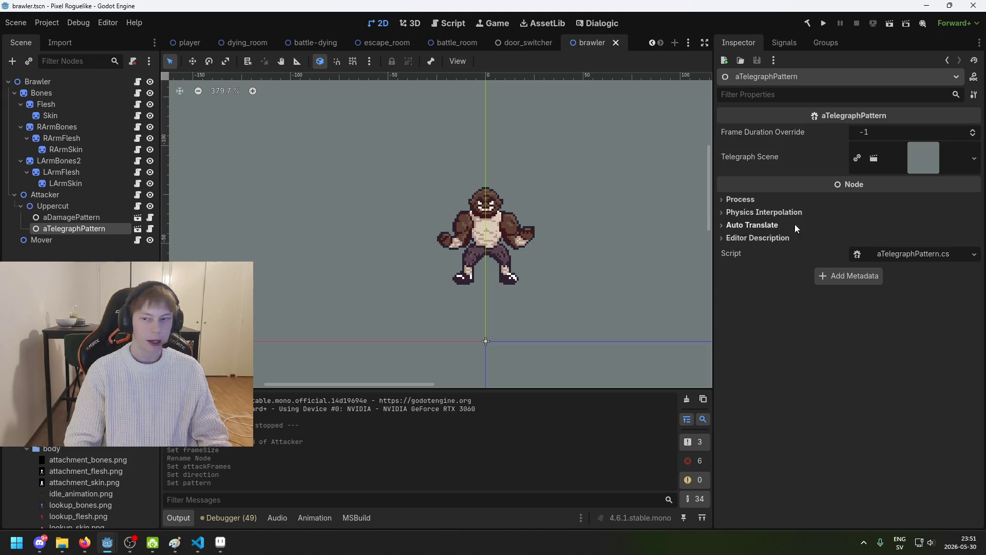